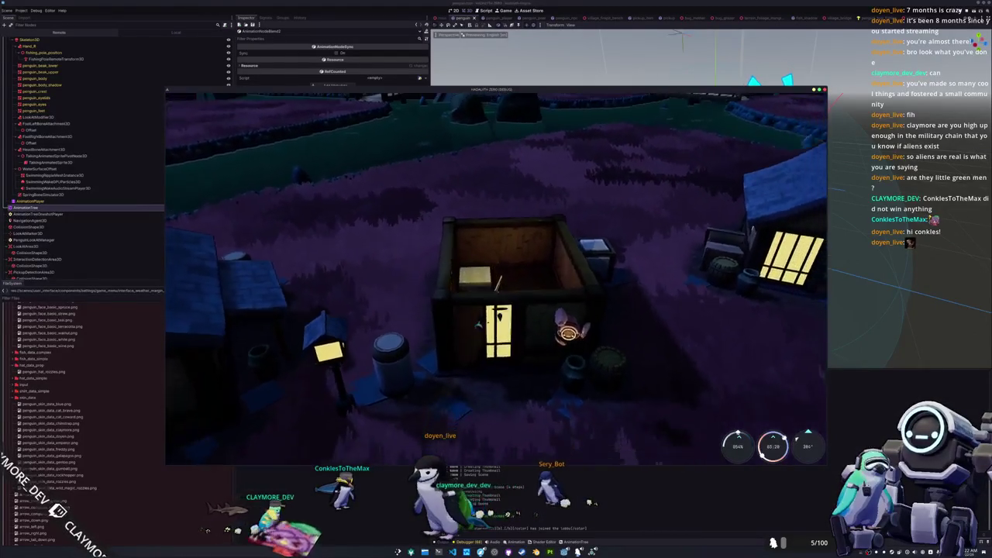
# Raise the Interface volume to 100 in the game's Audio settings
pyautogui.press('Escape')
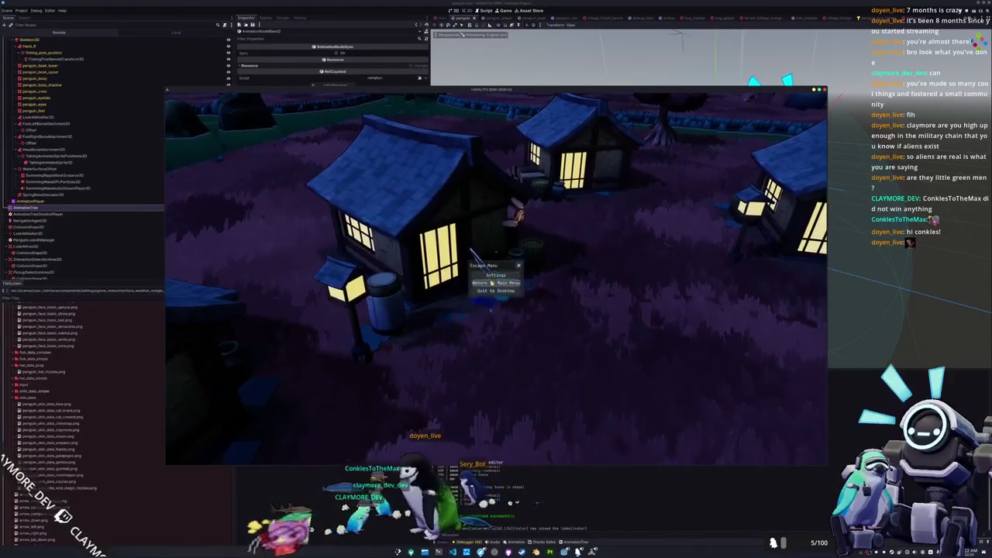
pyautogui.click(432, 271)
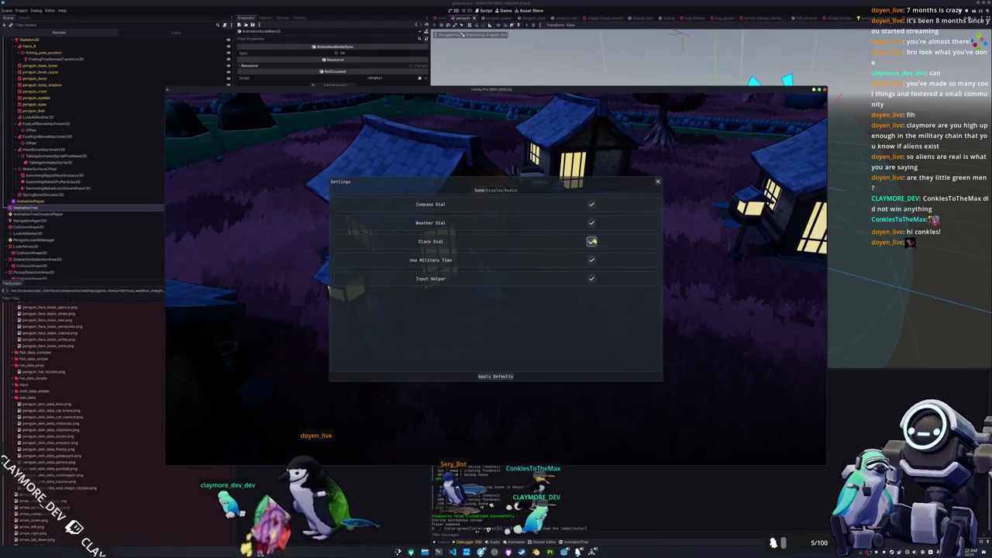
pyautogui.click(494, 190)
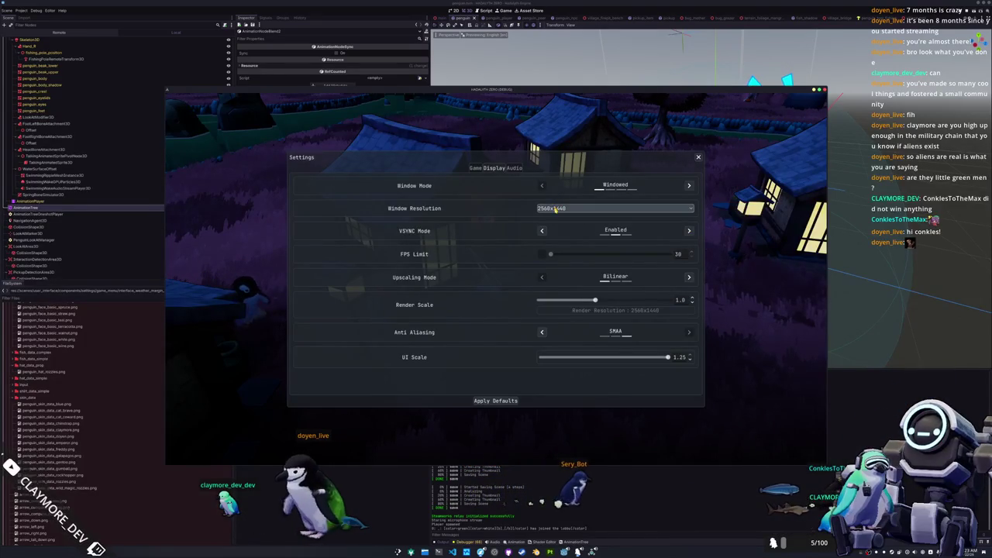
pyautogui.click(515, 168)
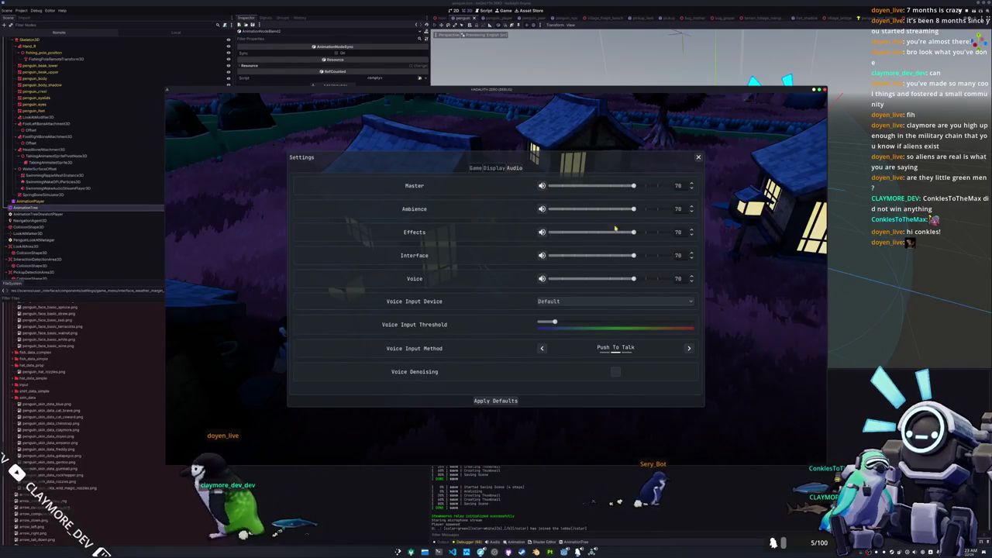
pyautogui.moveTo(633, 255); pyautogui.dragTo(669, 255)
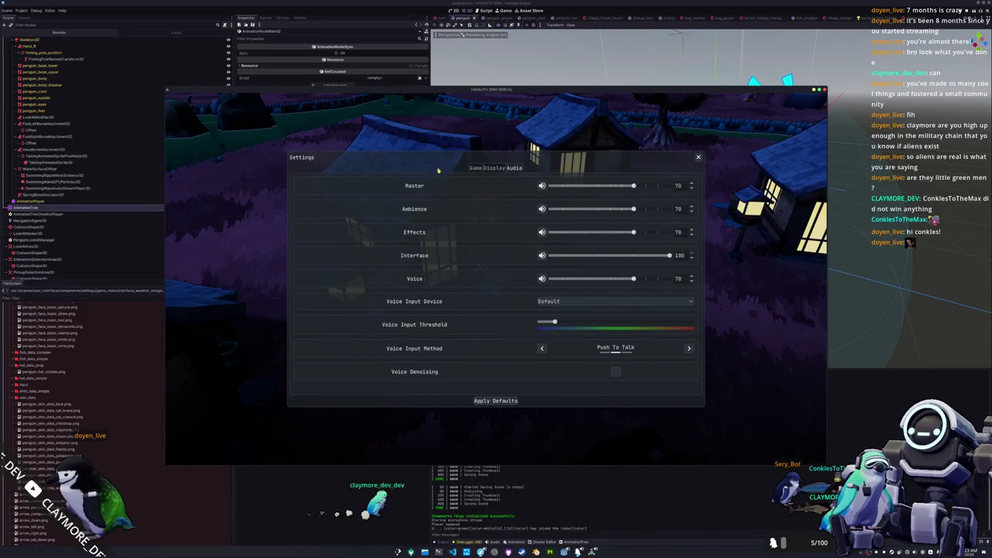
# Recheck the Display and Audio settings, then close the running game
pyautogui.click(497, 169)
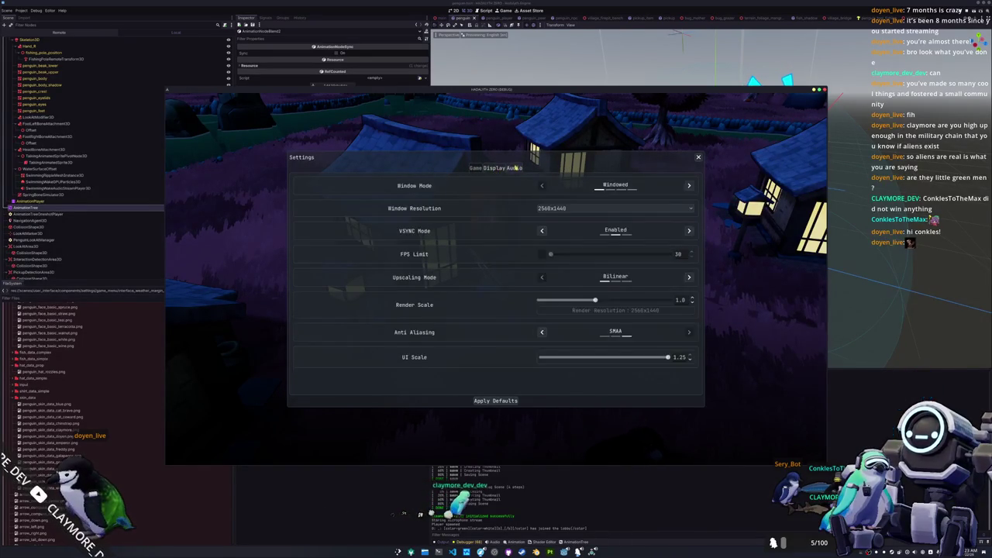
pyautogui.click(514, 168)
pyautogui.hotkey('alt', 'F4')
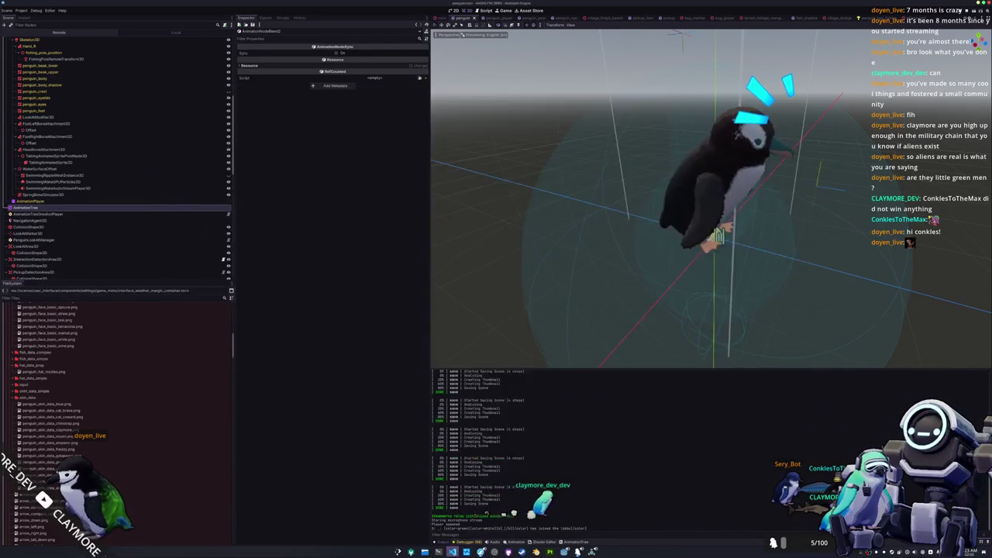
# Open clicky_tab_container.gd in Visual Studio Code
pyautogui.hotkey('alt', 'Tab')
pyautogui.hotkey('ctrl', 'p')
pyautogui.write('clicky_t')
pyautogui.press('Return')
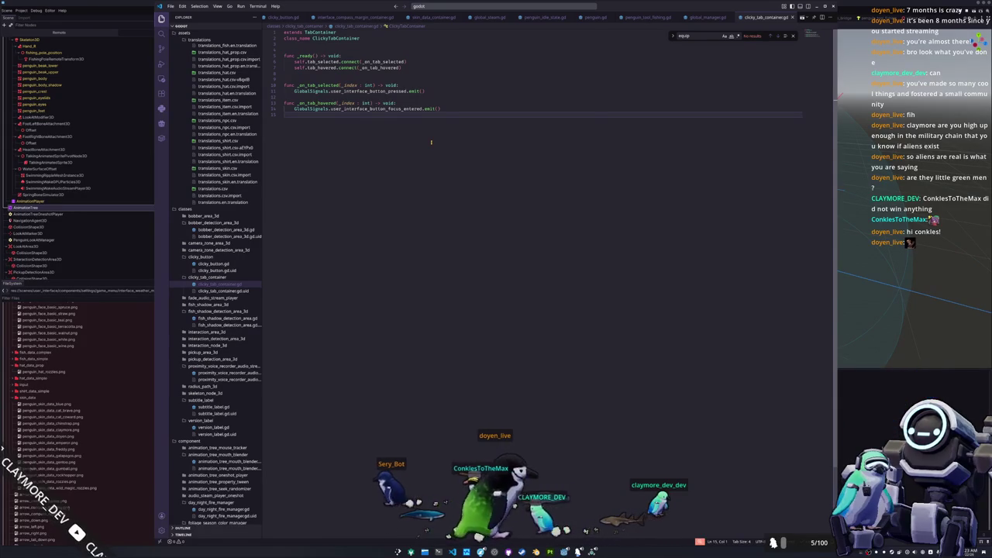
# Add a new line in _ready reading self.tab and browse its member suggestions
pyautogui.press('Up')
pyautogui.press('Up')
pyautogui.press('Up')
pyautogui.press('Up')
pyautogui.press('End')
pyautogui.press('Return')
pyautogui.write('se')
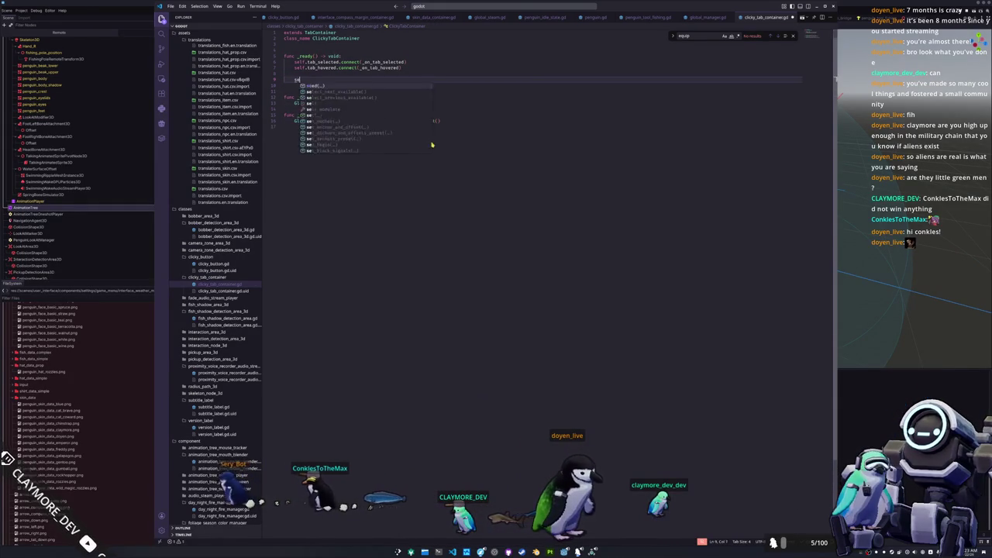
pyautogui.write('lf.tab_bar')
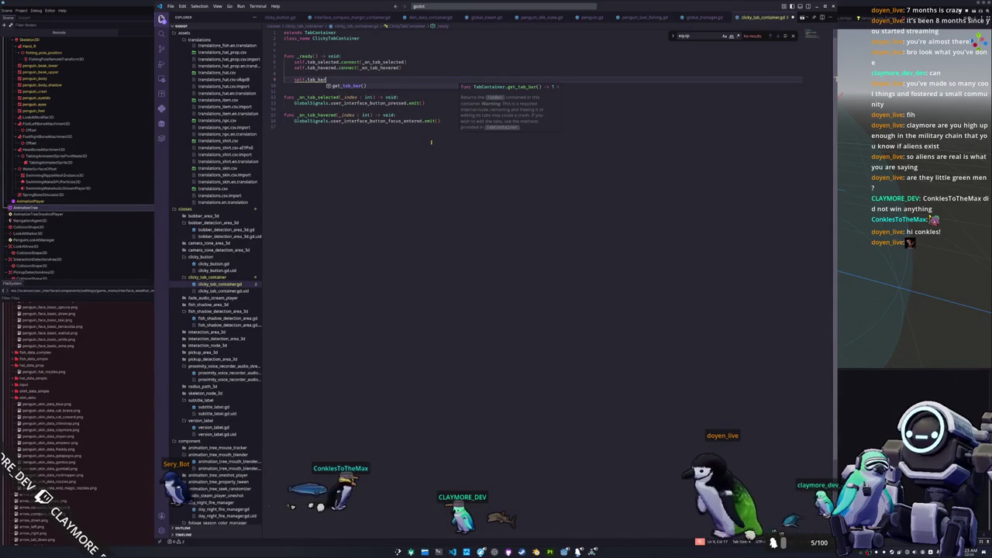
pyautogui.press('BackSpace')
pyautogui.press('BackSpace')
pyautogui.press('BackSpace')
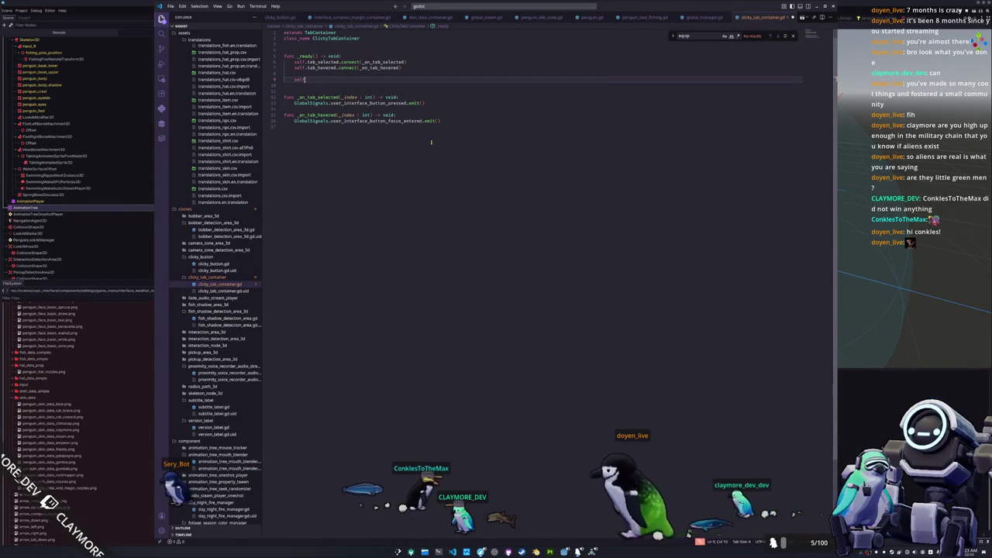
pyautogui.write('tab')
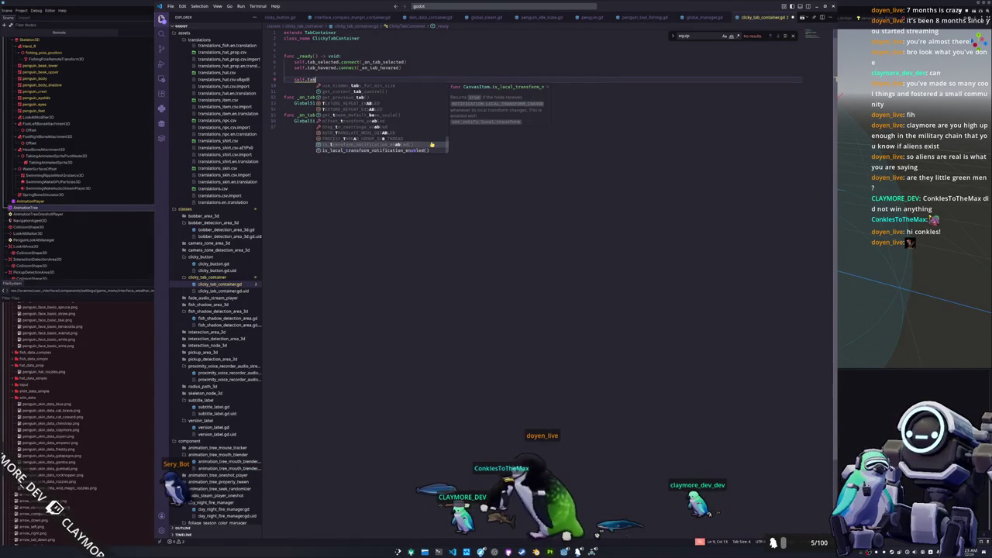
pyautogui.press('Up')
pyautogui.press('Up')
pyautogui.press('Up')
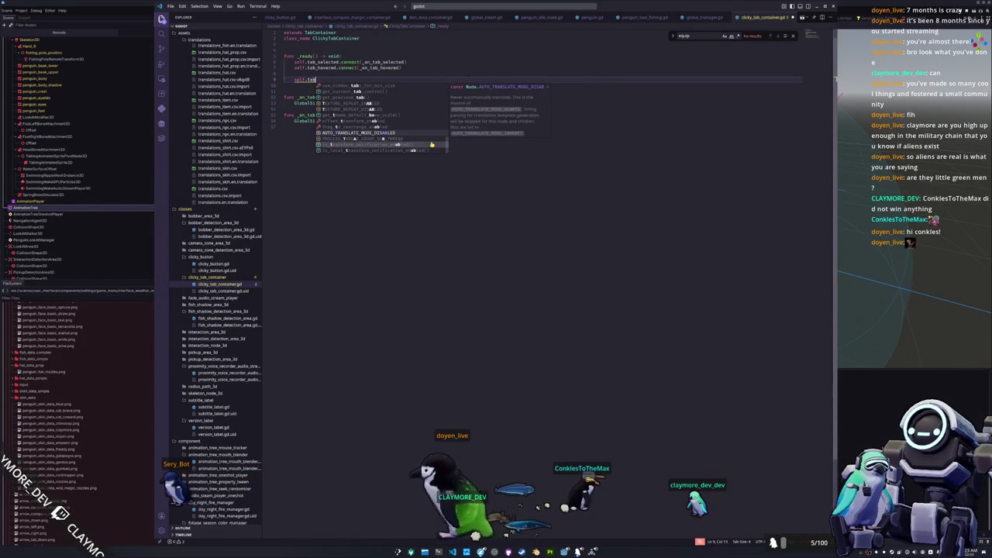
pyautogui.hotkey('ctrl', 'shift', 'Left')
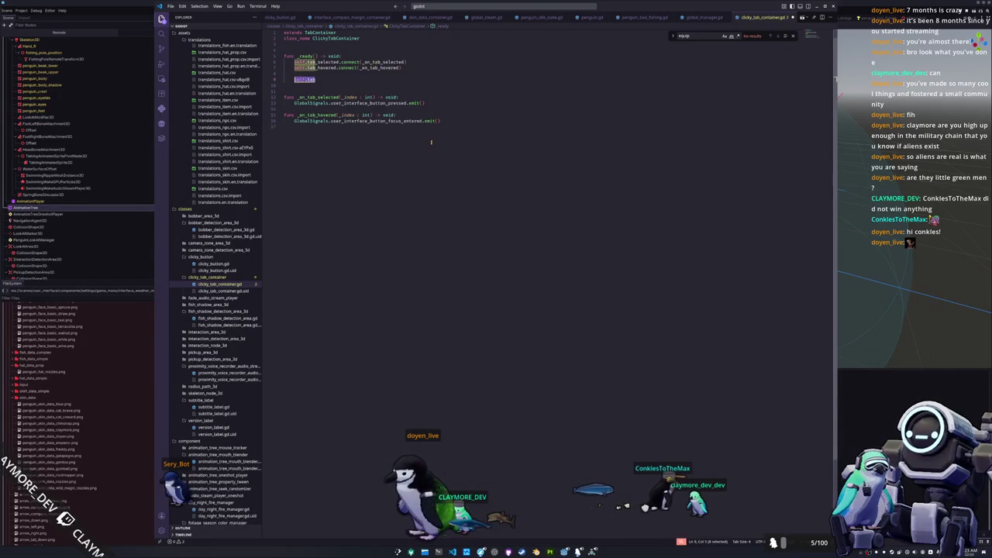
pyautogui.hotkey('alt', 'Tab')
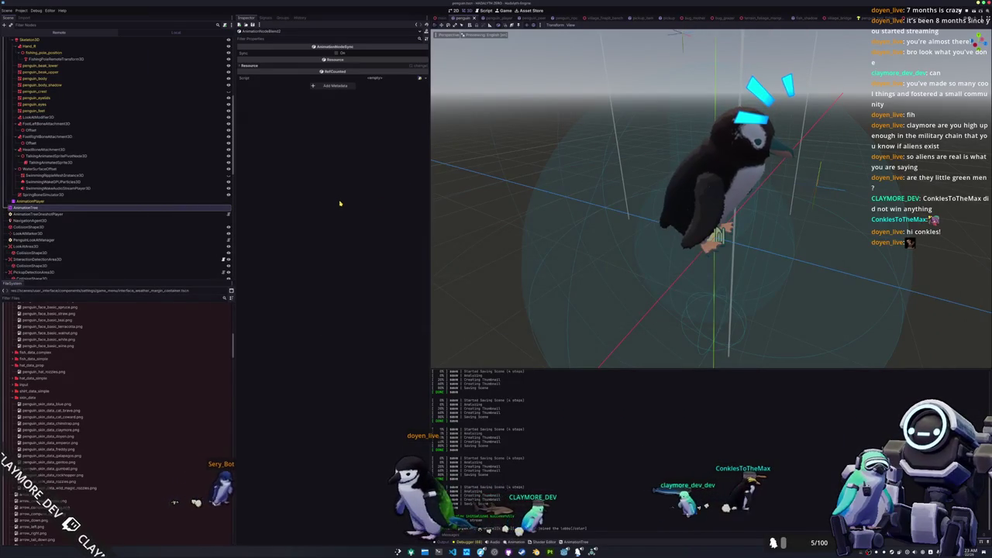
# Open the user_interface.tscn scene
pyautogui.hotkey('alt', 'shift', 'o')
pyautogui.write('user_inter')
pyautogui.press('Return')
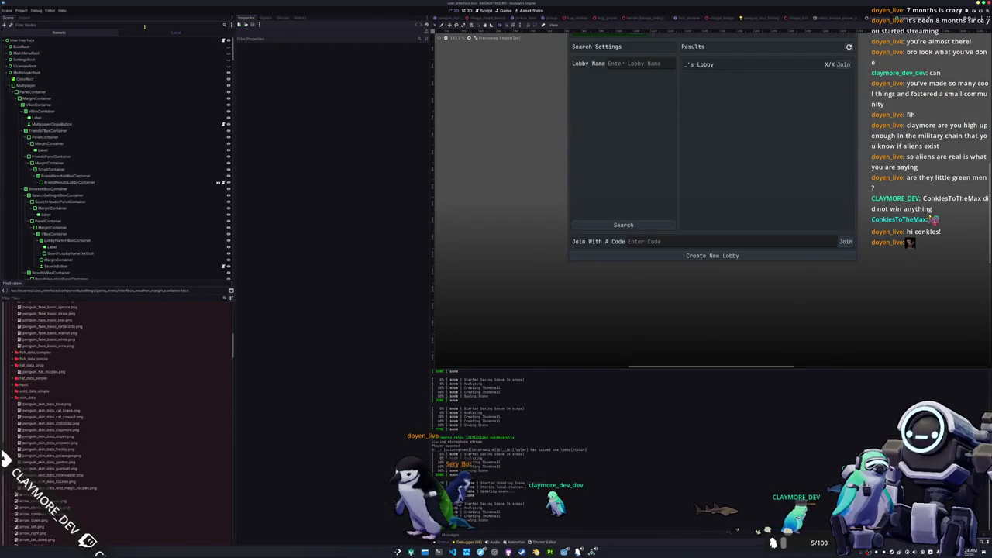
# Select SettingsTabContainer, show the settings panel and hide the multiplayer lobby panel
pyautogui.write('type_')
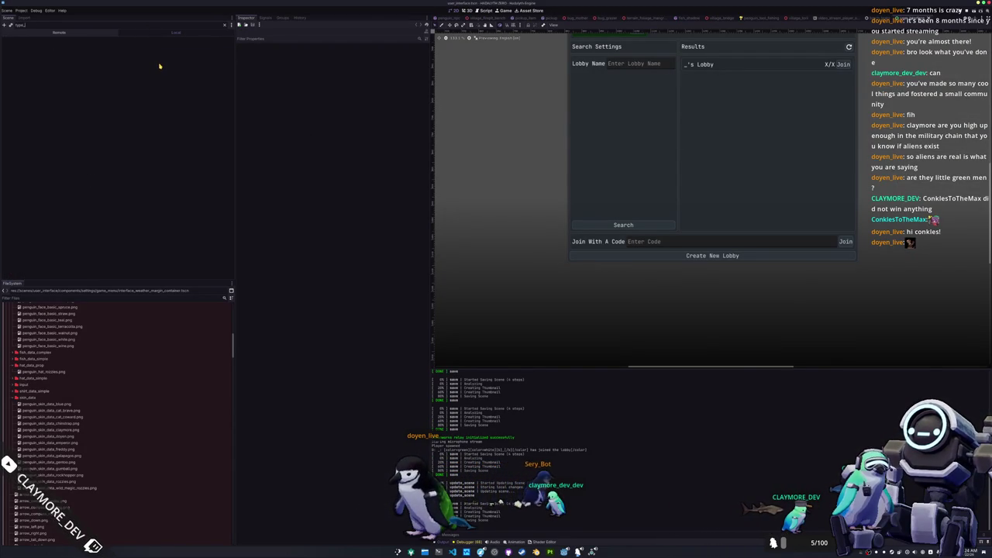
pyautogui.press('BackSpace')
pyautogui.write(':tabcontain')
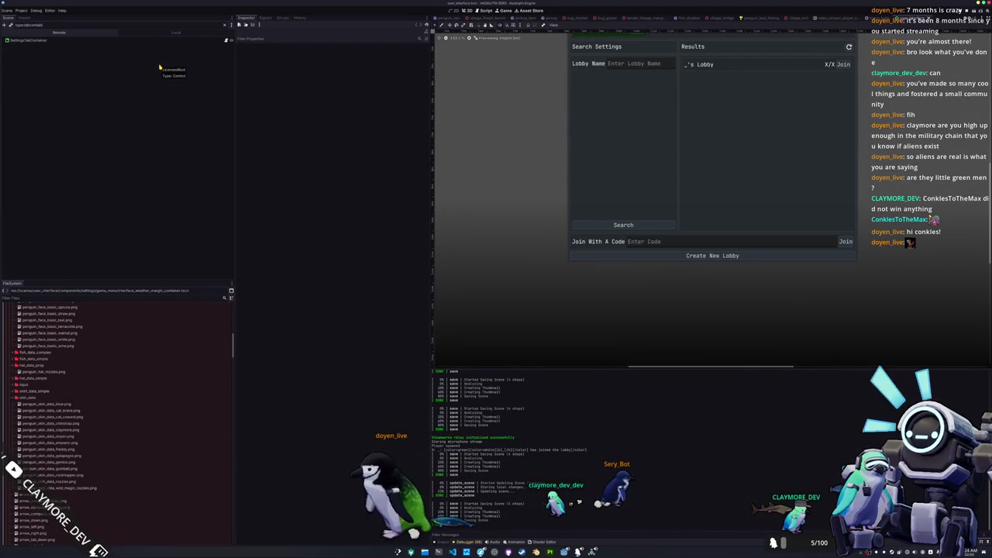
pyautogui.click(27, 39)
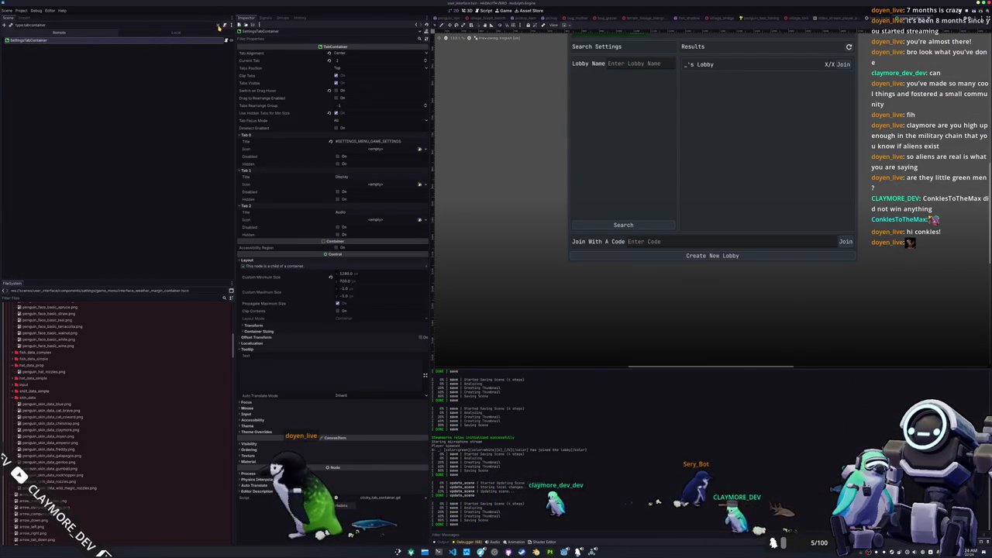
pyautogui.click(224, 25)
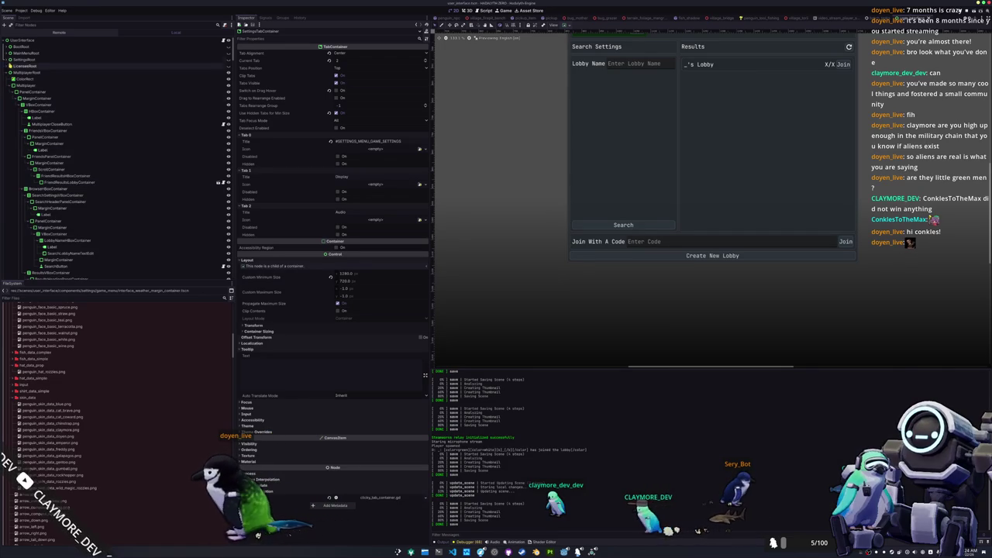
pyautogui.click(229, 60)
pyautogui.click(229, 73)
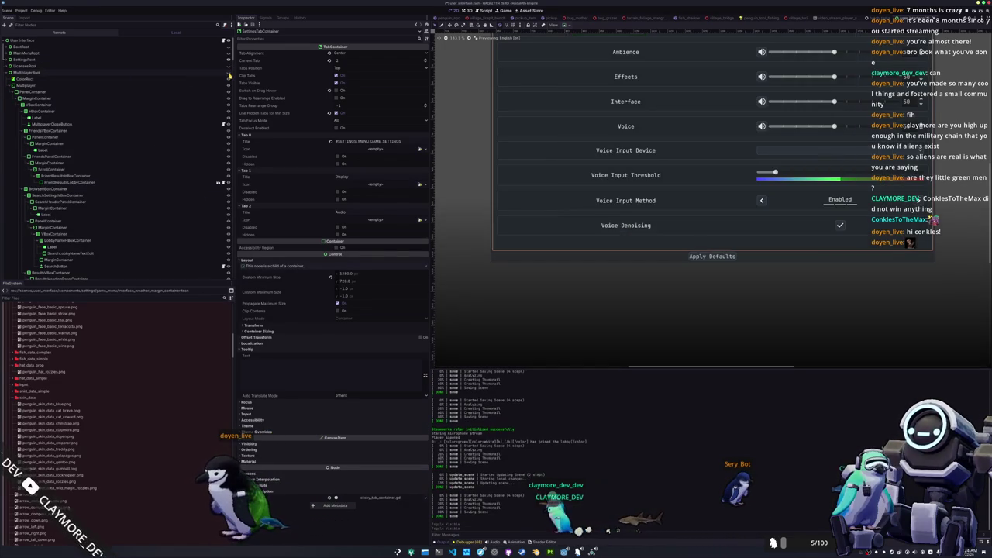
# Frame the settings panel's tabs and expand SettingsRoot down to its tab container
pyautogui.moveTo(673, 58); pyautogui.dragTo(613, 217)
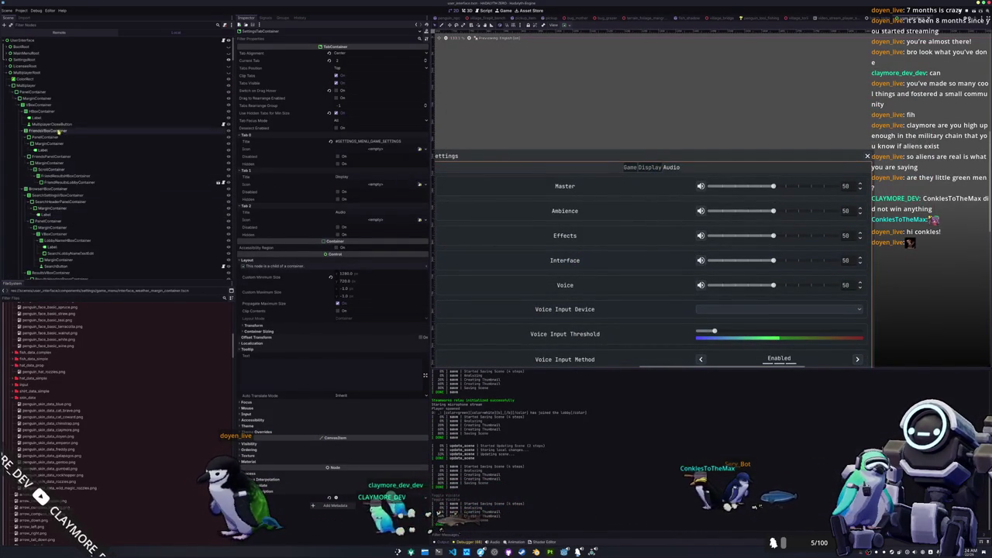
pyautogui.scroll(-5, 99, 209)
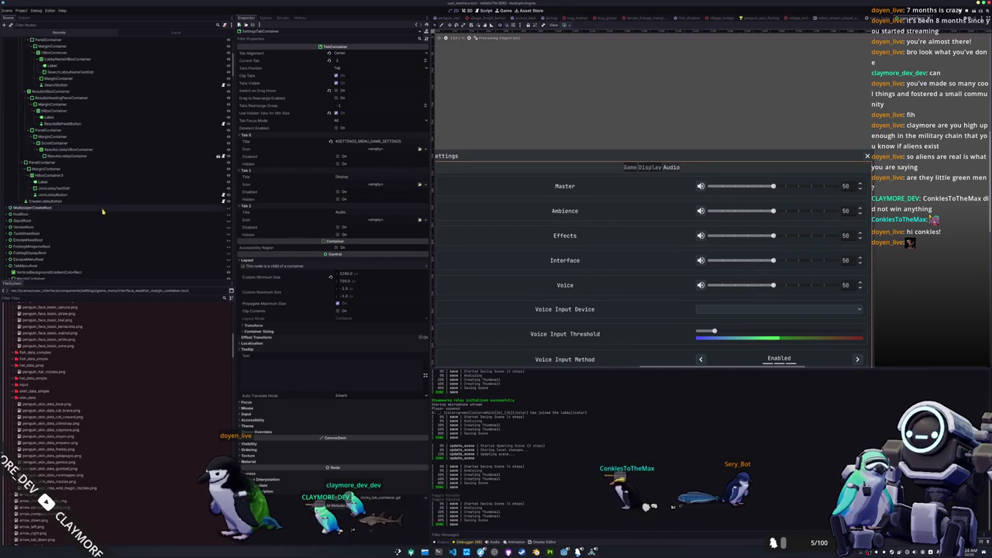
pyautogui.scroll(5, 99, 213)
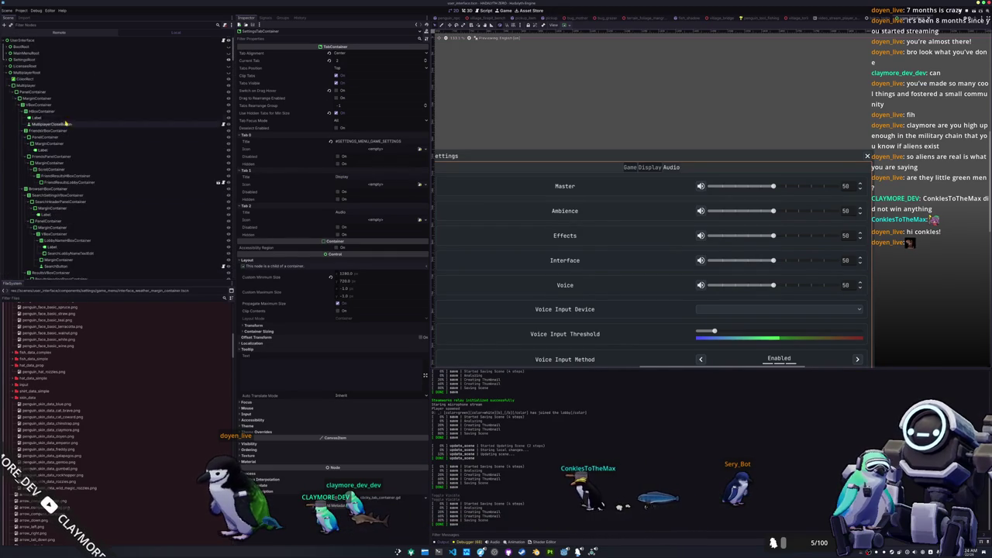
pyautogui.click(7, 73)
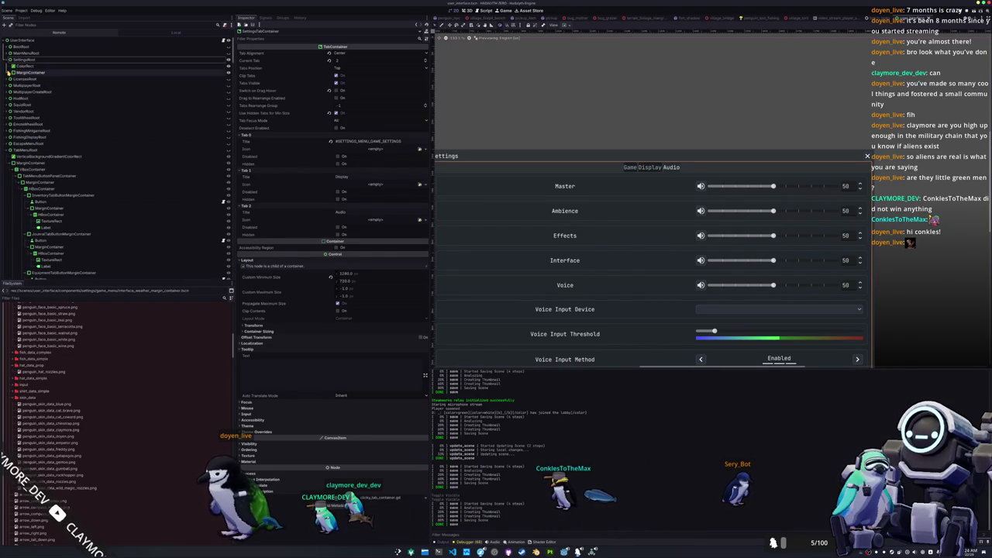
pyautogui.click(9, 72)
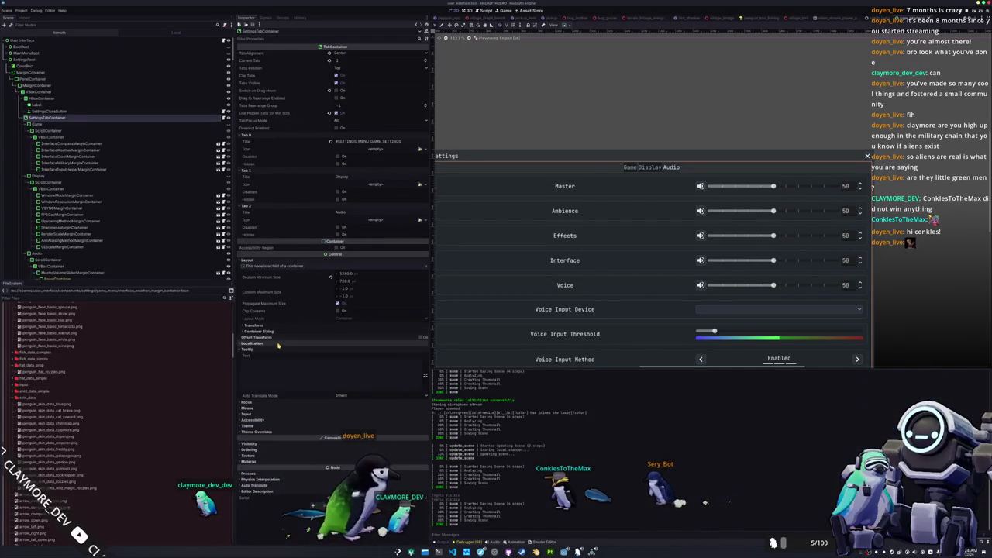
# Expand SettingsTabContainer's Styles, Icons, Font Sizes, Fonts, Constants and Colors overrides, then run the game
pyautogui.click(280, 432)
pyautogui.click(266, 465)
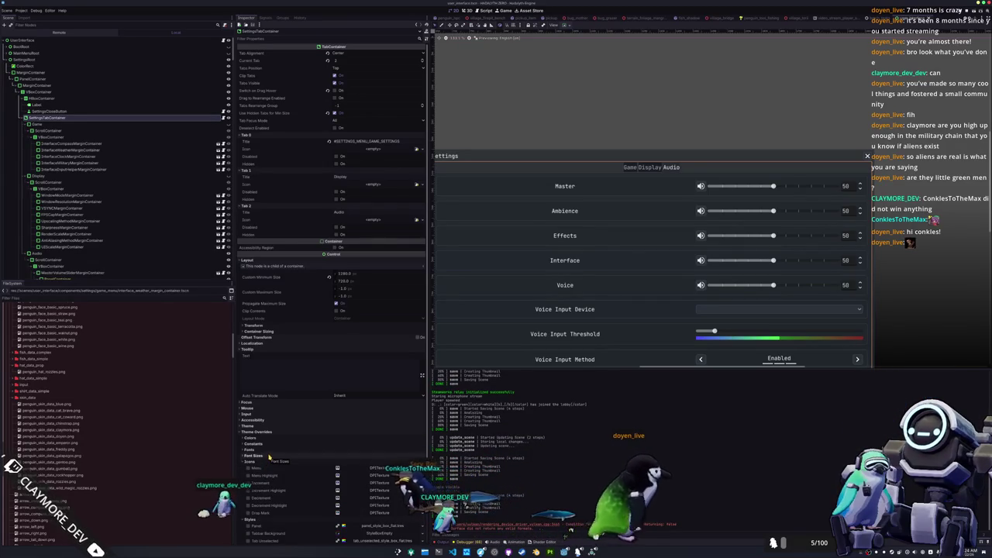
pyautogui.click(266, 462)
pyautogui.scroll(-3, 272, 457)
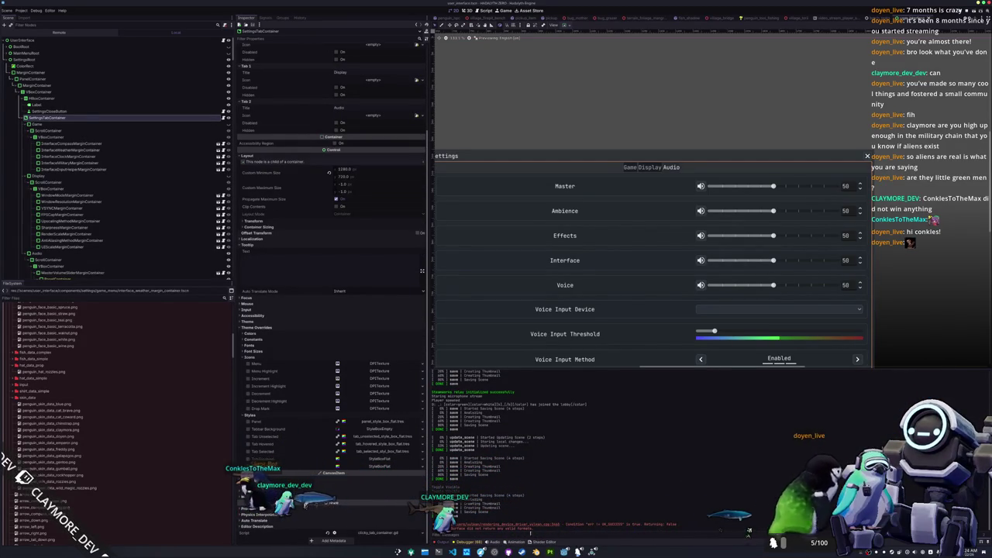
pyautogui.click(263, 352)
pyautogui.click(268, 345)
pyautogui.click(271, 340)
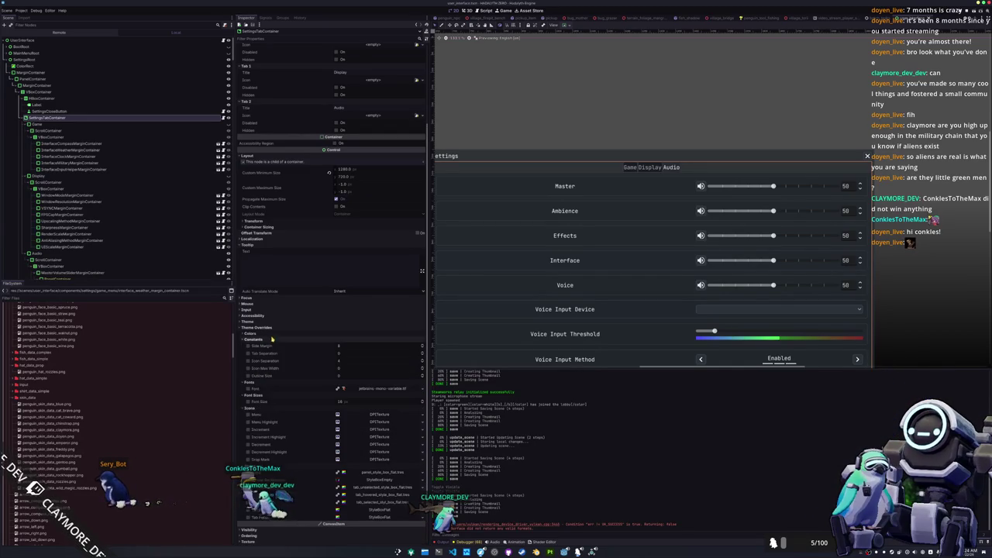
pyautogui.click(272, 334)
pyautogui.scroll(-4, 308, 374)
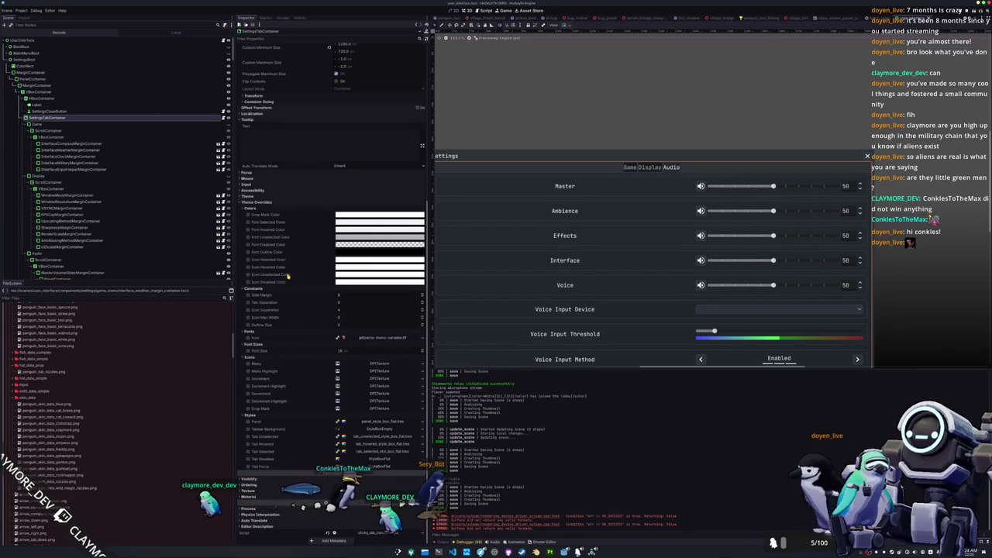
pyautogui.press('F6')
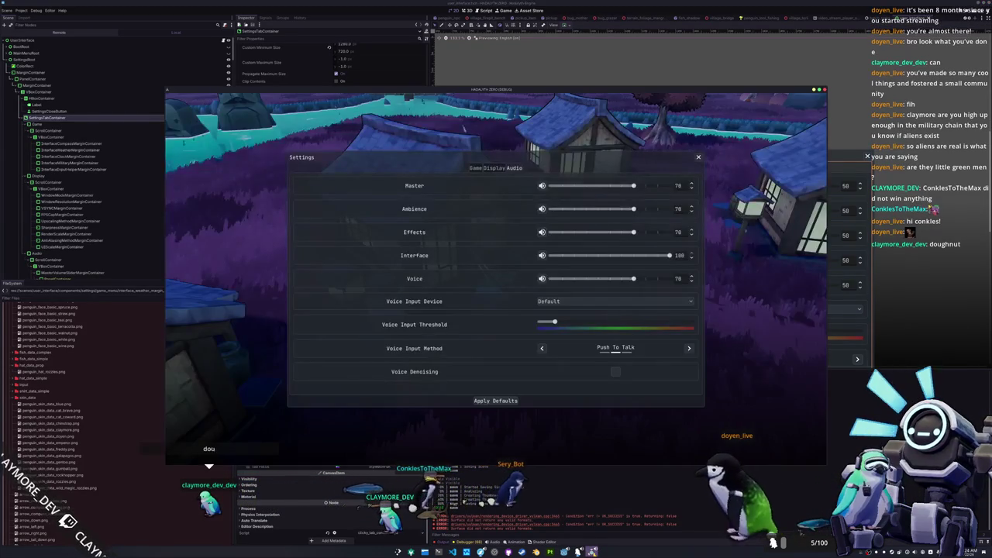
# Stop the game and enable SettingsTabContainer's Tab Separation constant override
pyautogui.press('F8')
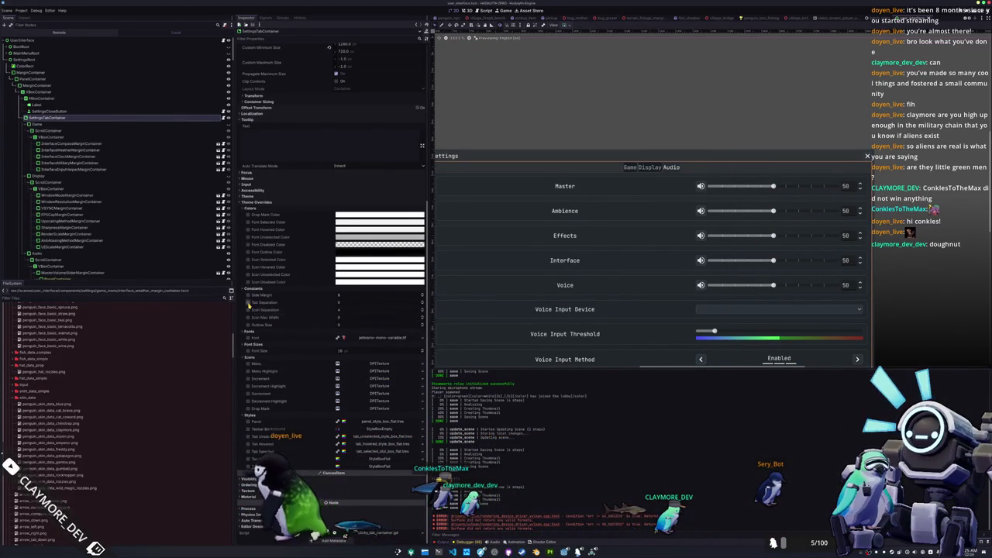
pyautogui.click(248, 303)
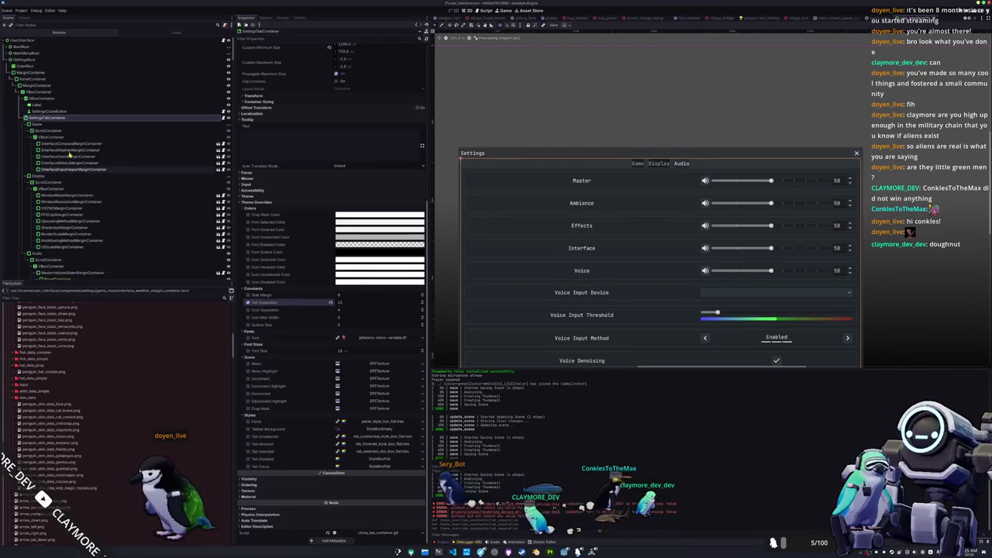
# In the Remote tree, expand Main > UserInterface > SettingsRoot down to SettingsTabContainer
pyautogui.click(59, 32)
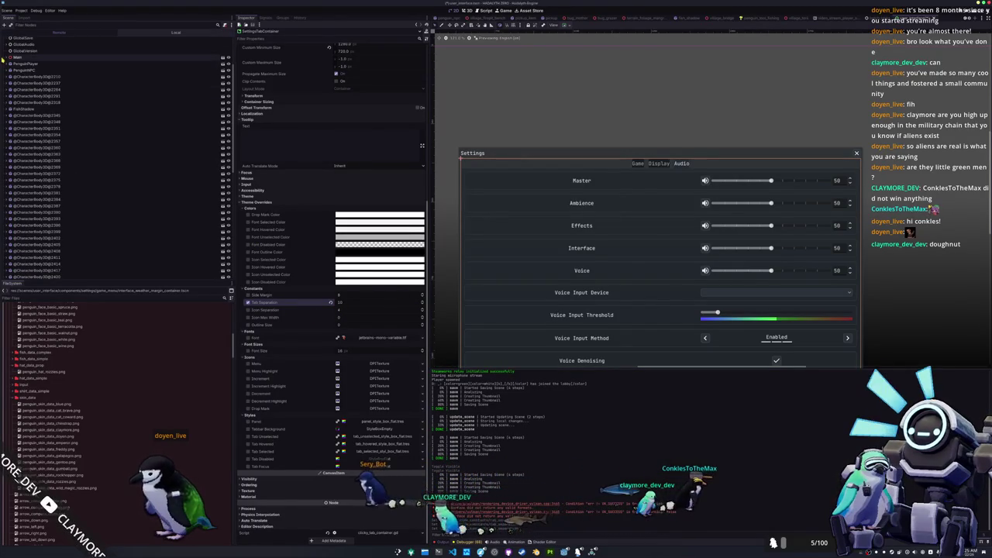
pyautogui.click(9, 57)
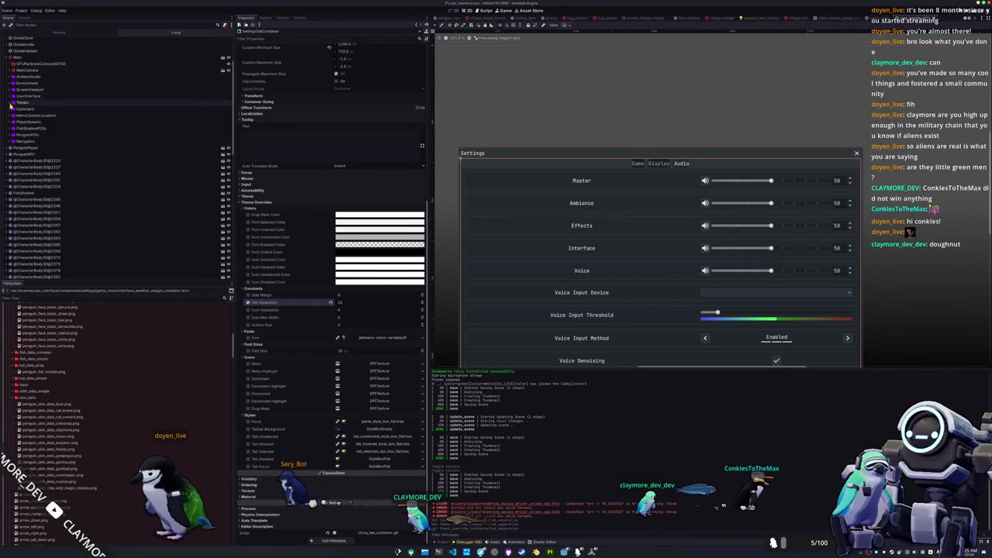
pyautogui.click(12, 102)
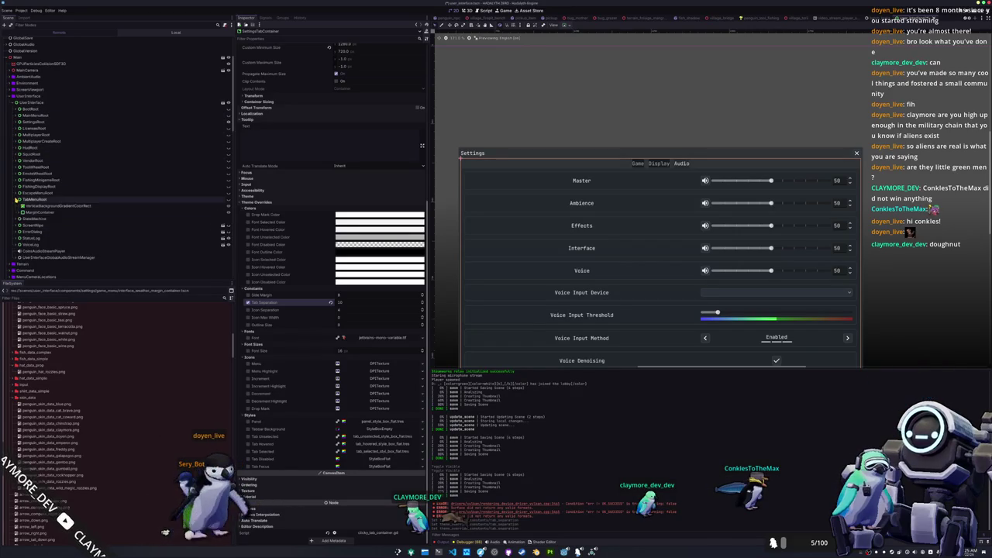
pyautogui.click(15, 122)
pyautogui.click(21, 140)
pyautogui.click(25, 148)
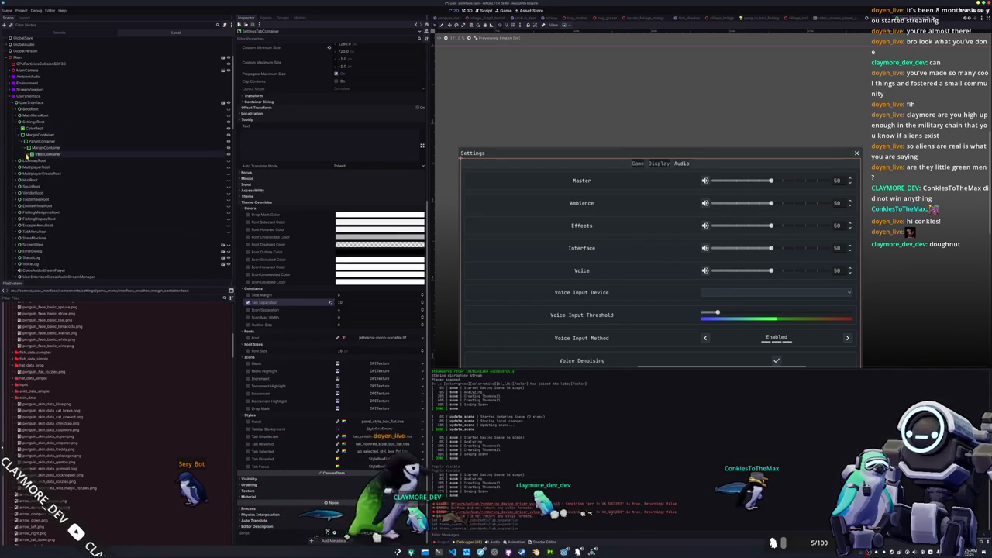
pyautogui.click(31, 153)
pyautogui.click(35, 167)
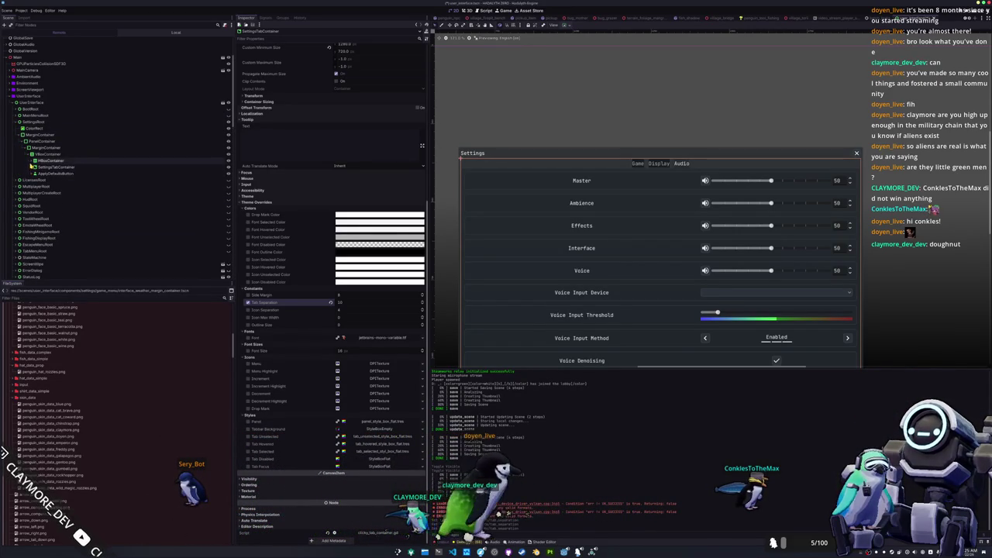
# Select SettingsTabContainer and then its generated TabBar, with the game window in front
pyautogui.click(45, 167)
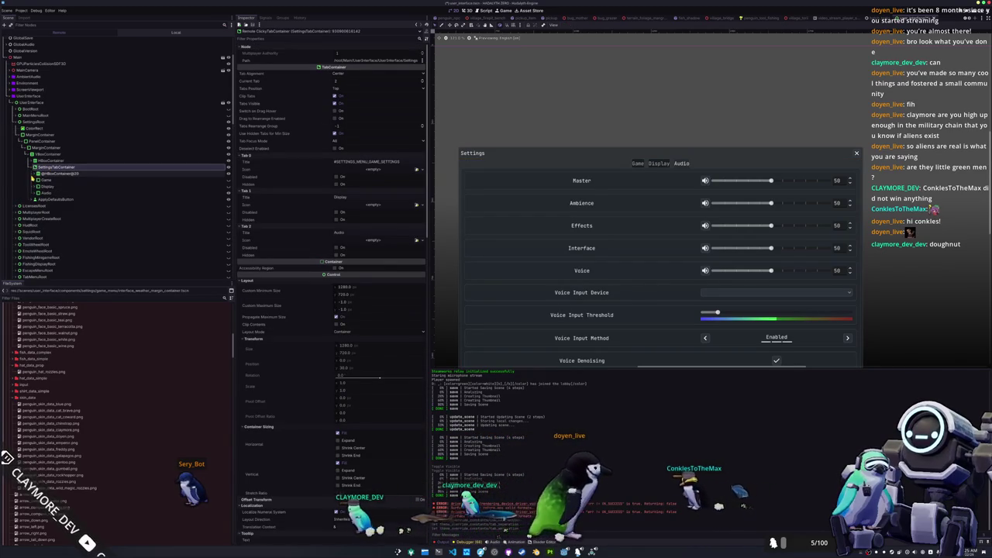
pyautogui.click(34, 174)
pyautogui.click(59, 180)
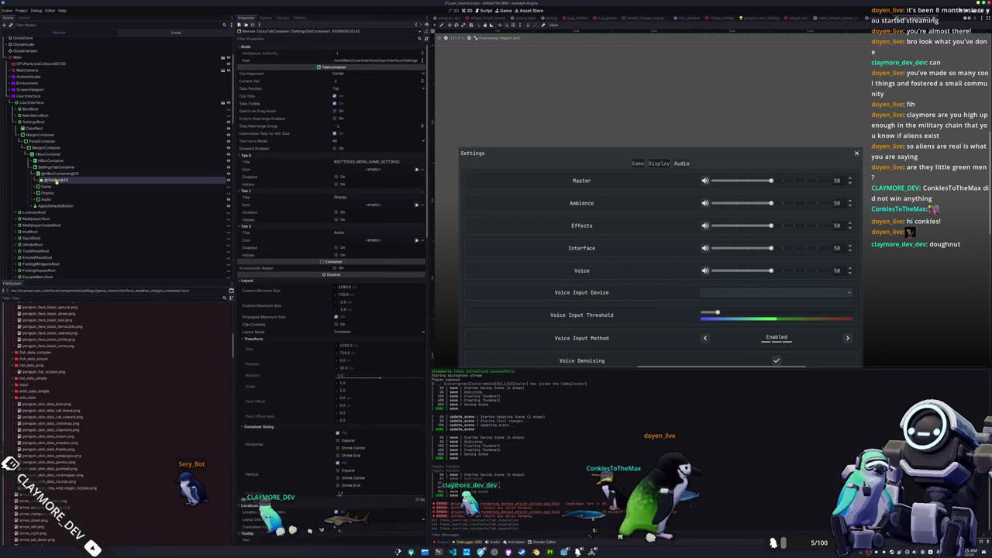
pyautogui.hotkey('alt', 'Tab')
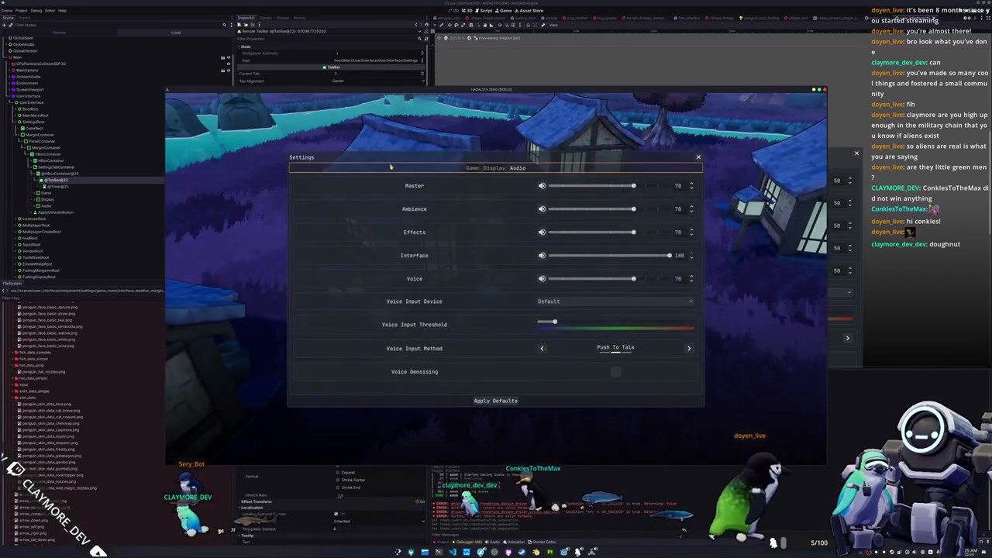
# Place the game beside the Inspector, keep the TabBar layout mode as Container, and test the tabs
pyautogui.moveTo(457, 89); pyautogui.dragTo(731, 110)
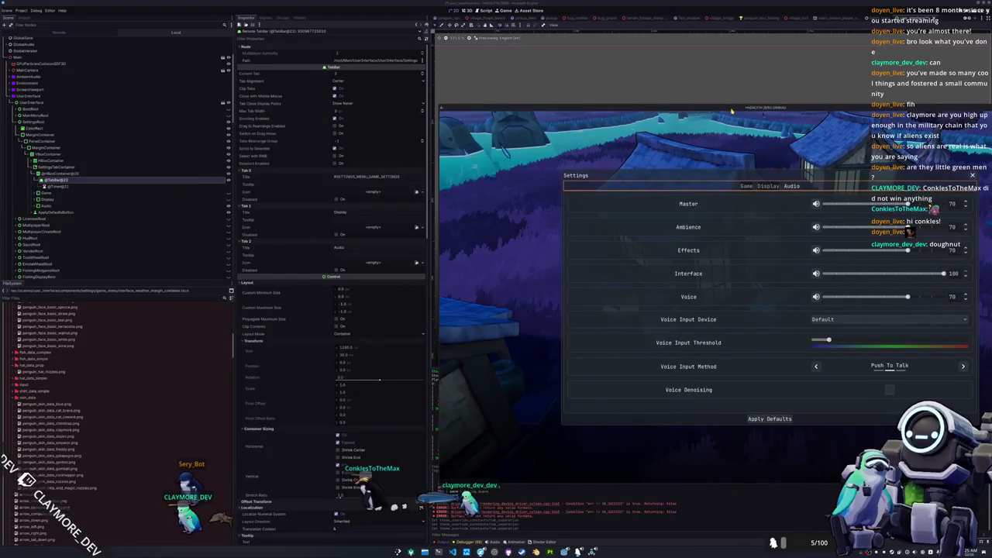
pyautogui.click(67, 174)
pyautogui.click(67, 180)
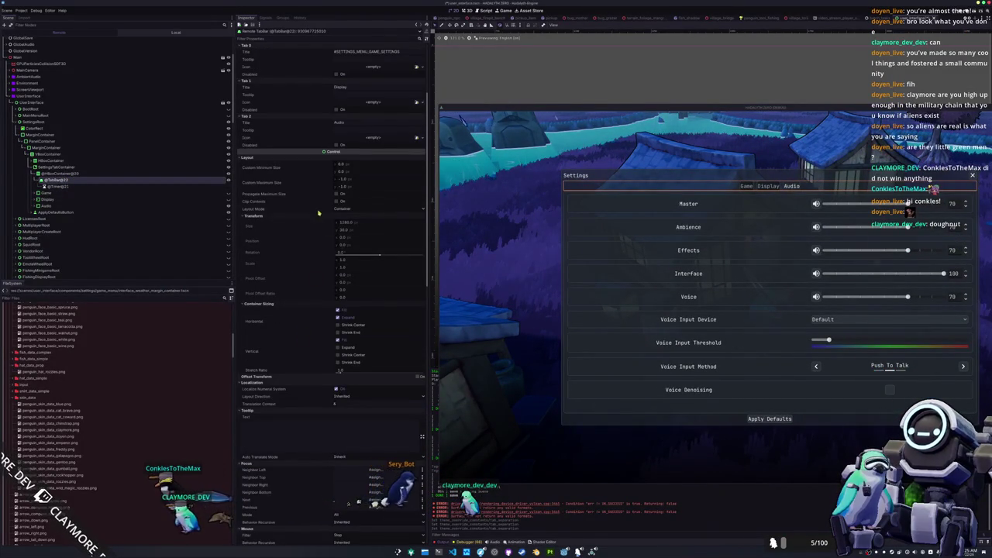
pyautogui.click(346, 210)
pyautogui.click(321, 207)
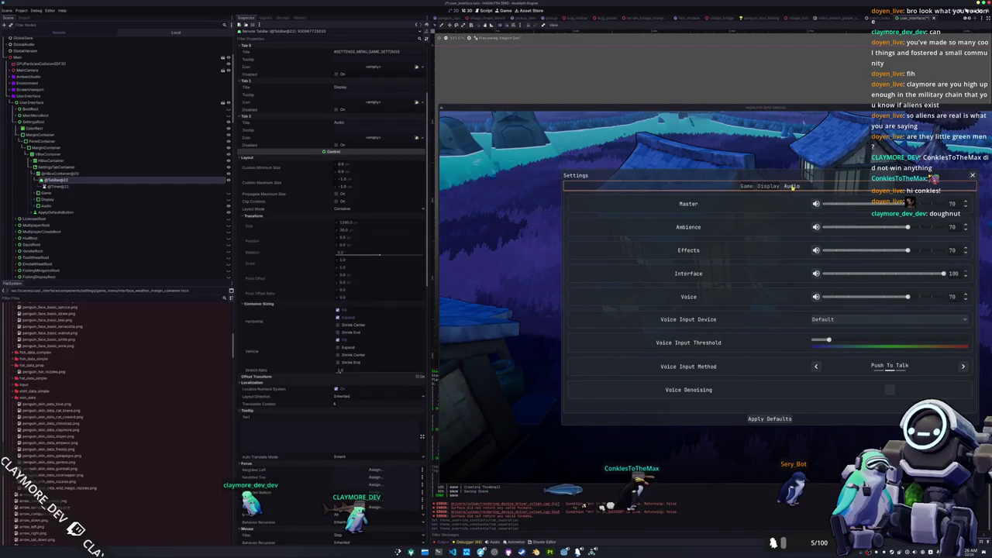
pyautogui.click(769, 186)
pyautogui.click(745, 186)
pyautogui.click(769, 187)
pyautogui.click(745, 186)
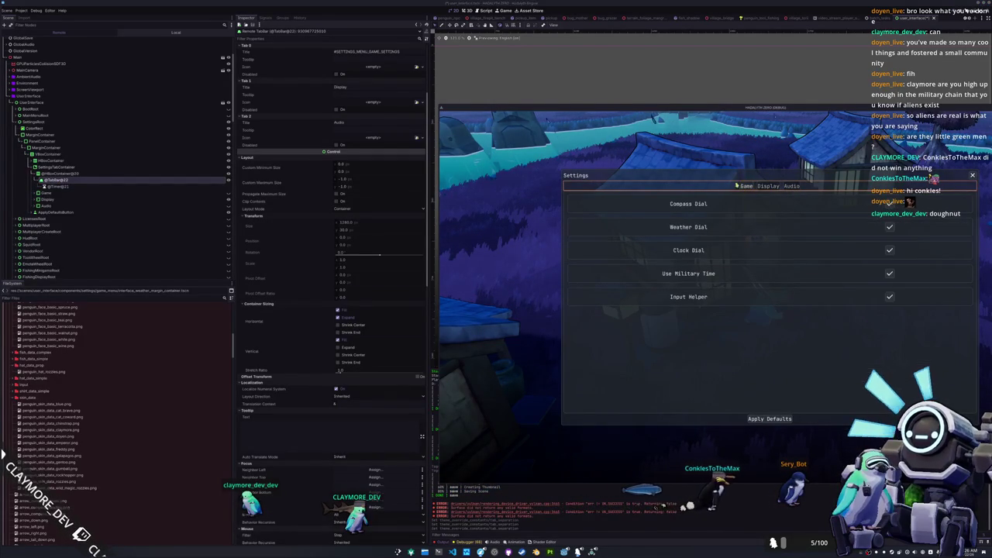
# Set the TabBar's Tab Close Display Policy to Show Active Only, then Show Always
pyautogui.scroll(3, 318, 208)
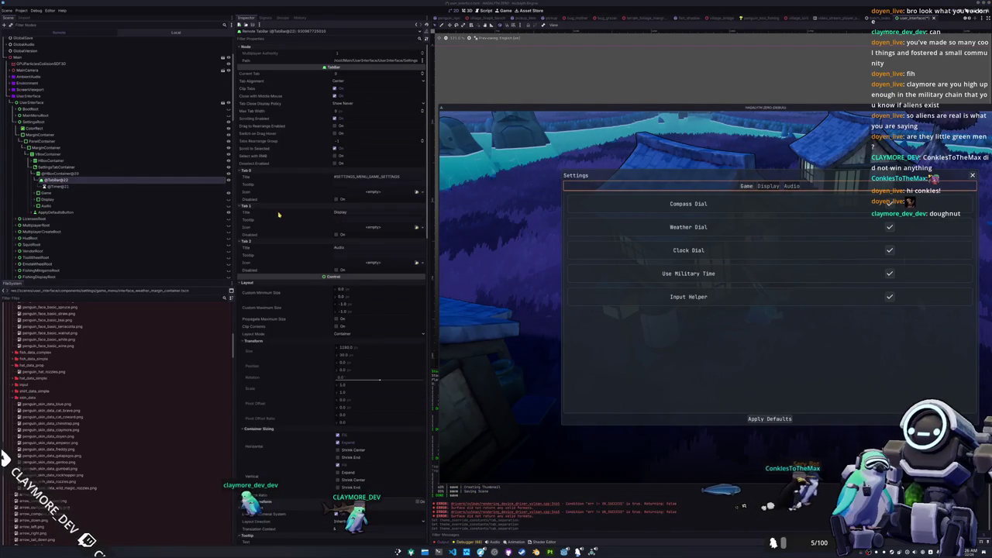
pyautogui.moveTo(285, 134)
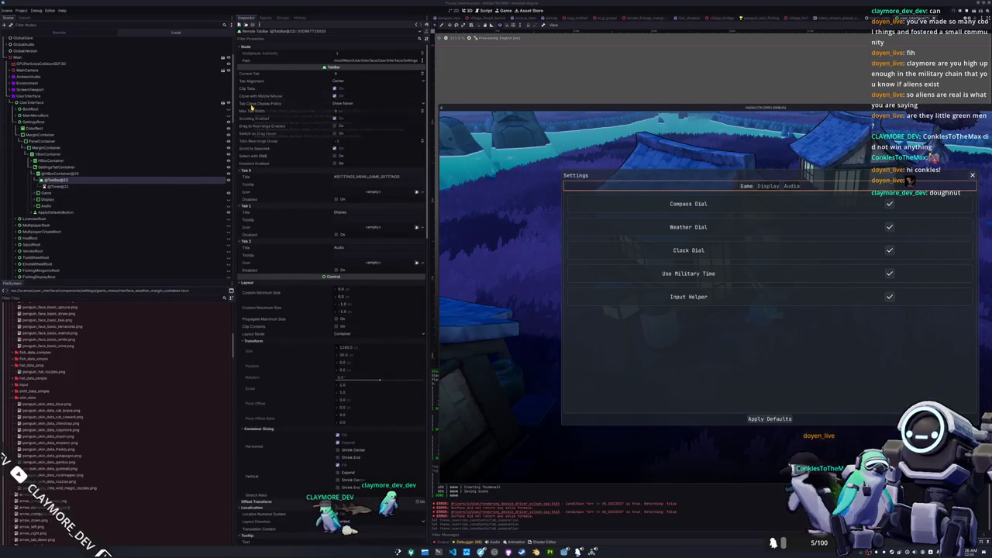
pyautogui.moveTo(251, 107)
pyautogui.click(339, 104)
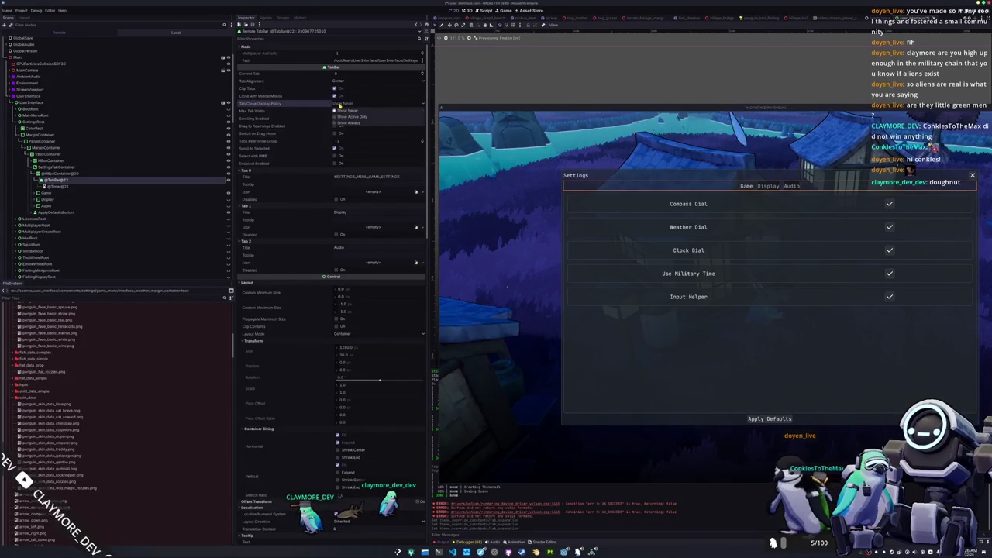
pyautogui.click(341, 117)
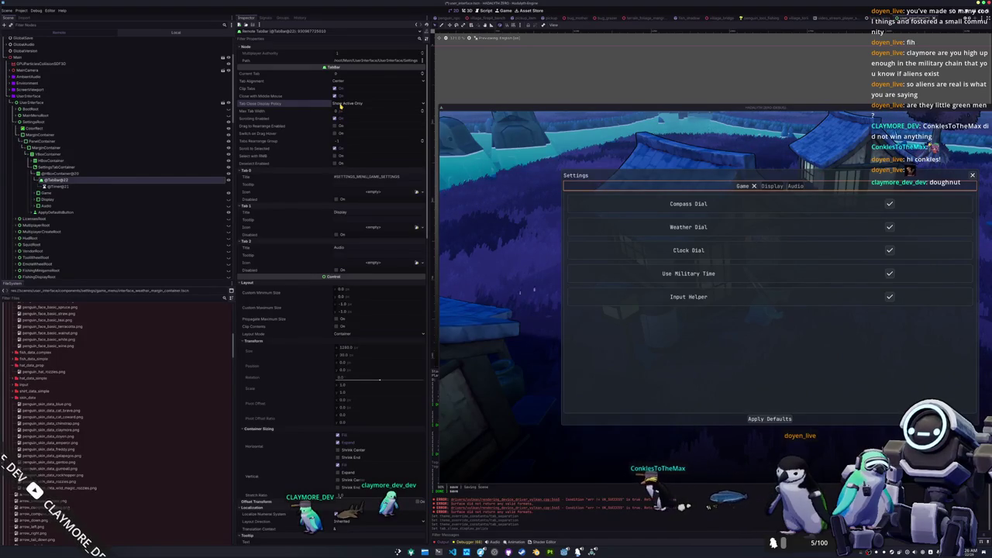
pyautogui.click(341, 105)
pyautogui.click(345, 125)
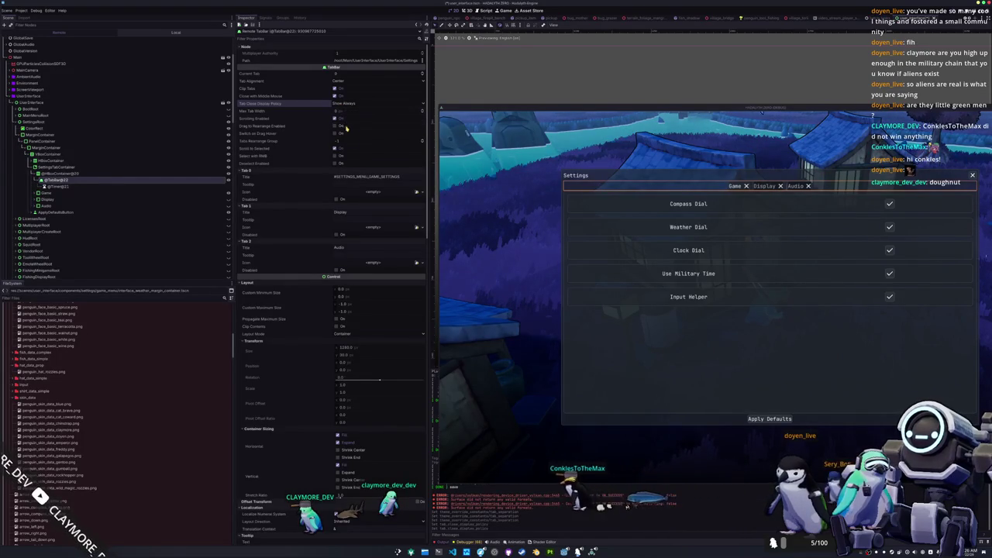
# Switch through the Display and Audio tabs and back to Game to check the close buttons
pyautogui.click(766, 187)
pyautogui.click(796, 187)
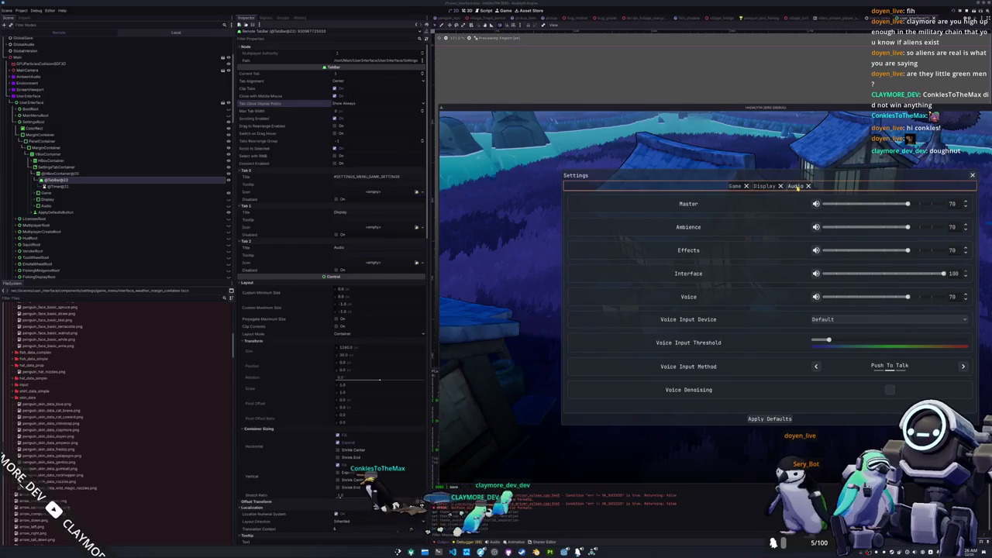
pyautogui.click(740, 187)
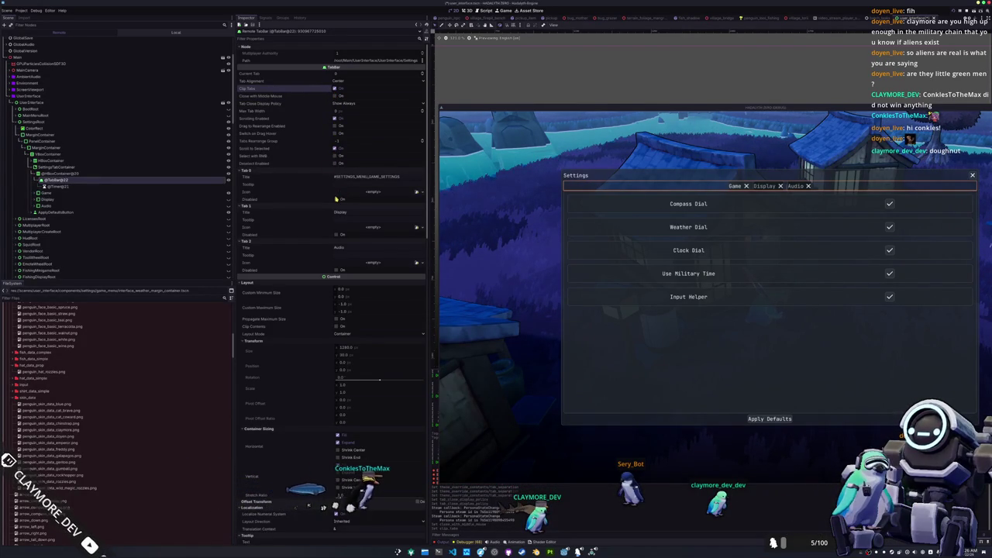
# Hide the tab close buttons again and try a larger maximum tab width, undoing it back to 0
pyautogui.click(341, 103)
pyautogui.click(341, 111)
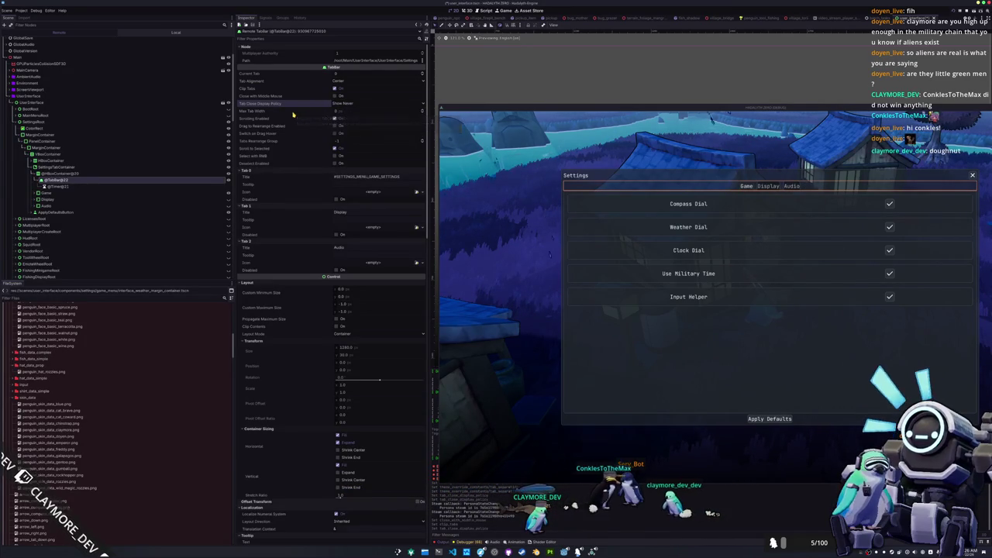
pyautogui.moveTo(347, 114); pyautogui.dragTo(438, 114)
pyautogui.hotkey('ctrl', 'z')
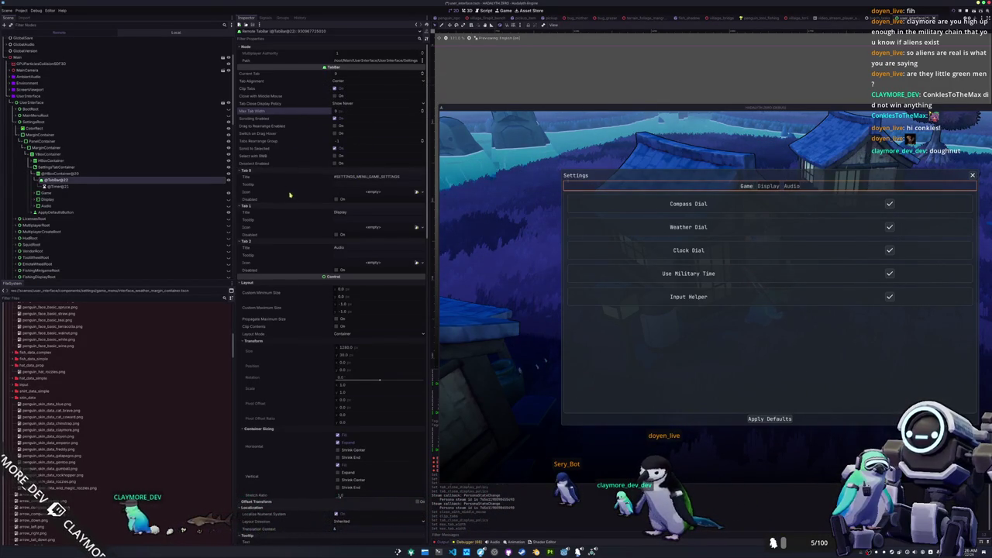
# Scroll through the remote TabBar's Inspector properties
pyautogui.scroll(-3, 295, 197)
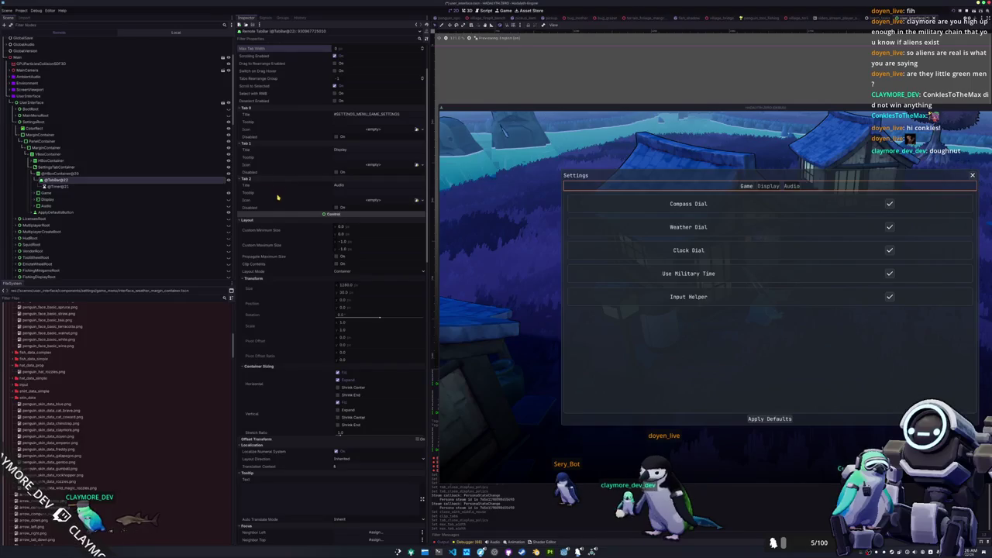
pyautogui.scroll(-3, 274, 209)
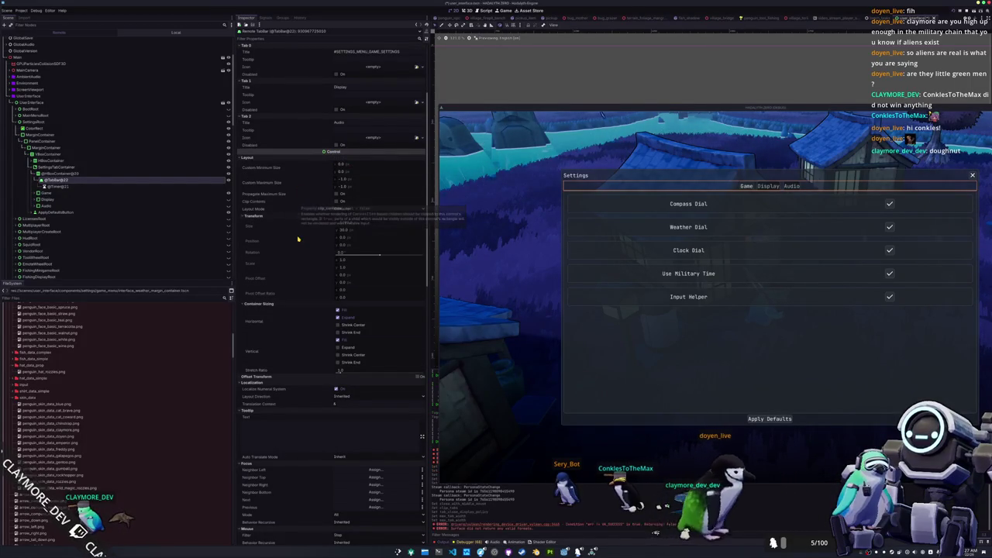
pyautogui.scroll(-3, 298, 264)
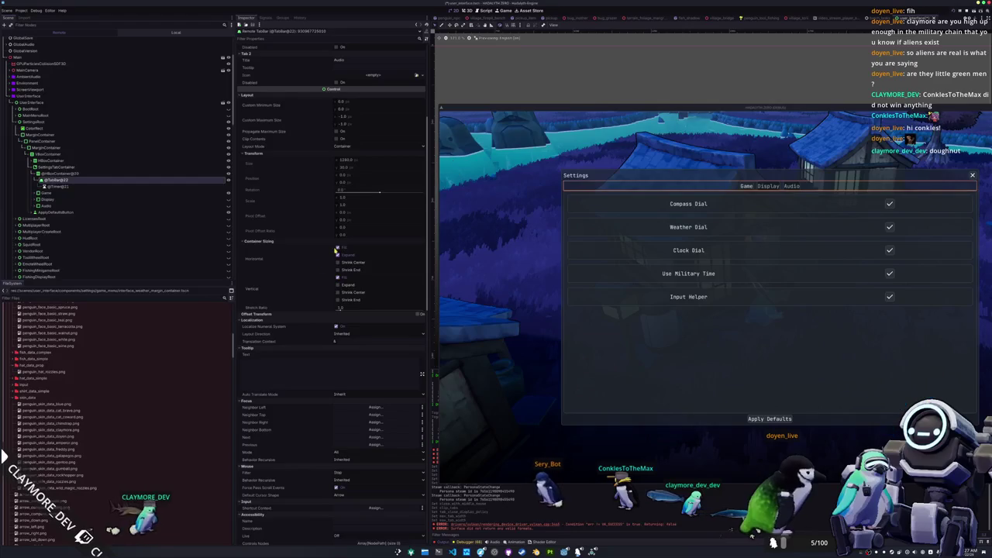
pyautogui.scroll(-5, 304, 334)
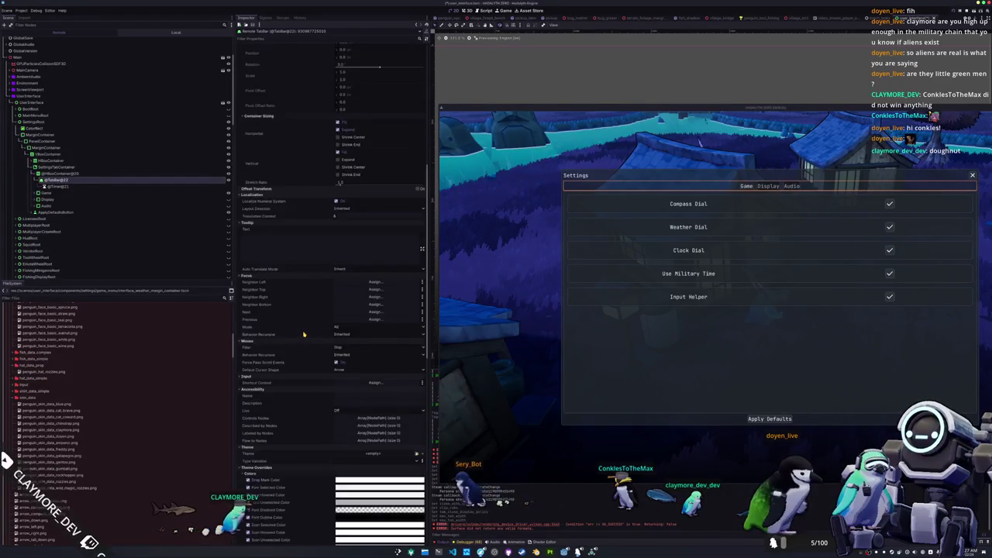
pyautogui.scroll(-8, 304, 334)
pyautogui.scroll(-8, 308, 369)
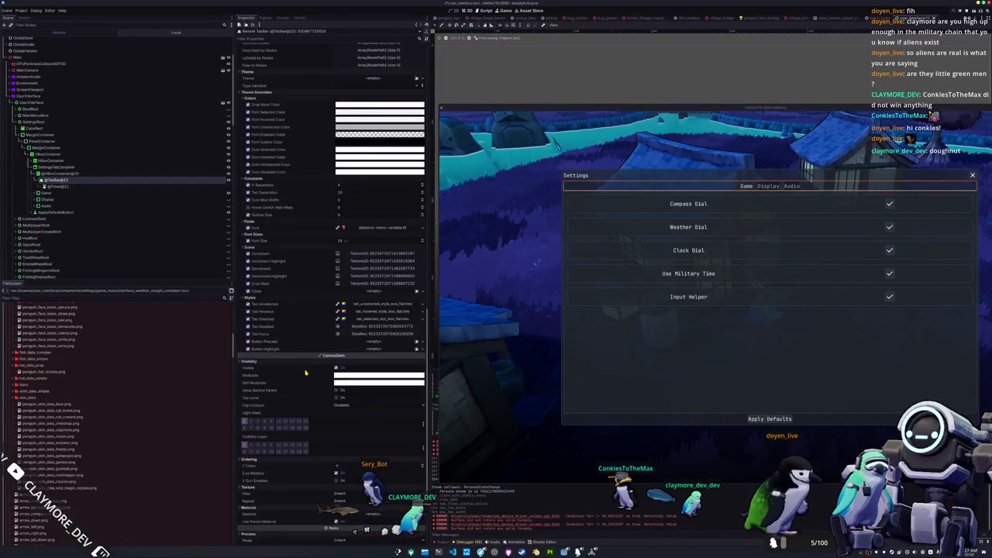
pyautogui.scroll(17, 306, 370)
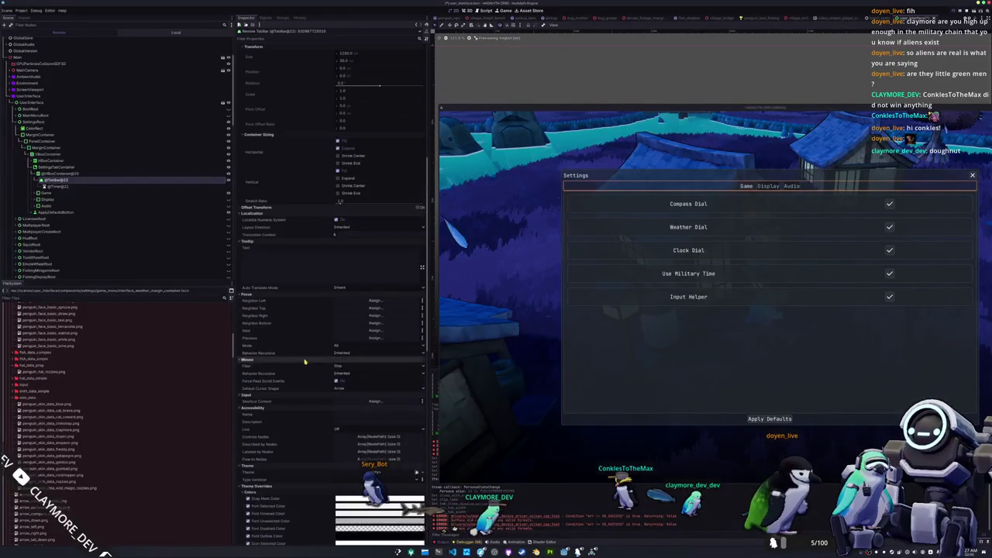
pyautogui.click(50, 175)
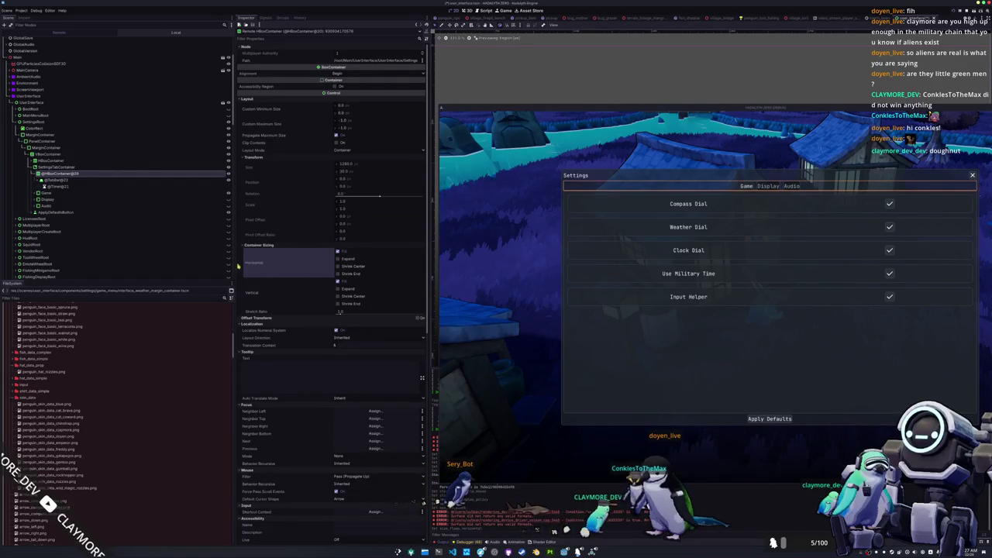
pyautogui.click(63, 181)
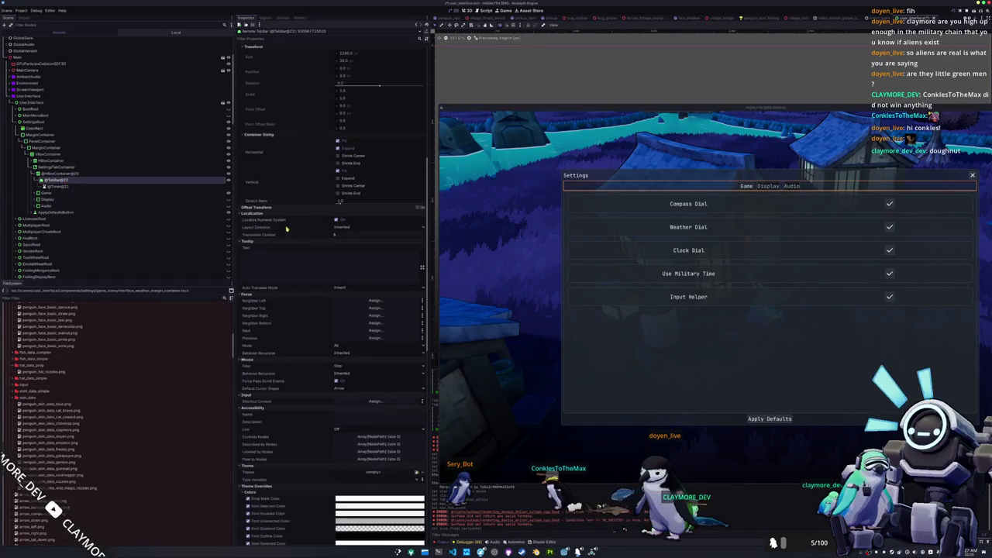
pyautogui.scroll(-4, 304, 248)
pyautogui.scroll(-12, 298, 315)
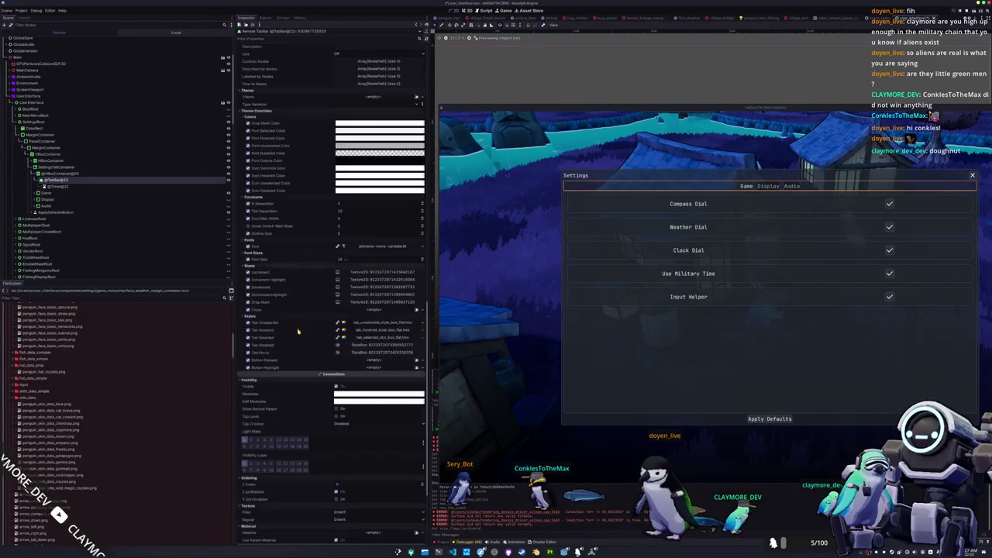
pyautogui.scroll(2, 315, 406)
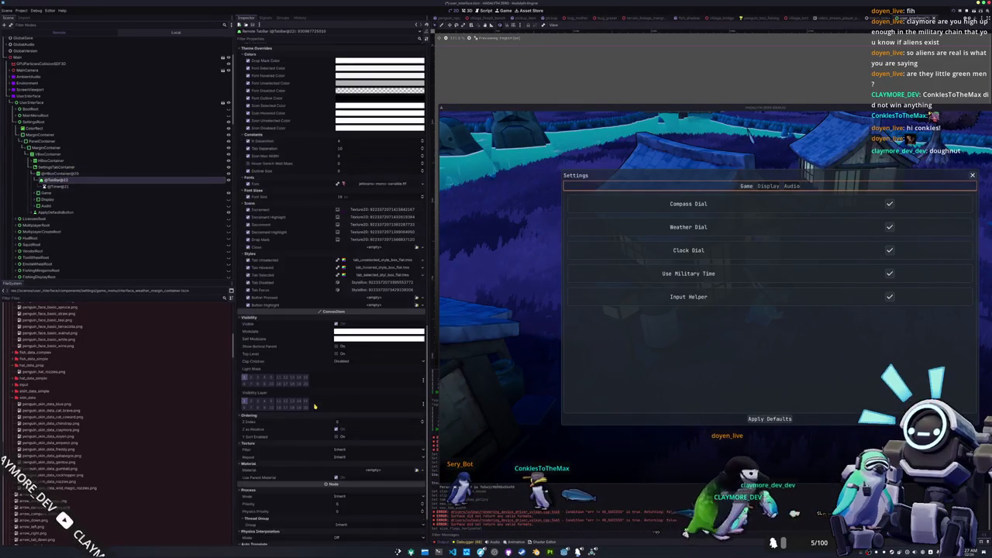
pyautogui.scroll(2, 316, 451)
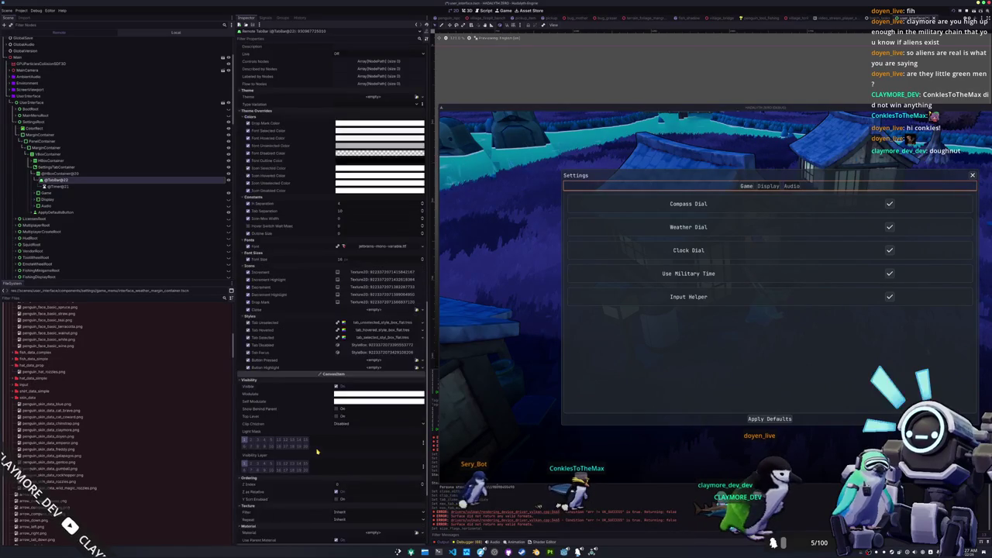
pyautogui.scroll(2, 306, 315)
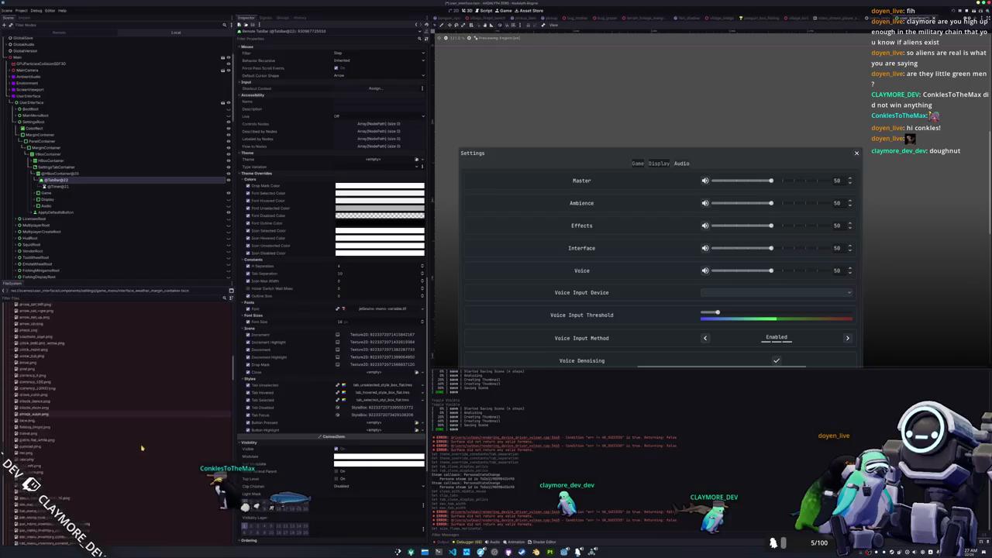
# Open default_theme.tres, widen the type list, and show TabContainer's constants like side margin and tab separation
pyautogui.scroll(-15, 137, 450)
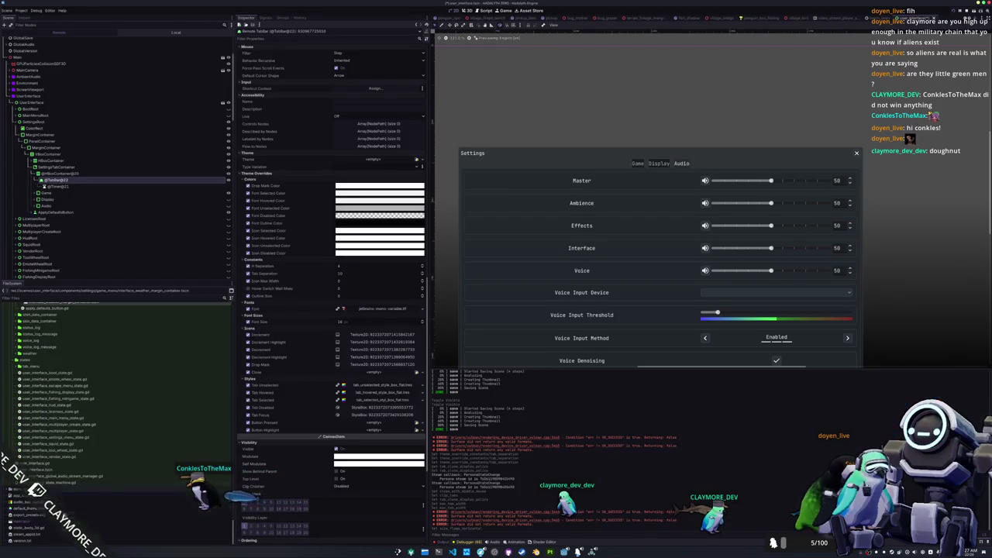
pyautogui.doubleClick(26, 509)
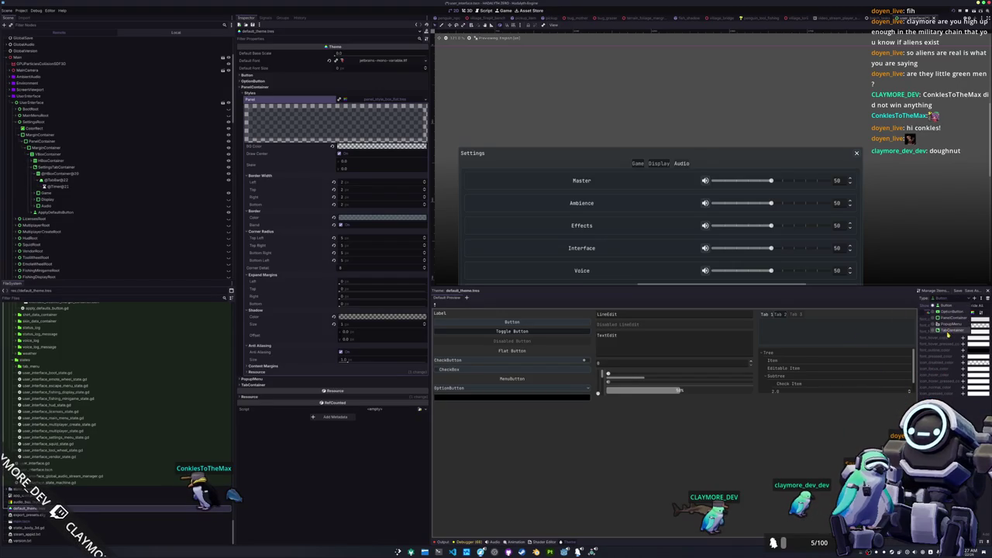
pyautogui.moveTo(918, 321)
pyautogui.mouseDown()
pyautogui.moveTo(772, 321)
pyautogui.moveTo(803, 322)
pyautogui.mouseUp()
pyautogui.click(881, 313)
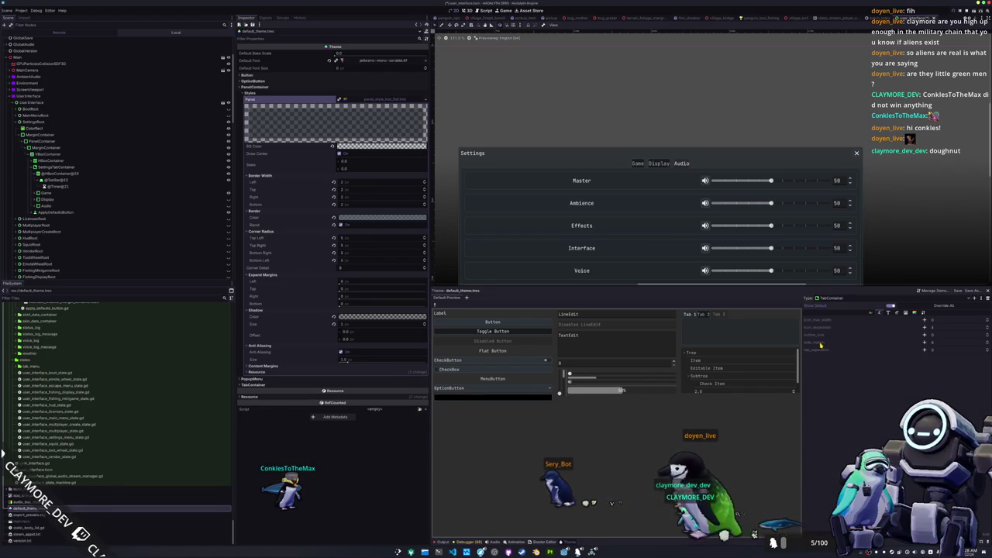
pyautogui.moveTo(821, 346)
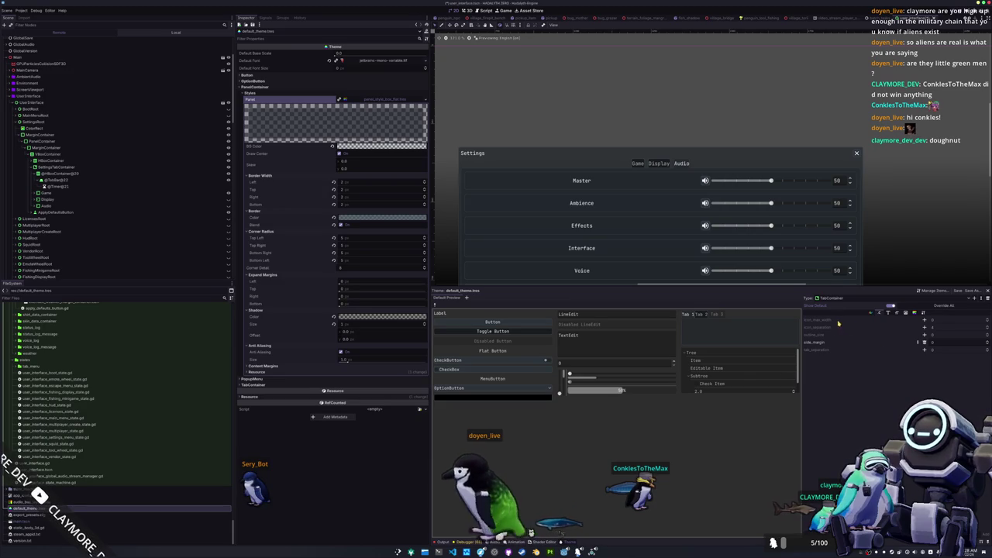
# Browse TabContainer's colours, icons and base type, then open its panel StyleBox for editing
pyautogui.click(890, 314)
pyautogui.click(906, 313)
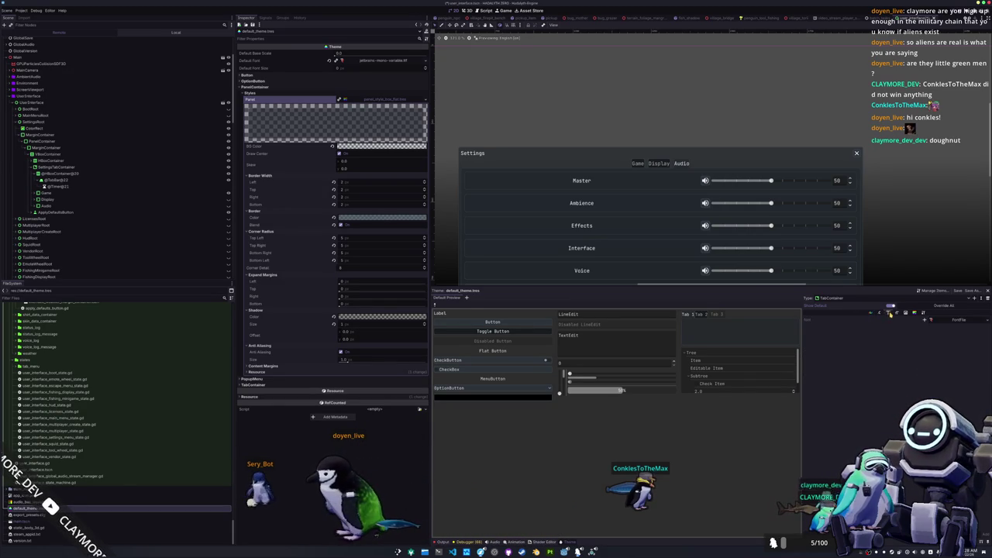
pyautogui.click(915, 314)
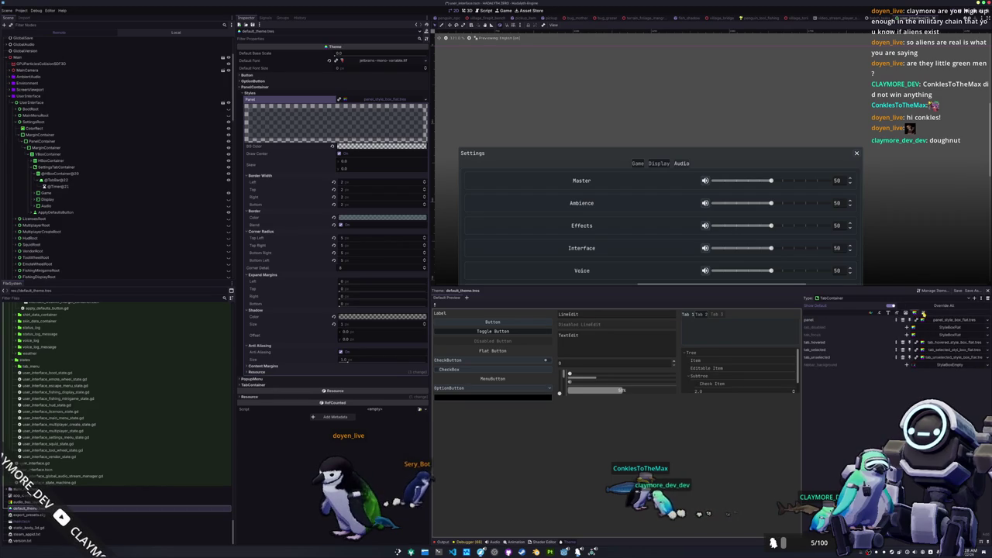
pyautogui.click(924, 313)
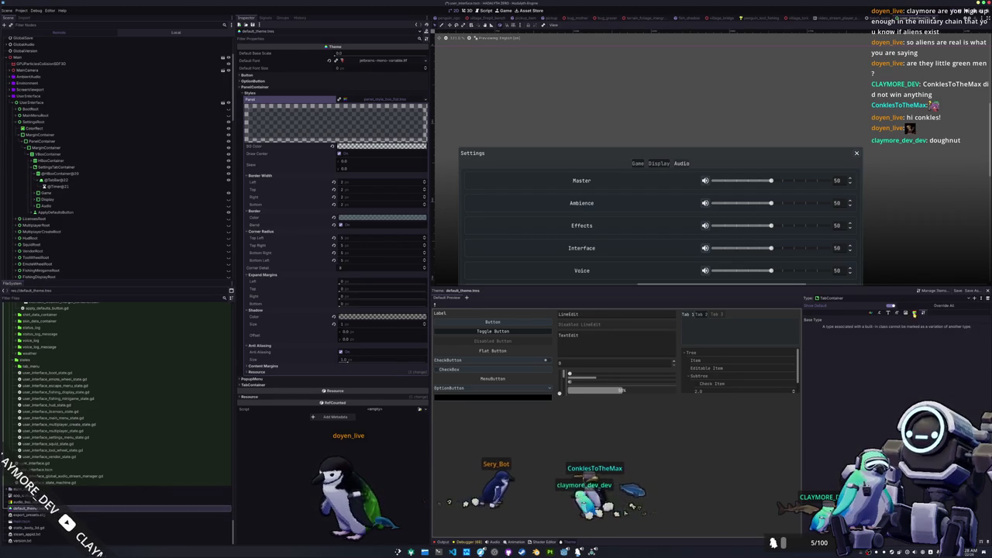
pyautogui.click(906, 314)
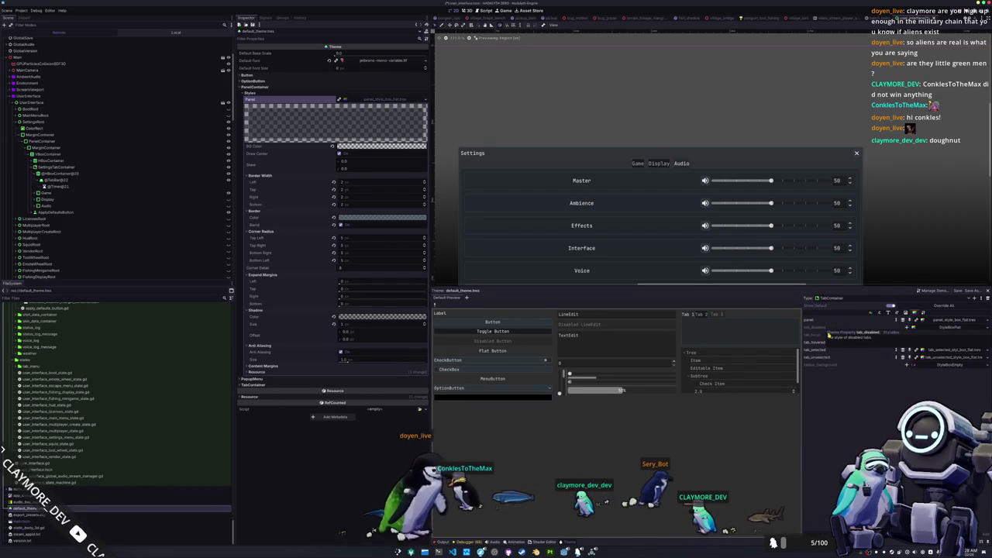
pyautogui.click(950, 319)
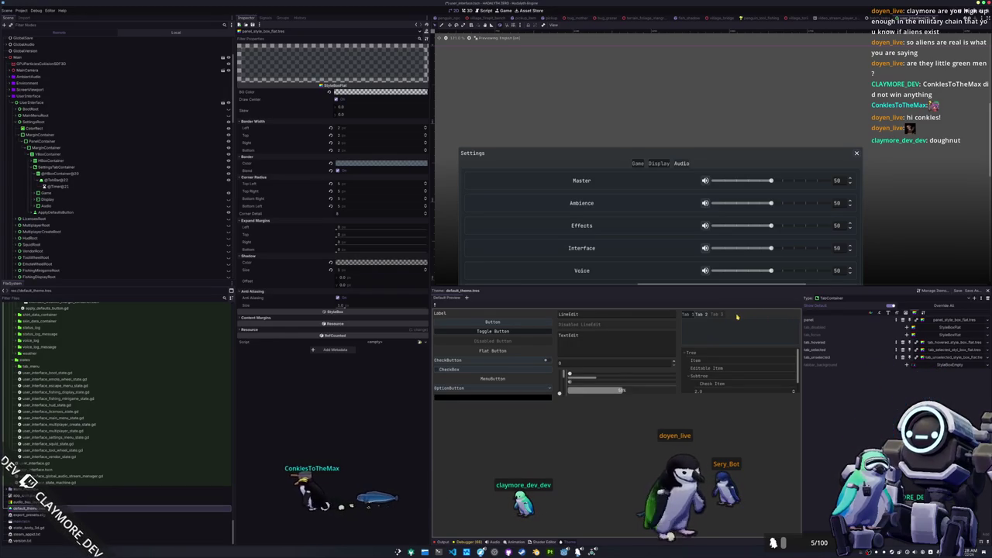
# Check the styling in the theme preview and look over the panel stylebox's content margins
pyautogui.scroll(-1, 712, 380)
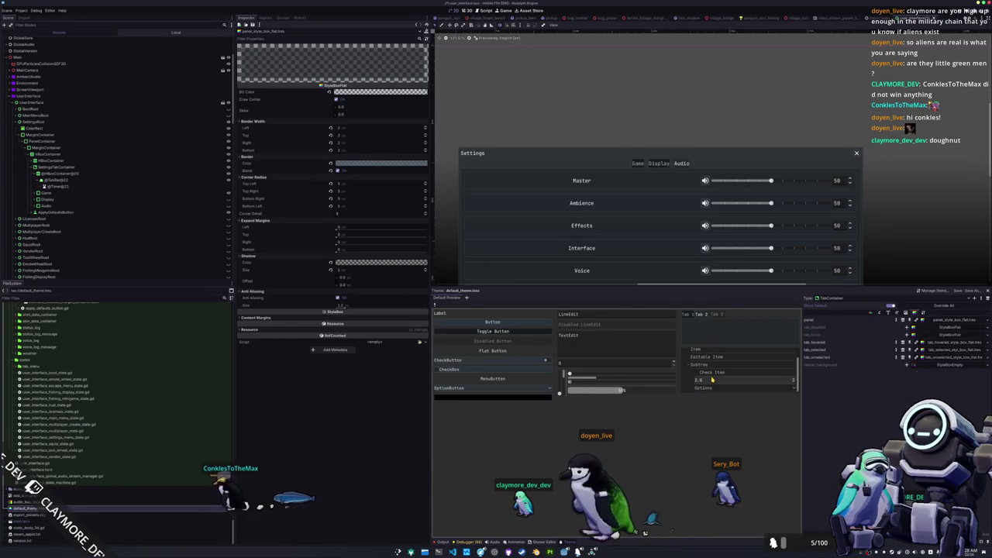
pyautogui.scroll(1, 712, 380)
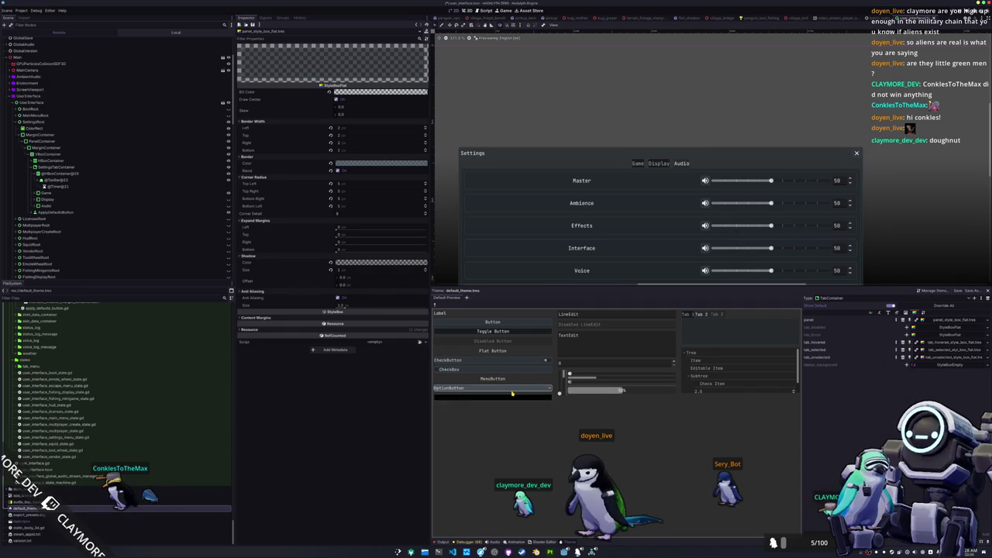
pyautogui.click(508, 388)
pyautogui.click(505, 396)
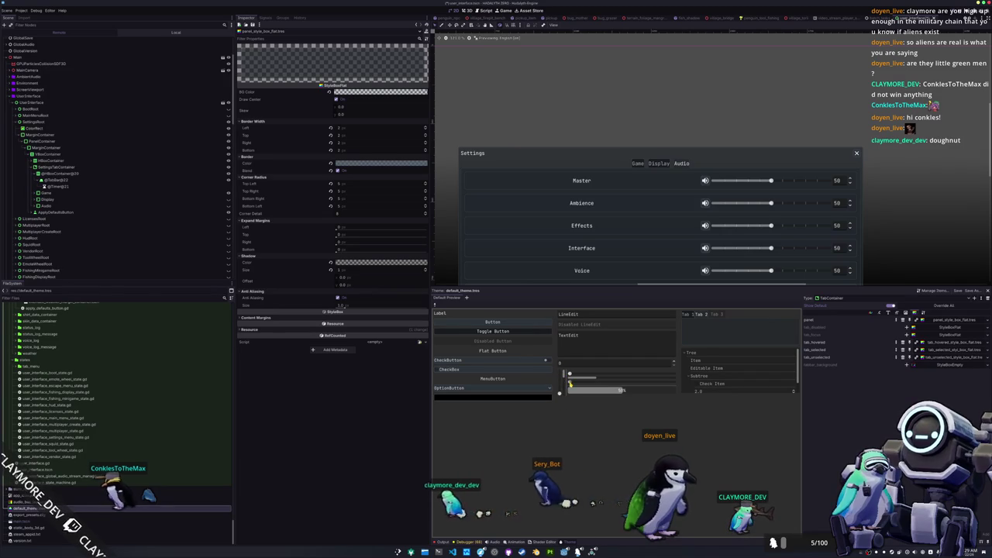
pyautogui.moveTo(571, 383); pyautogui.dragTo(670, 375)
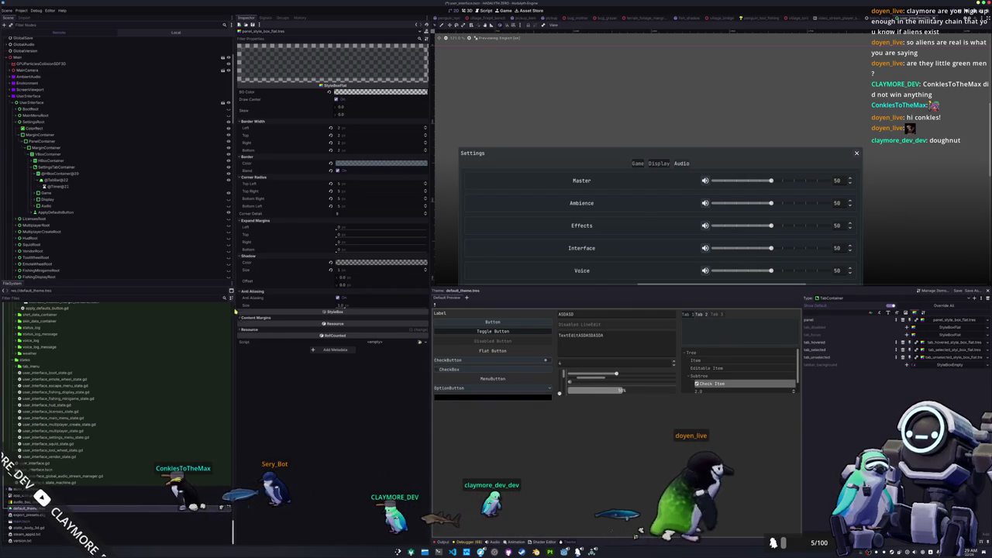
pyautogui.click(256, 318)
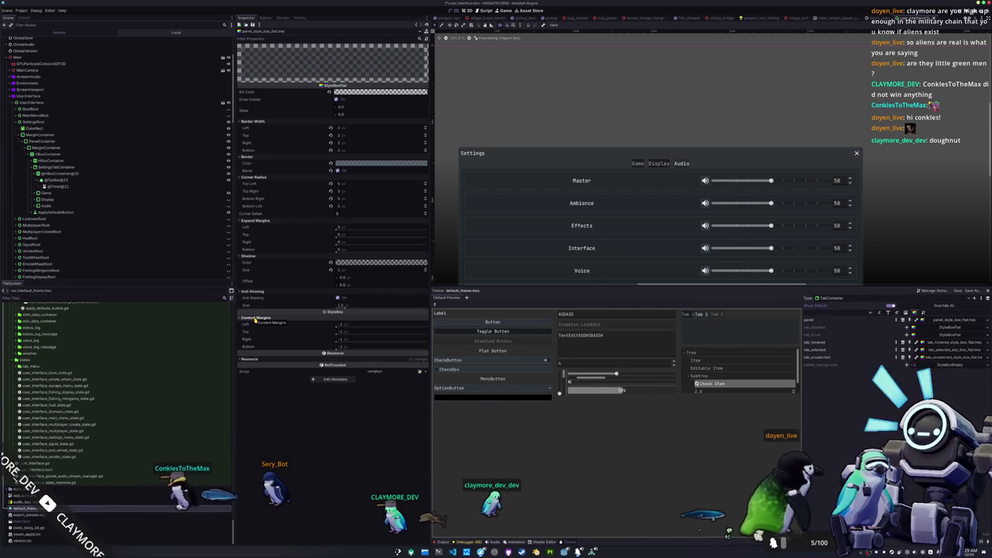
pyautogui.click(256, 318)
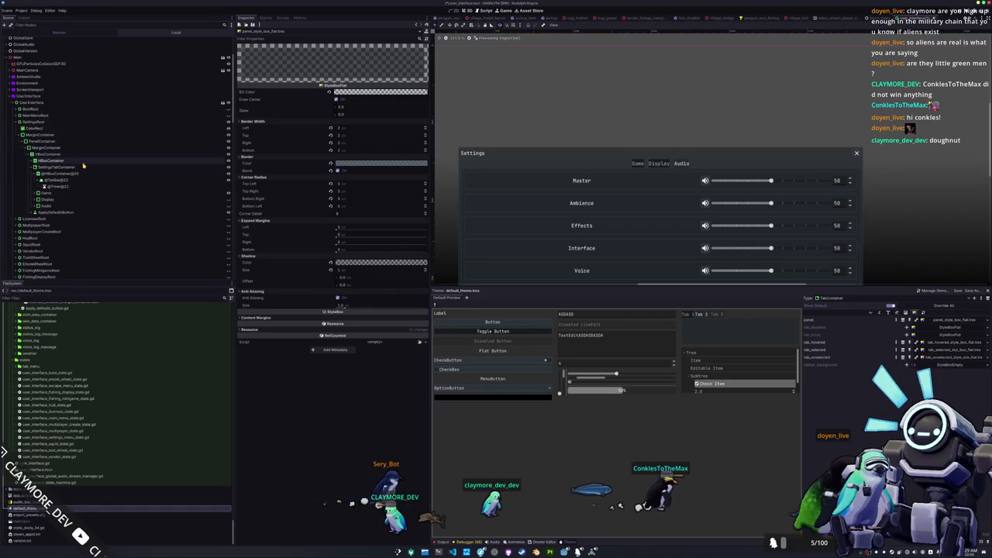
pyautogui.hotkey('alt', 'Tab')
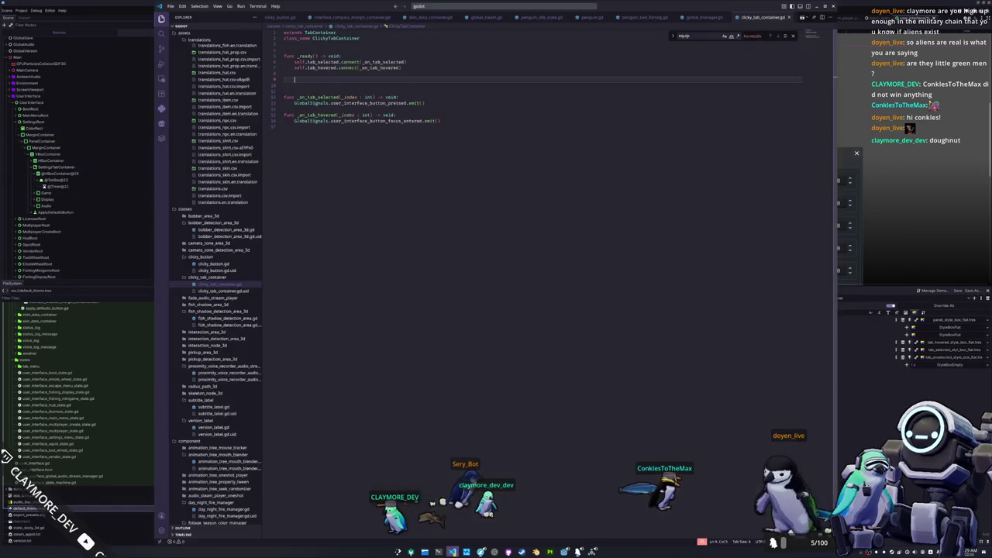
# Tidy the blank lines and add planned comment lines inside _ready, including a connect-buttons comment
pyautogui.press('Up')
pyautogui.press('Up')
pyautogui.press('Up')
pyautogui.press('BackSpace')
pyautogui.press('BackSpace')
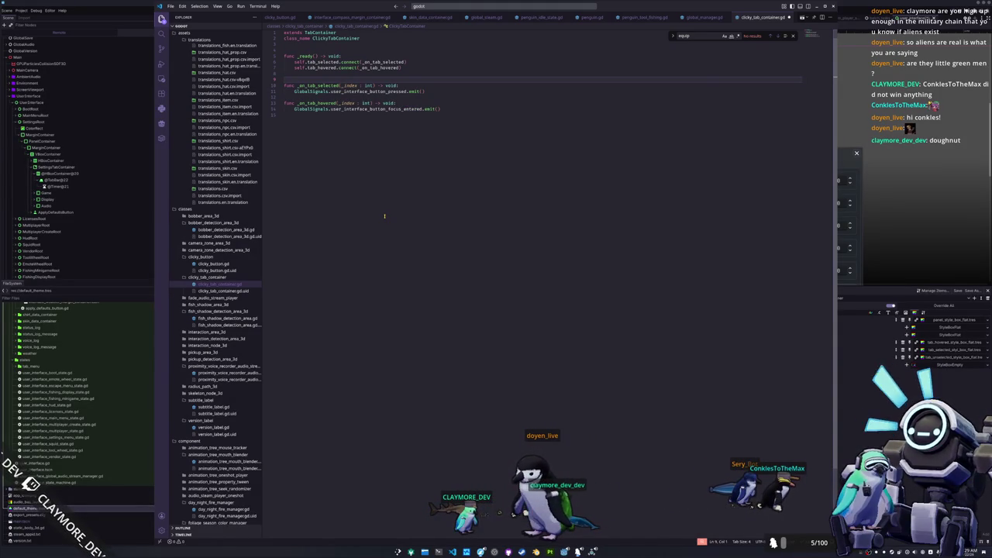
pyautogui.press('Return')
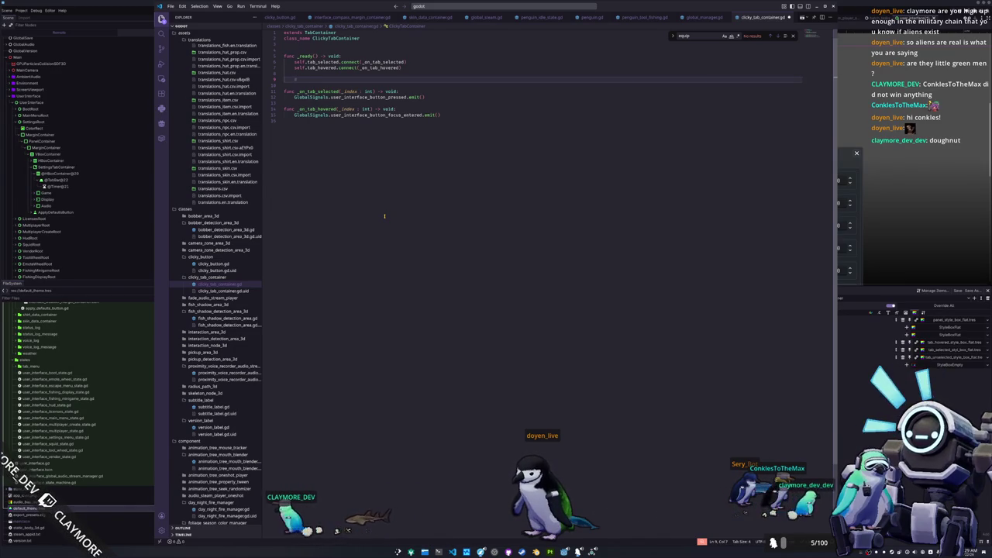
pyautogui.write('todo:')
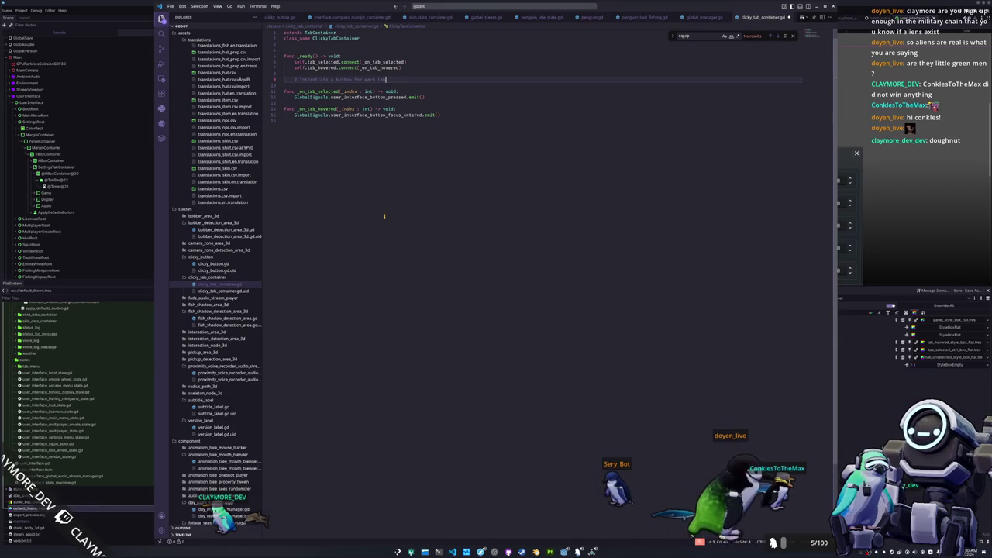
pyautogui.press('Return')
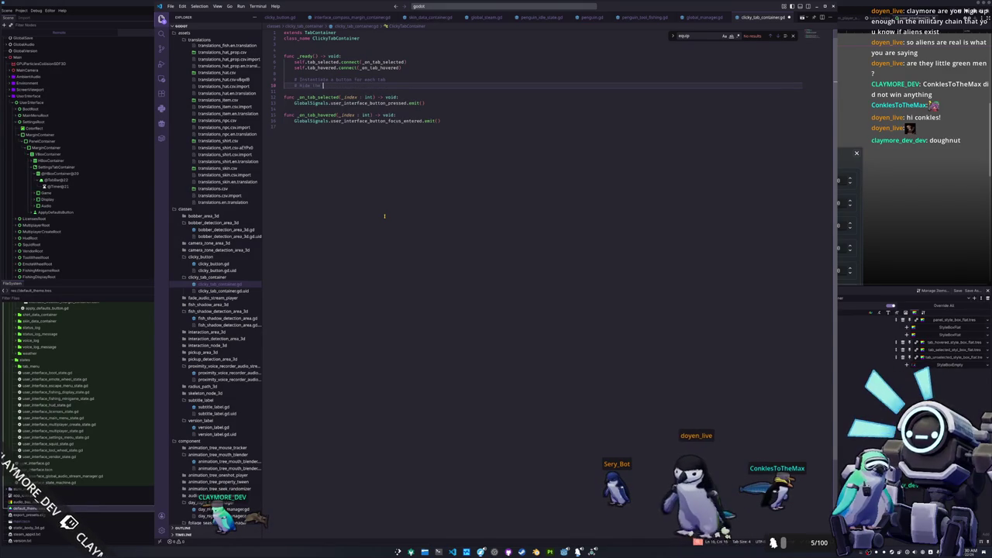
pyautogui.write('# Hide the visibility of the tab bar container')
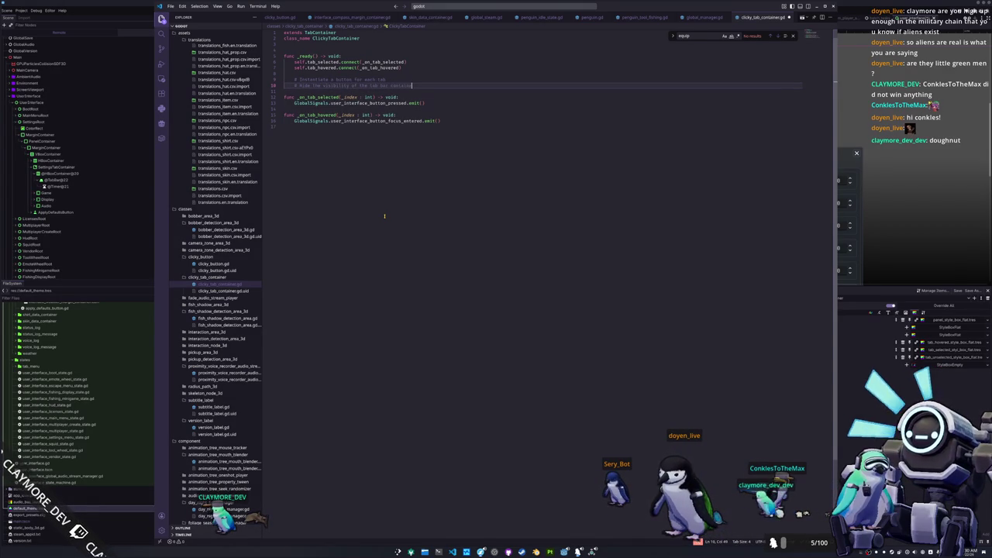
pyautogui.press('Return')
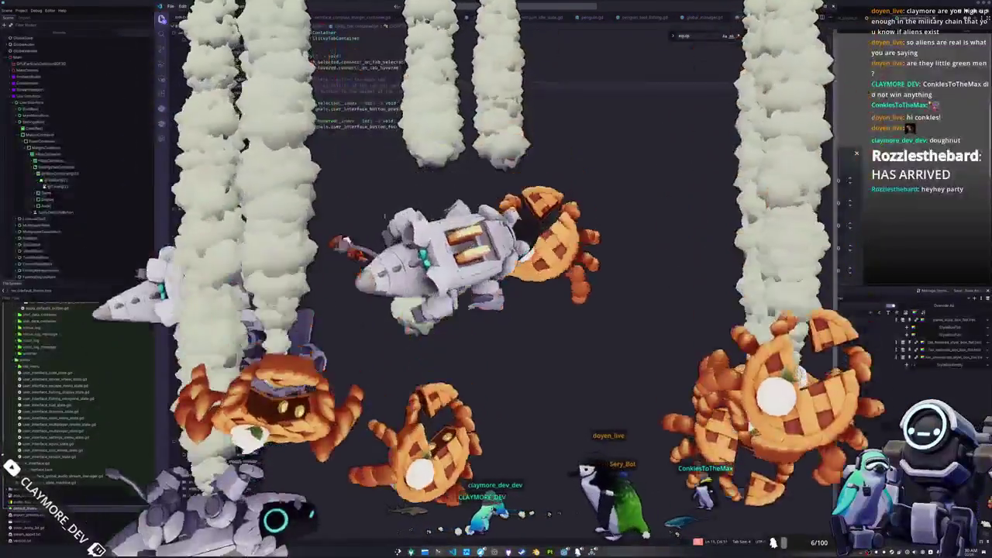
pyautogui.write('tab bar')
pyautogui.press('Return')
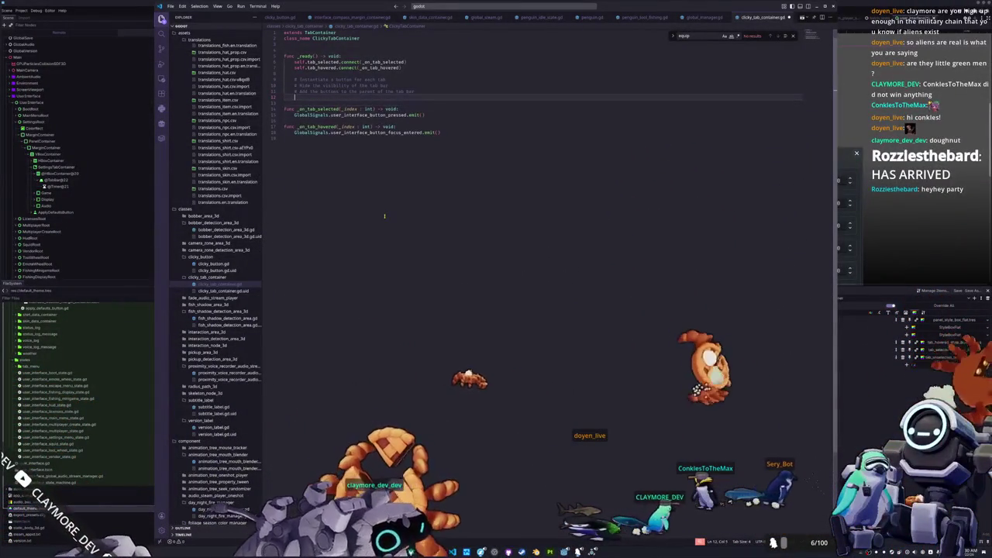
pyautogui.write('# Li')
pyautogui.write('nnect the buttons to ')
pyautogui.write('the tab container si')
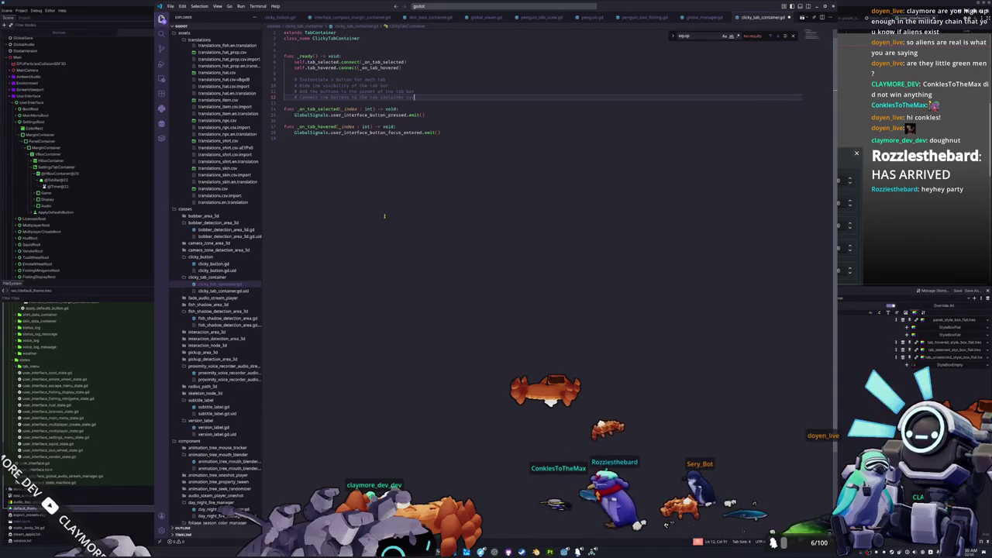
# Write a for loop over range(self.get_tab_count()) with a pass body and a comment line
pyautogui.press('Down')
pyautogui.press('Return')
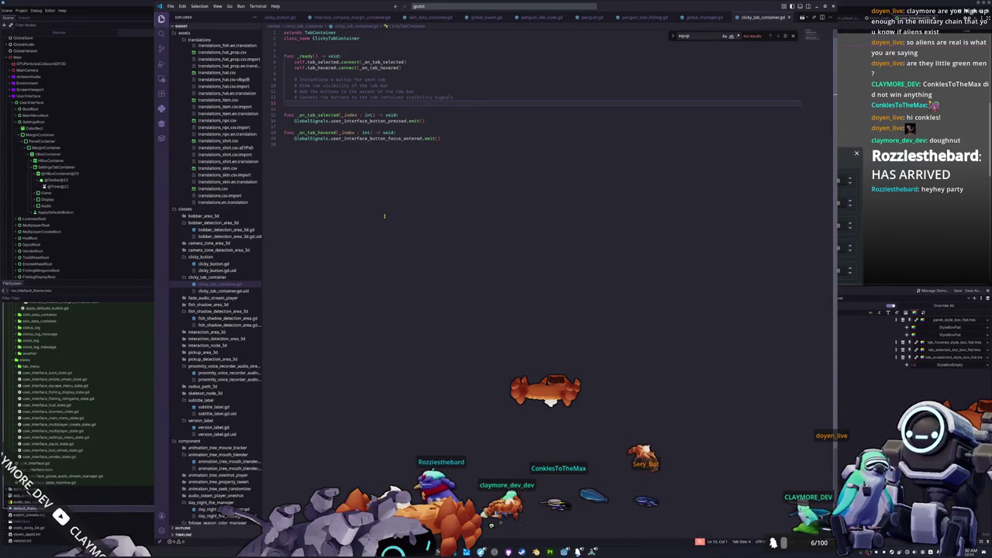
pyautogui.press('Up')
pyautogui.press('Up')
pyautogui.press('Up')
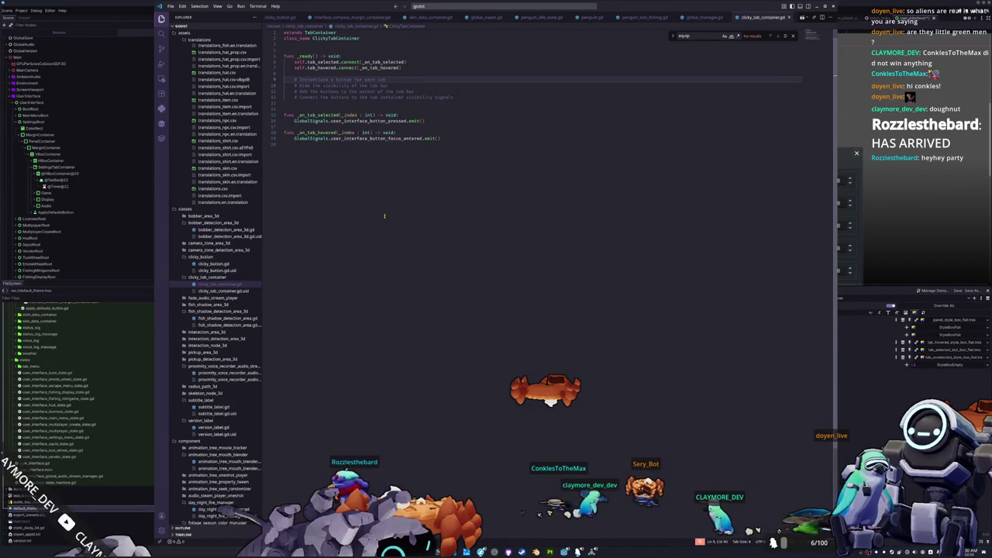
pyautogui.press('Return')
pyautogui.press('Return')
pyautogui.press('Up')
pyautogui.press('Return')
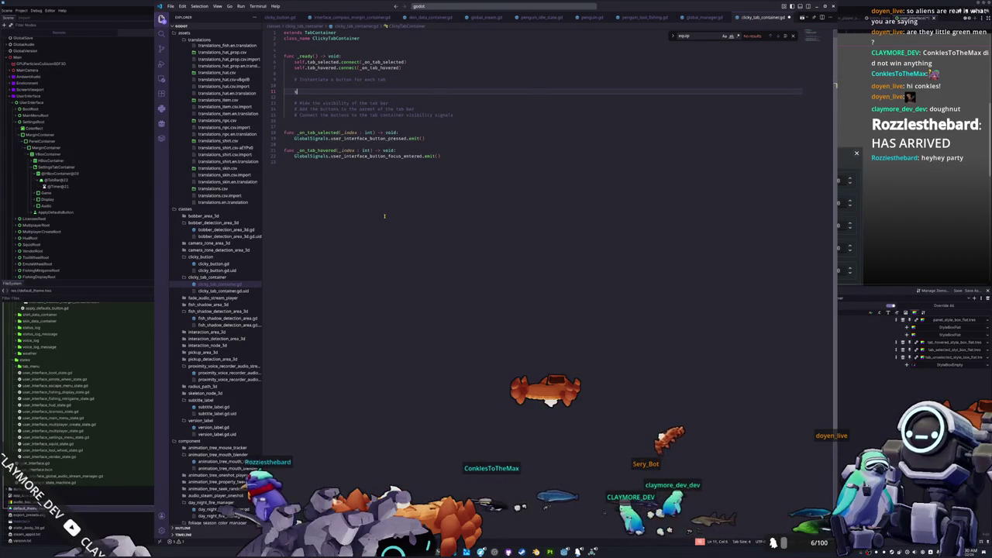
pyautogui.write('self.get_tab_count(')
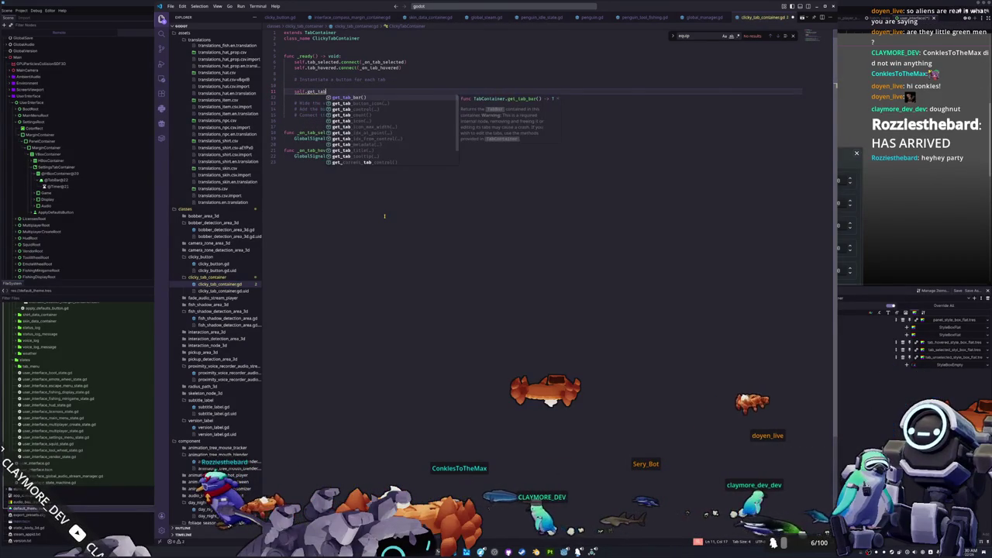
pyautogui.write(')')
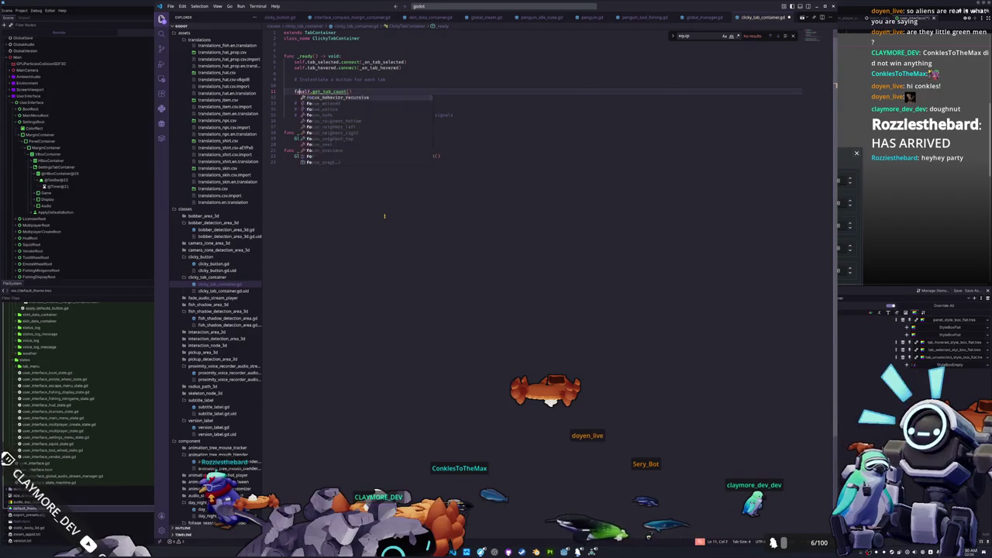
pyautogui.write('r i : int in ran')
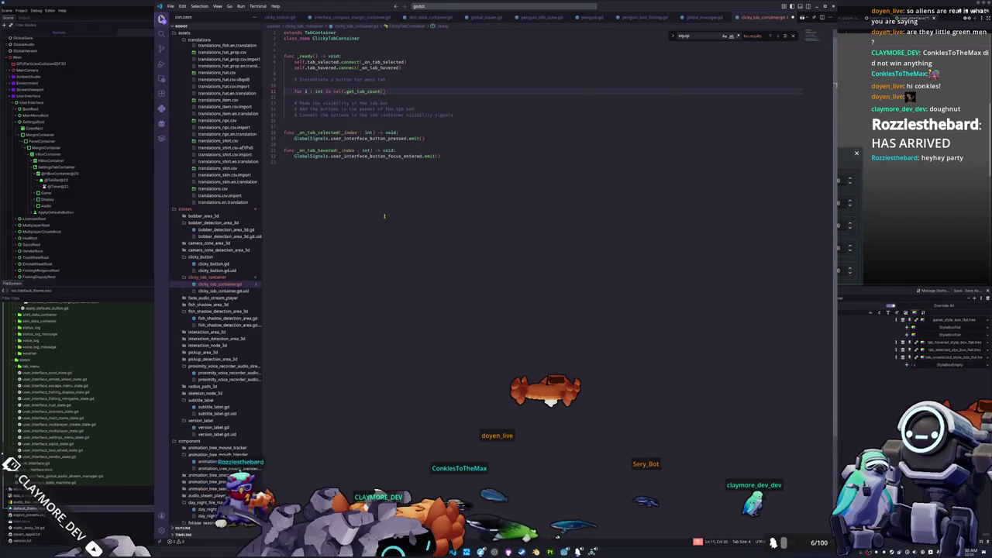
pyautogui.write('ge(')
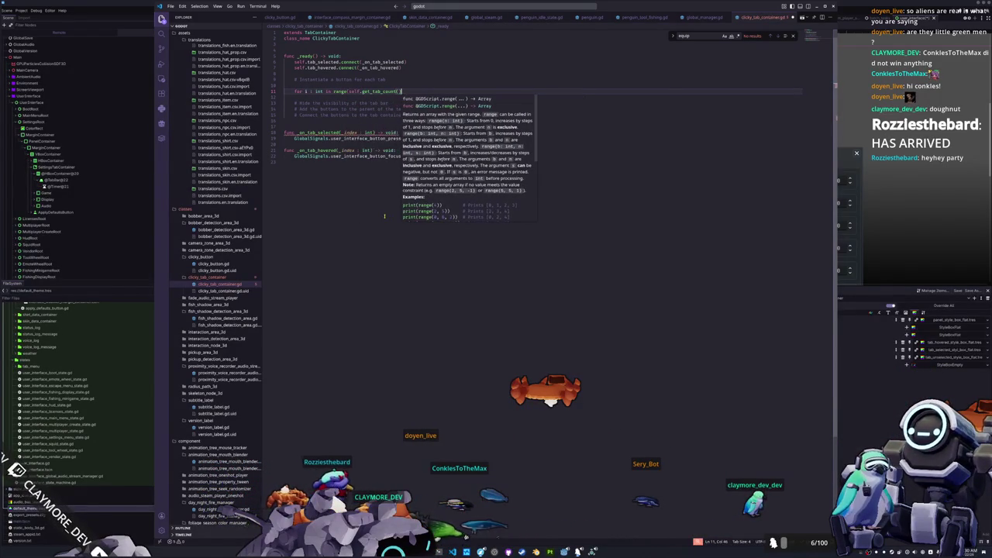
pyautogui.write(')):')
pyautogui.press('Return')
pyautogui.write('pass')
pyautogui.press('Home')
pyautogui.press('Return')
pyautogui.press('Return')
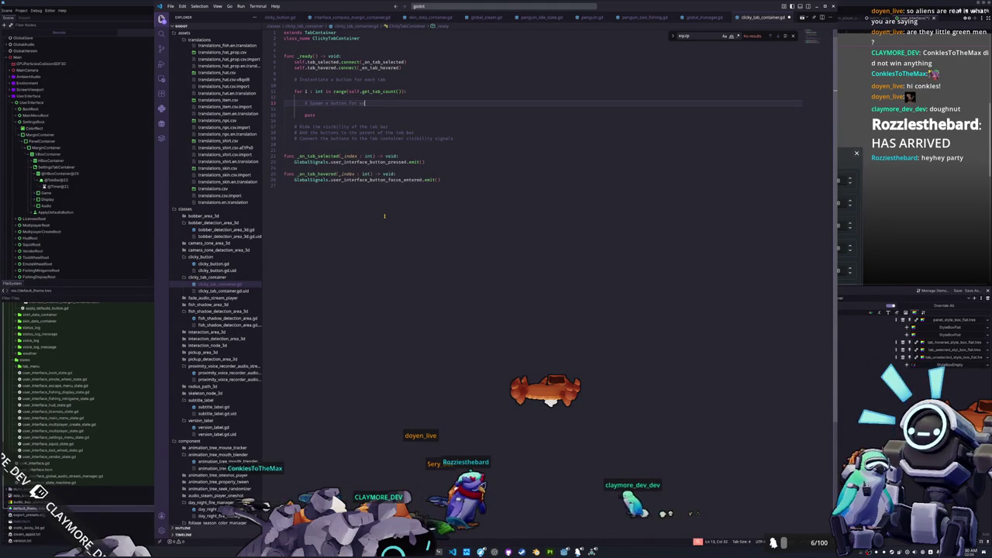
# Declare var buttons : Array[Button] = [] below the class_name line
pyautogui.press('Up')
pyautogui.press('Up')
pyautogui.press('Up')
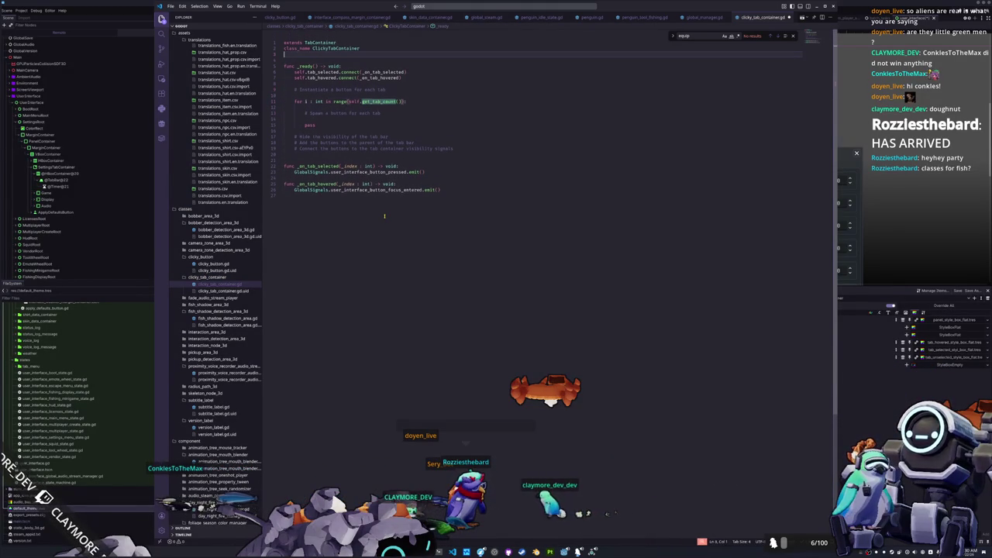
pyautogui.press('Return')
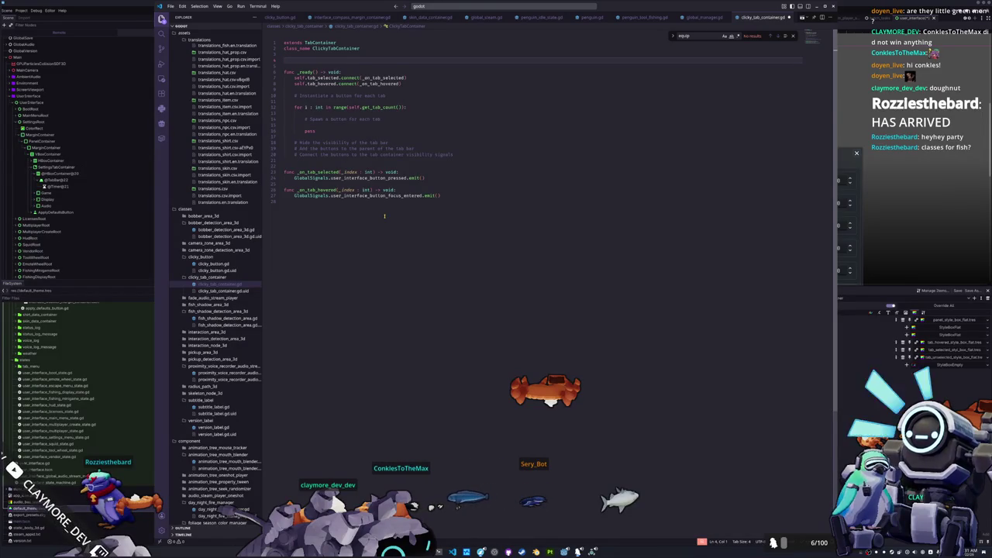
pyautogui.write('var bu')
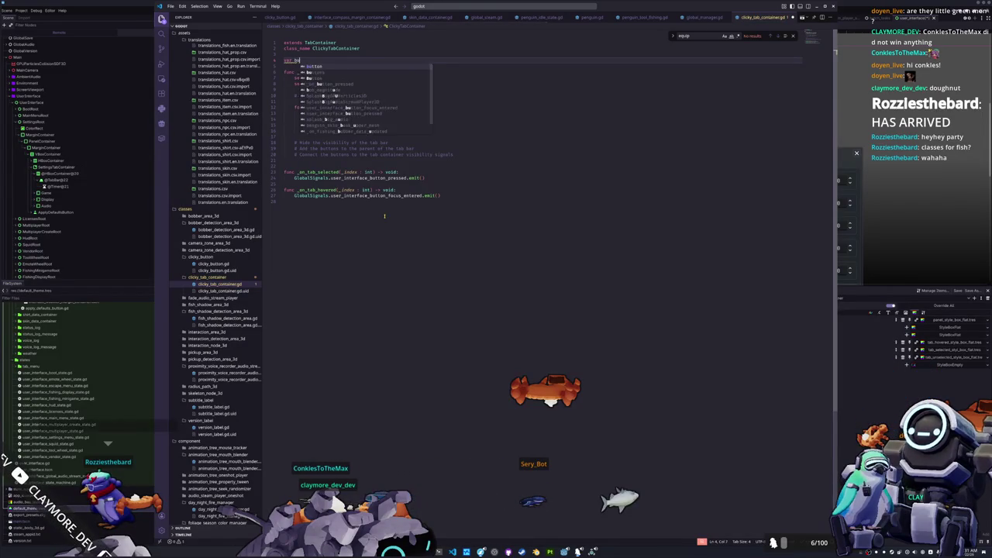
pyautogui.write('ttons : : Array[')
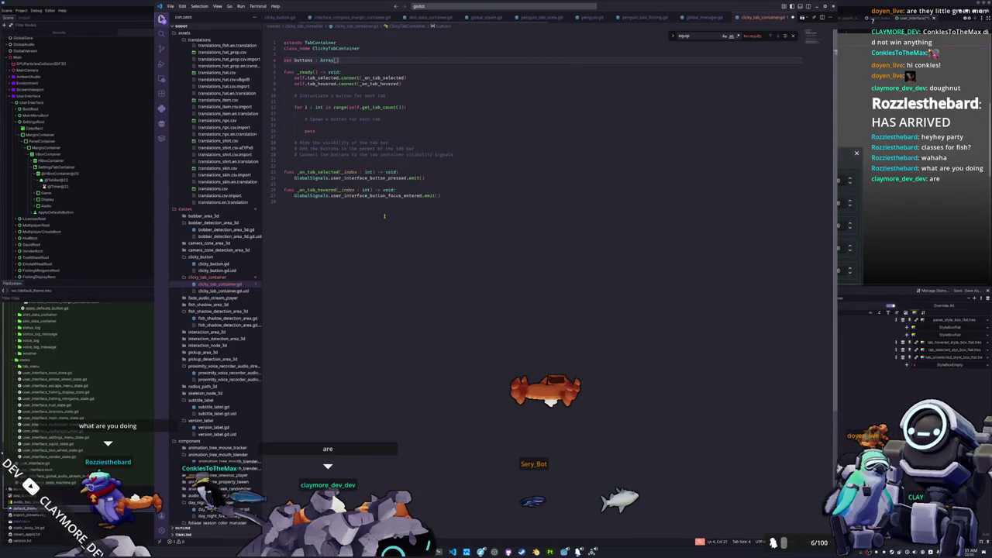
pyautogui.write('Button')
pyautogui.write(' = []')
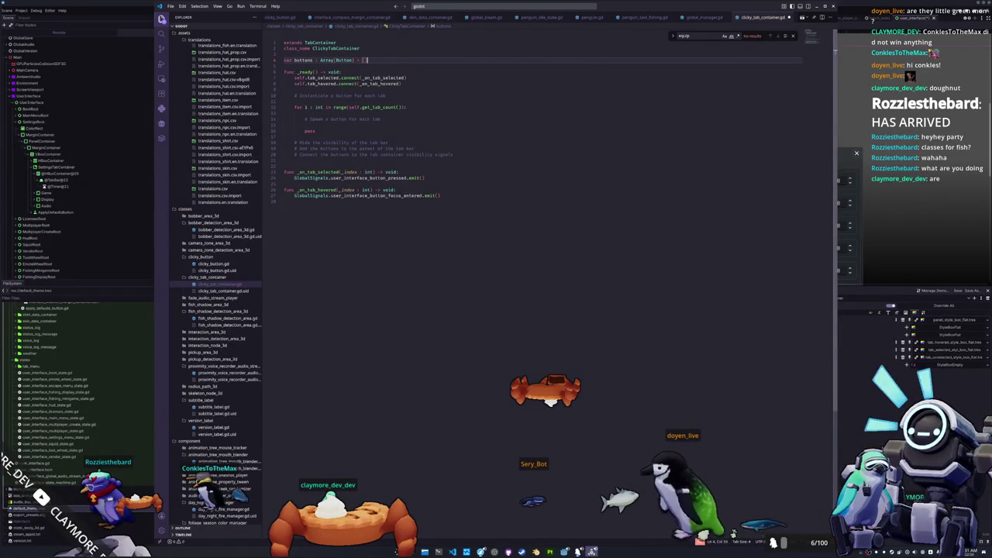
pyautogui.hotkey('alt', 'Tab')
# Cycle through the game's Audio, Game and Display settings pages, then close the settings
pyautogui.click(791, 186)
pyautogui.click(747, 186)
pyautogui.click(768, 186)
pyautogui.click(791, 186)
pyautogui.click(768, 186)
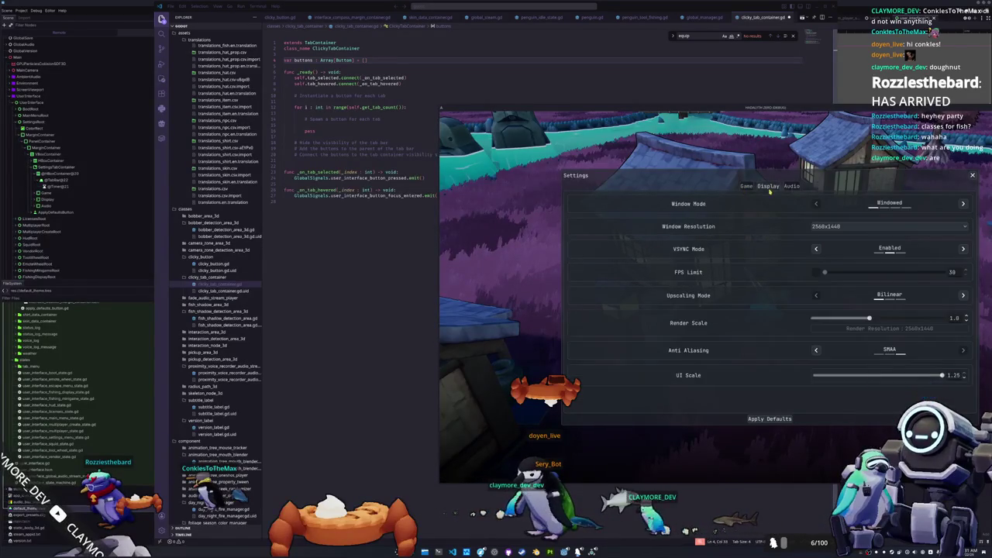
pyautogui.press('Escape')
# Browse the inventory panel's cosmetics, Equipment and Journal pages, then close it
pyautogui.press('Tab')
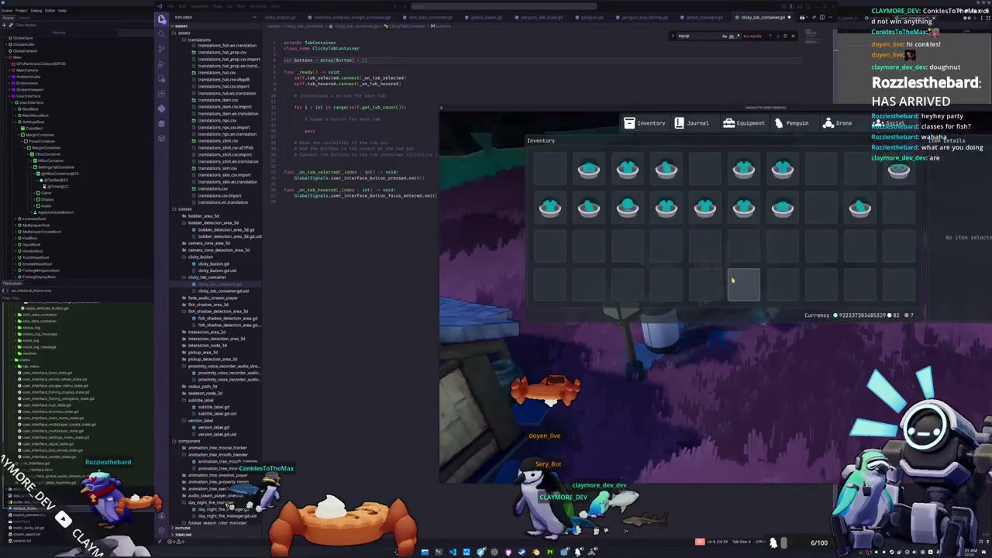
pyautogui.click(795, 124)
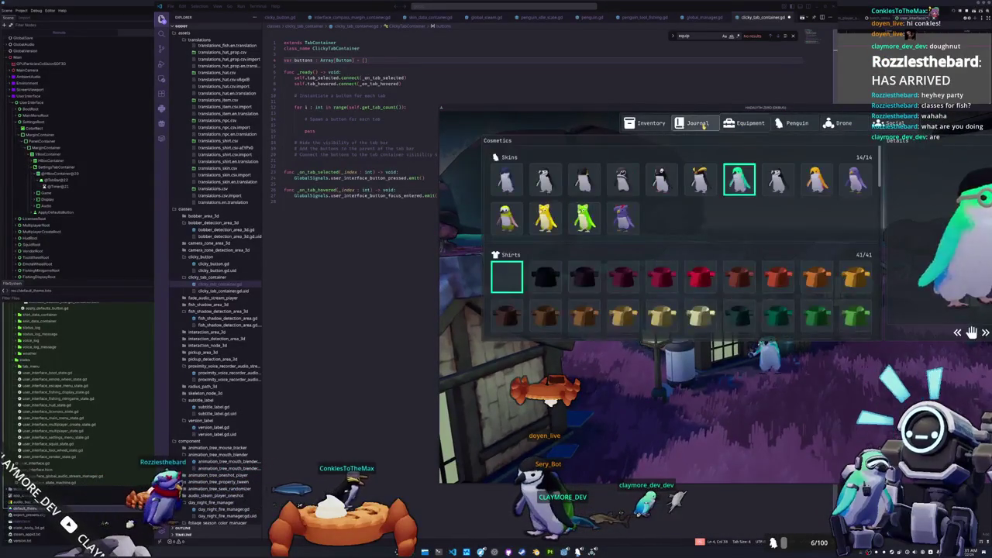
pyautogui.click(793, 125)
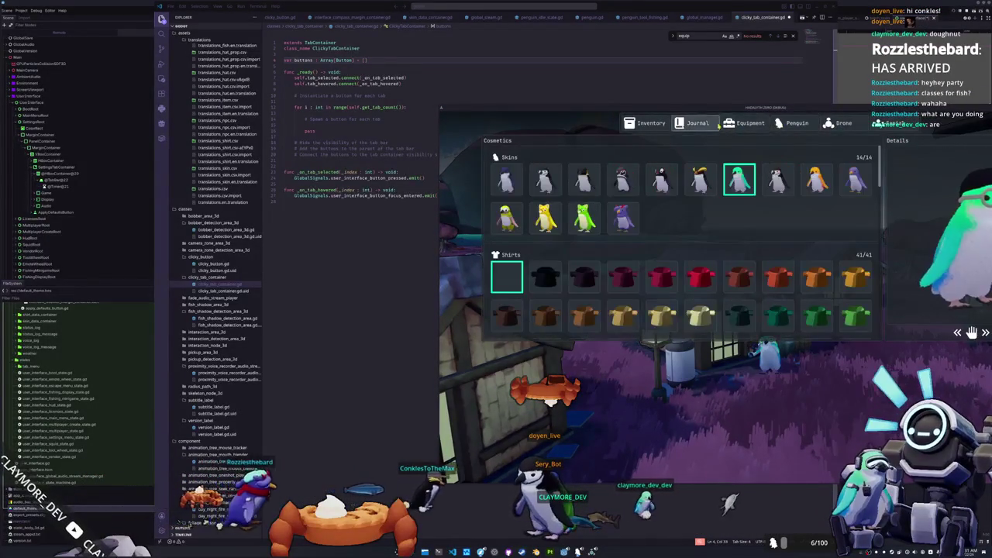
pyautogui.press('q')
pyautogui.click(782, 128)
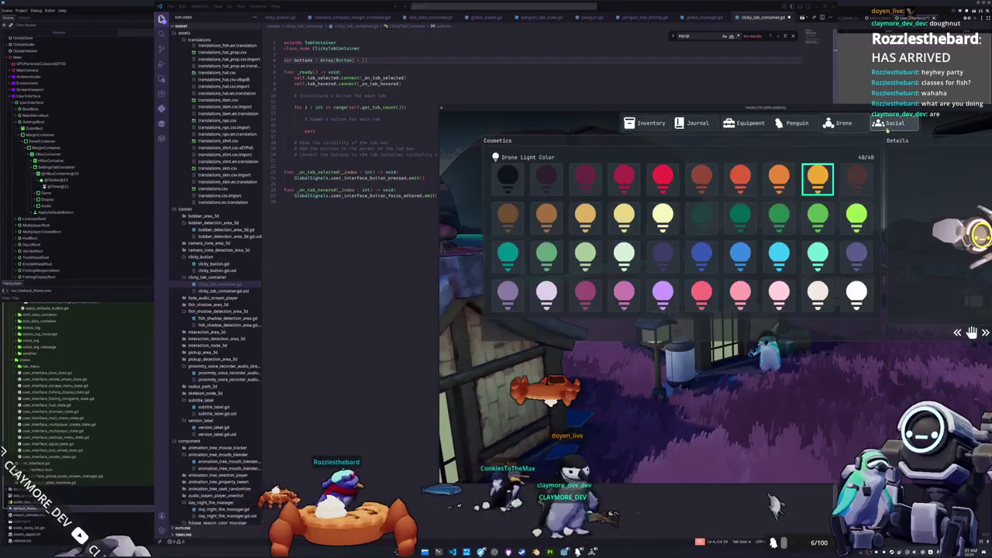
pyautogui.click(696, 124)
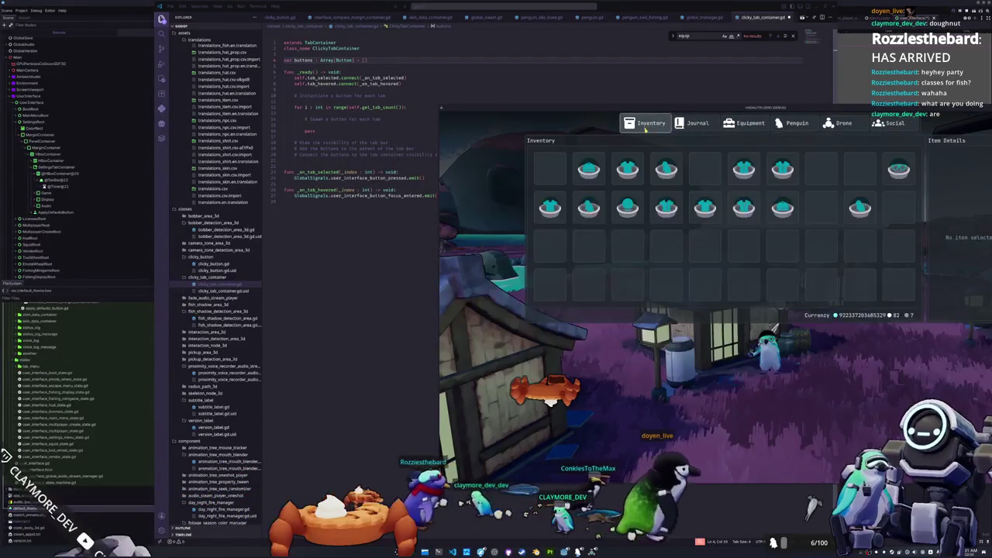
pyautogui.press('Escape')
pyautogui.press('Escape')
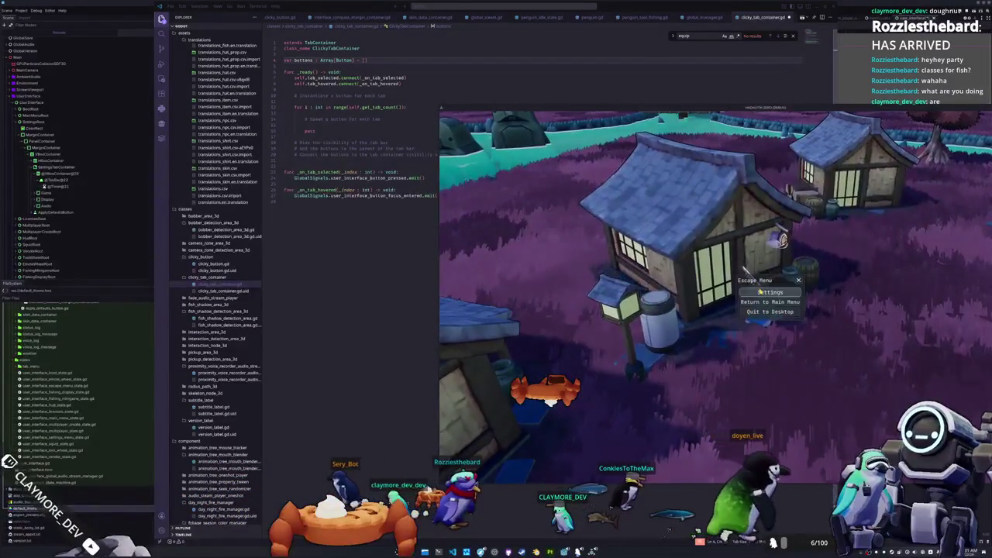
# Reopen Settings from the escape menu on the Audio page and return to the code editor
pyautogui.click(769, 291)
pyautogui.press('q')
pyautogui.press('q')
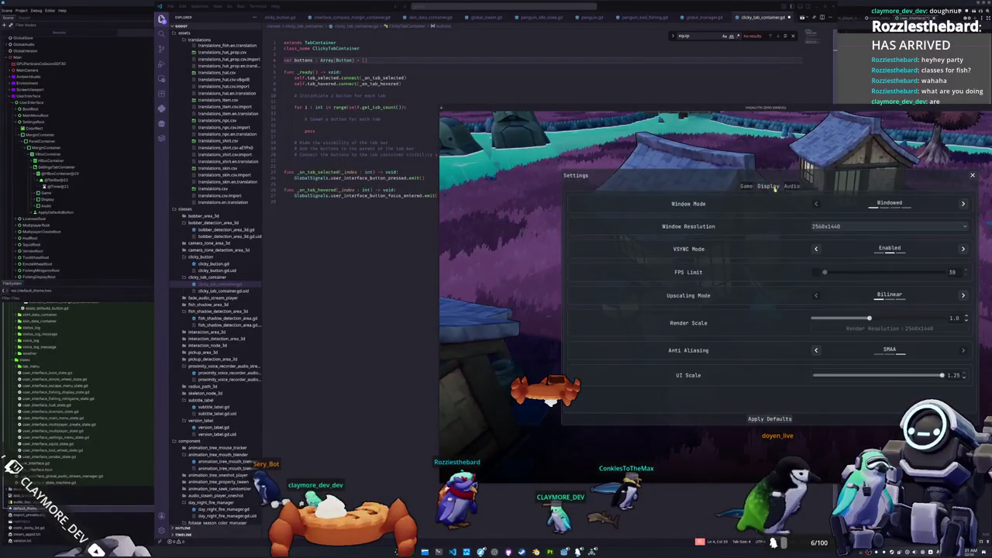
pyautogui.click(790, 188)
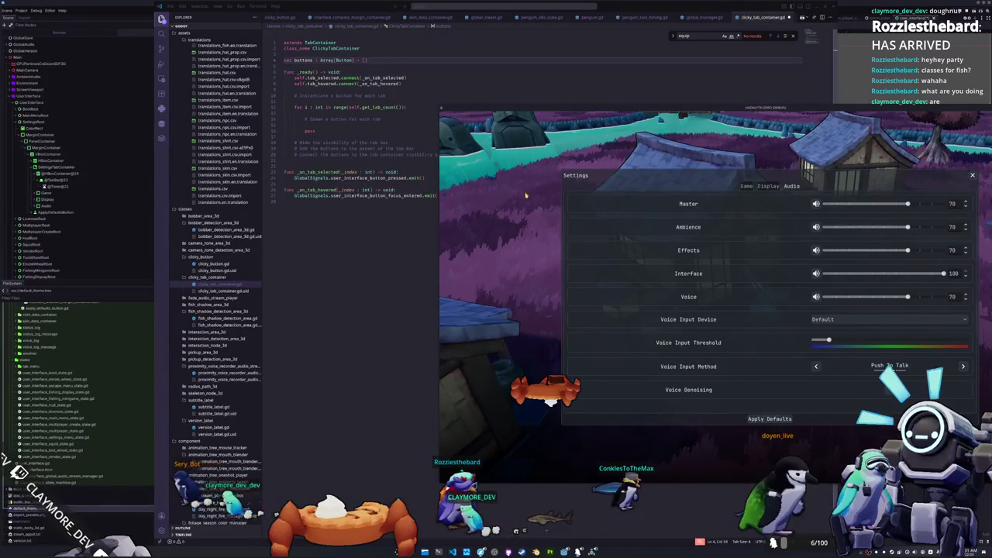
pyautogui.click(409, 83)
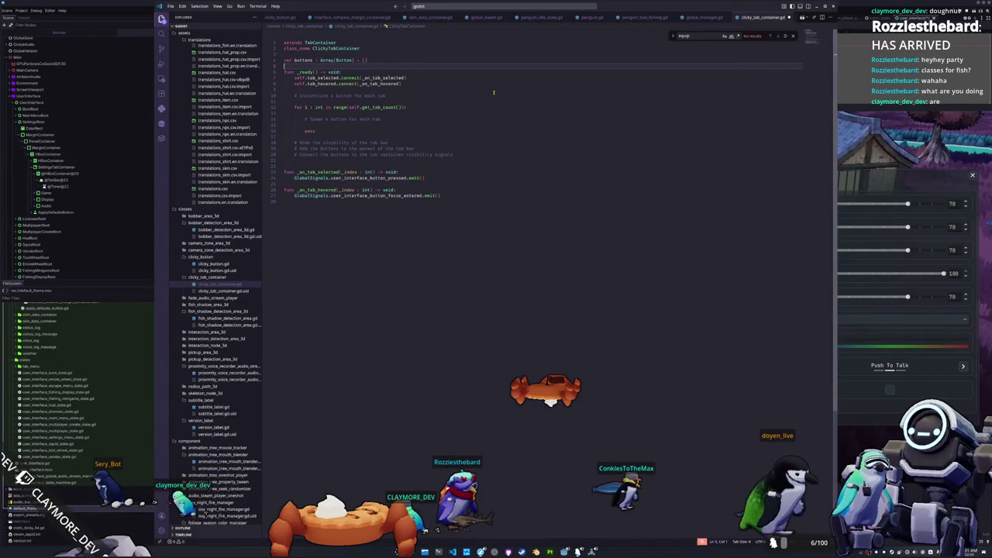
# Add var button : Button = Button.new() inside the loop and enlarge the editor text
pyautogui.press('Return')
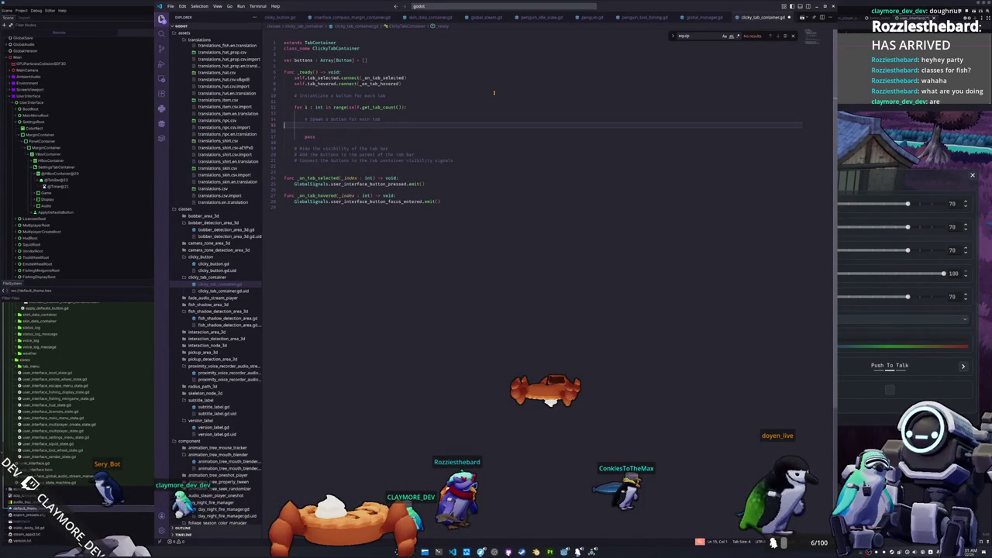
pyautogui.press('Return')
pyautogui.write('var button : ')
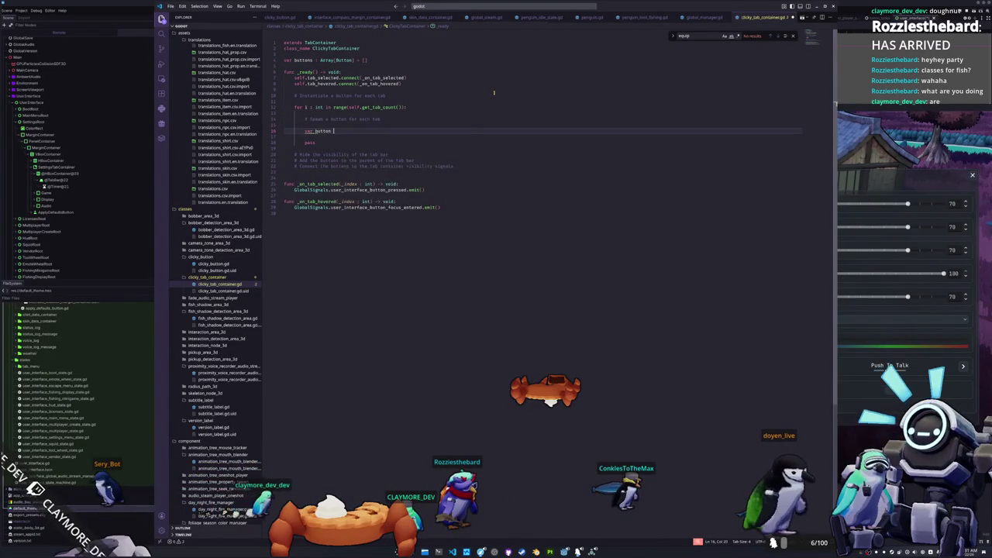
pyautogui.write('Button = ')
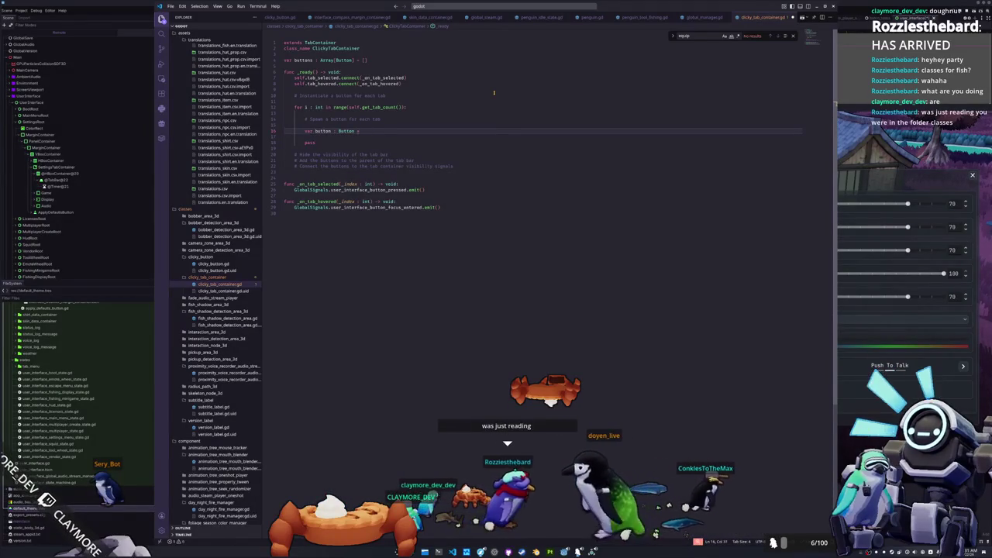
pyautogui.write('Button.new()')
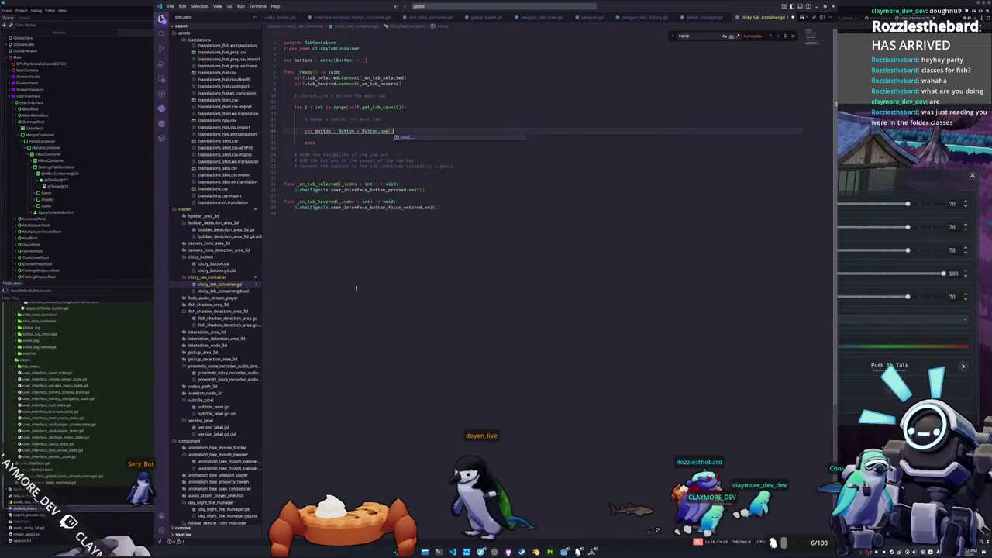
pyautogui.hotkey('ctrl', '=')
pyautogui.hotkey('ctrl', '=')
pyautogui.scroll(-5, 281, 351)
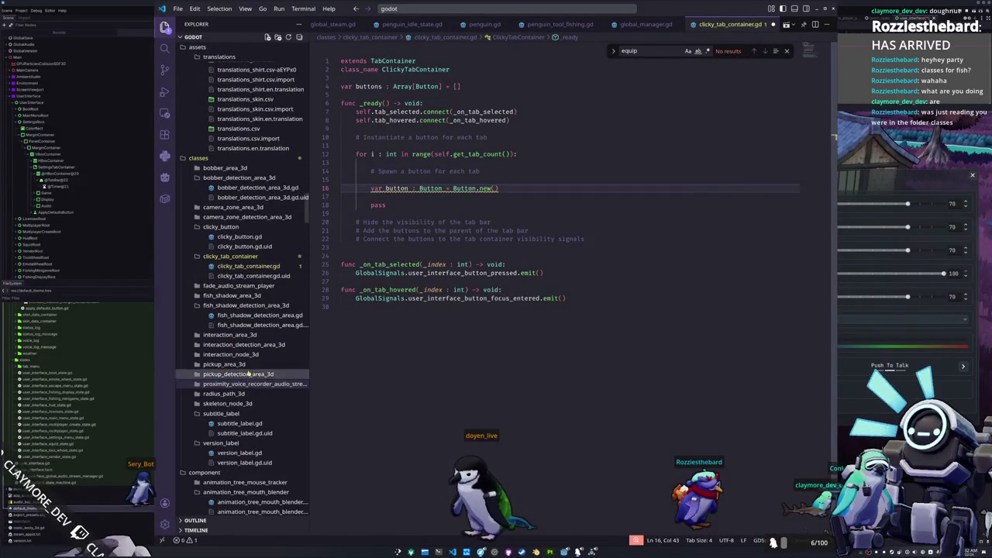
# Collapse several Explorer folders and open skeleton_node_3d.gd to read get_skeleton_3d_children
pyautogui.click(230, 227)
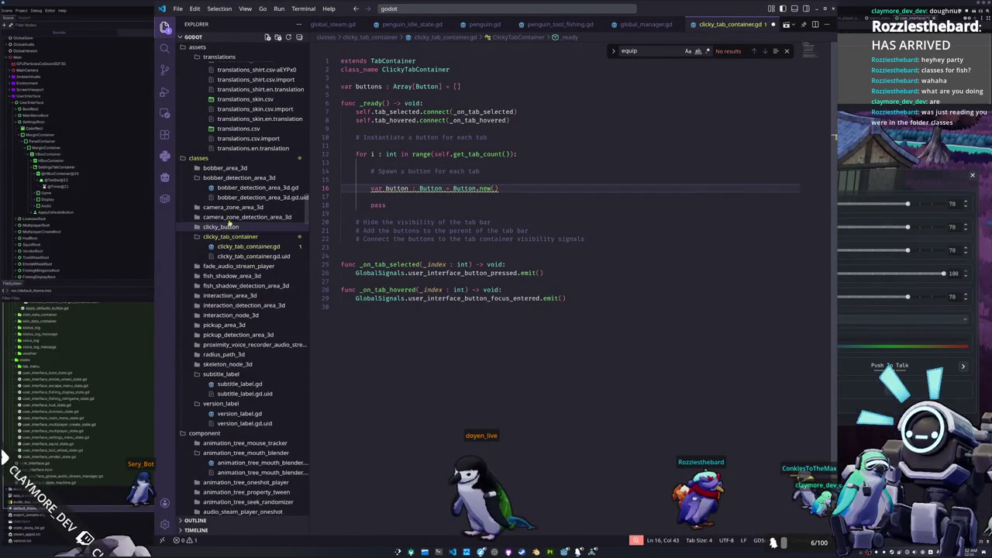
pyautogui.click(241, 178)
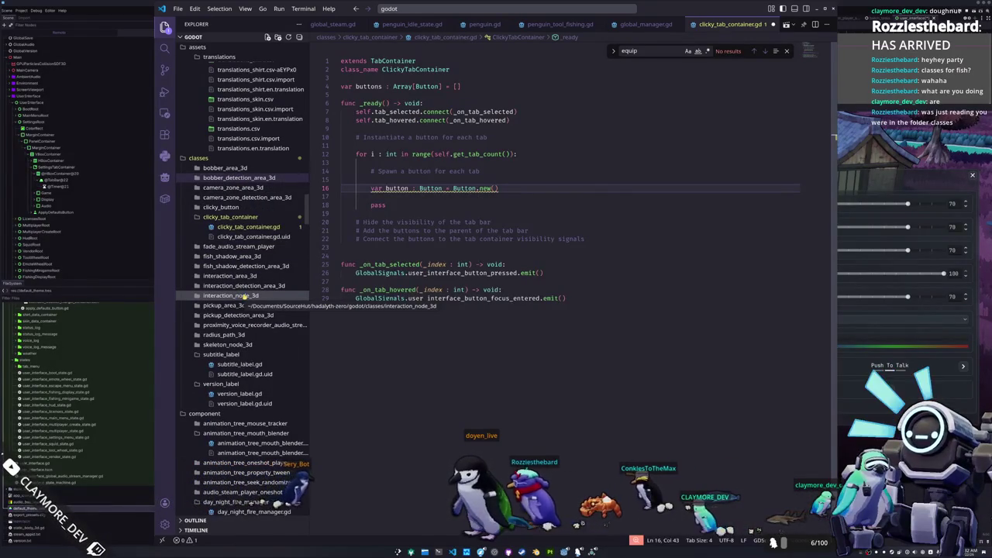
pyautogui.click(237, 356)
pyautogui.click(241, 364)
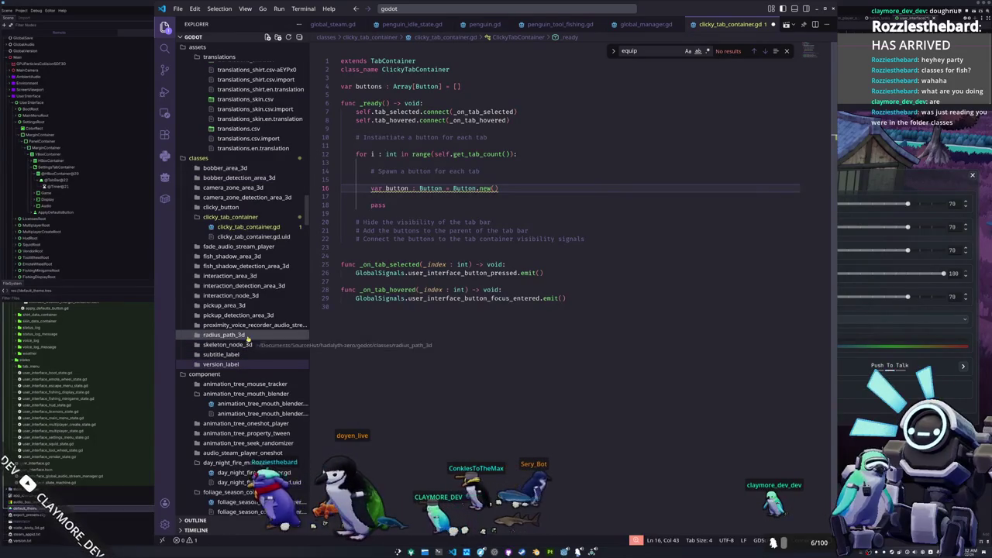
pyautogui.click(250, 349)
pyautogui.click(247, 354)
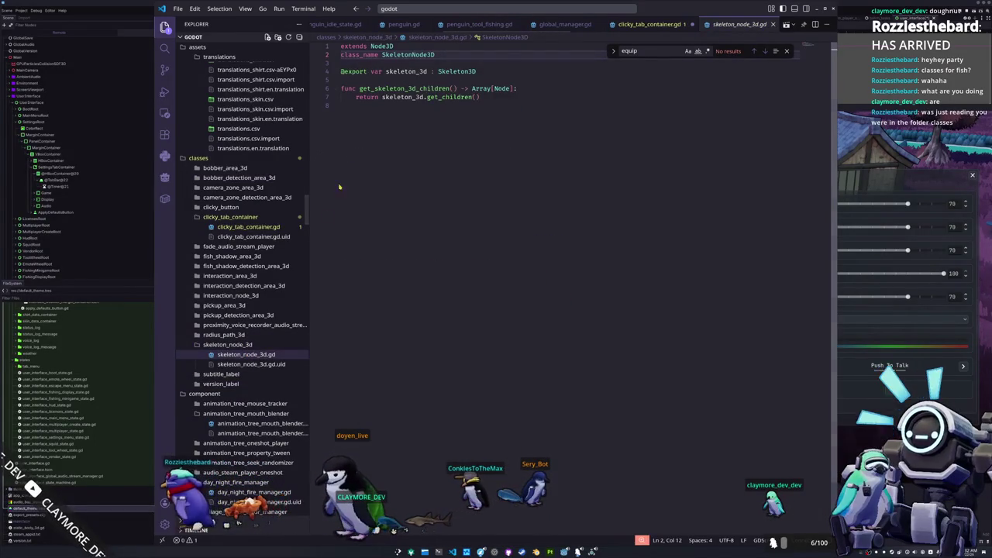
pyautogui.moveTo(482, 97); pyautogui.dragTo(341, 88)
pyautogui.click(362, 140)
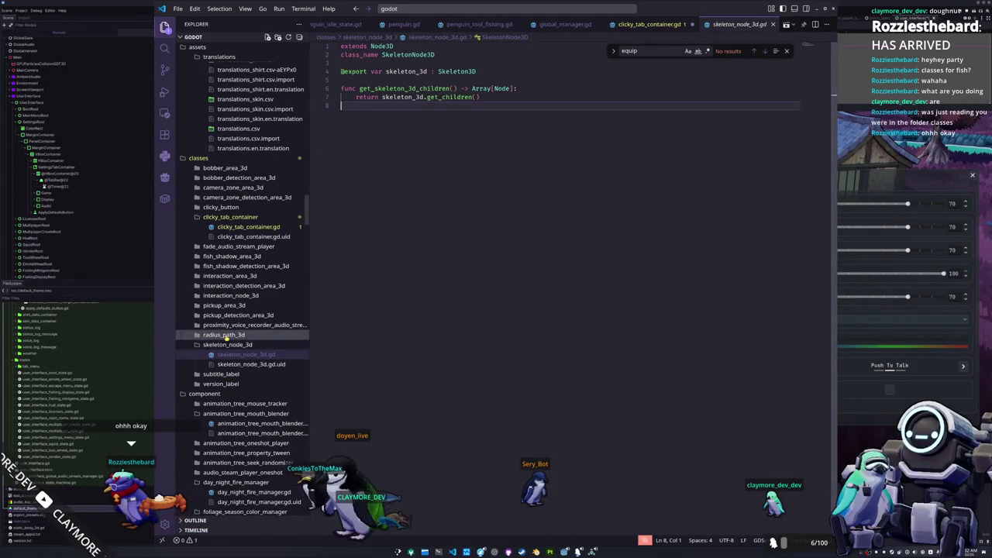
# Look through radius_path_3d.gd and the interaction_node_3d and interaction_detection_area_3d scripts
pyautogui.click(224, 335)
pyautogui.click(242, 344)
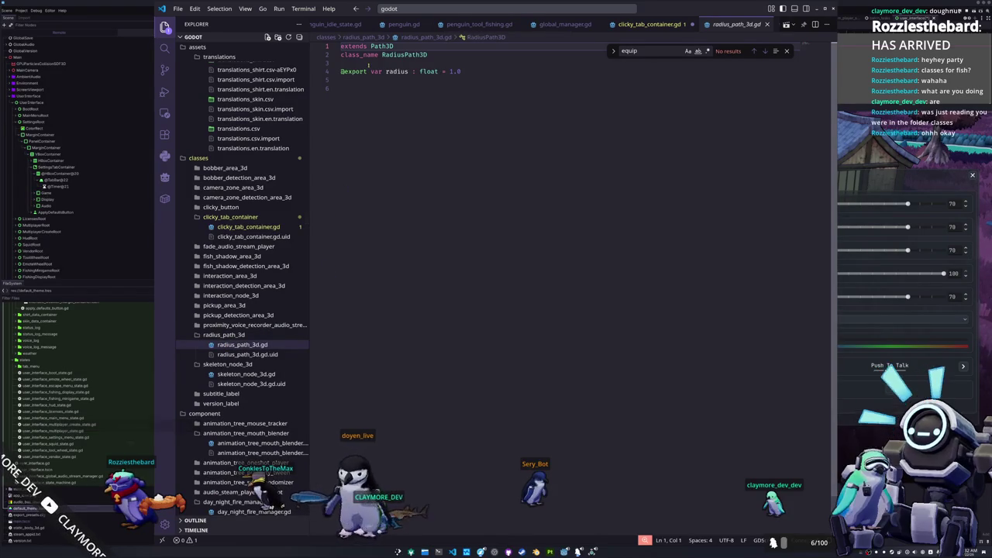
pyautogui.click(428, 87)
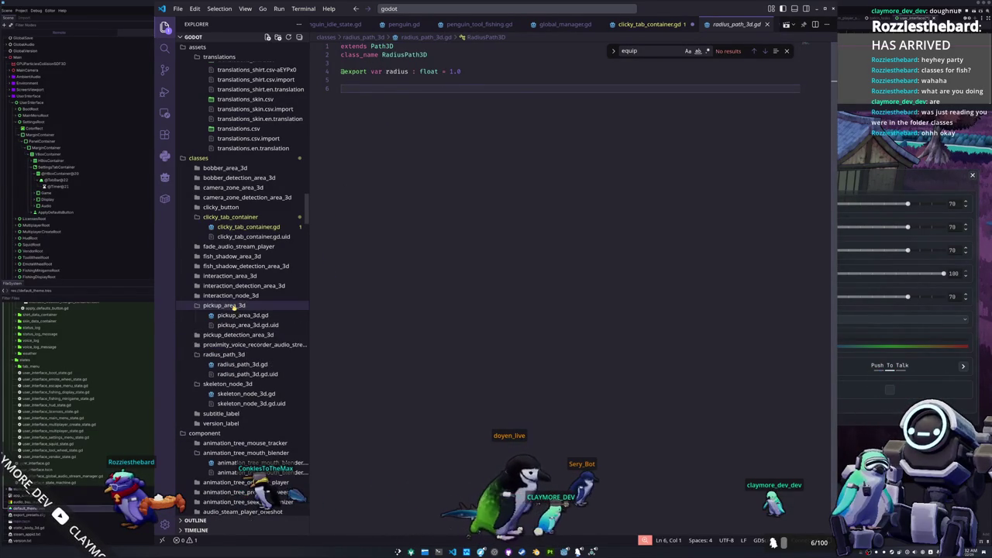
pyautogui.click(228, 296)
pyautogui.click(227, 305)
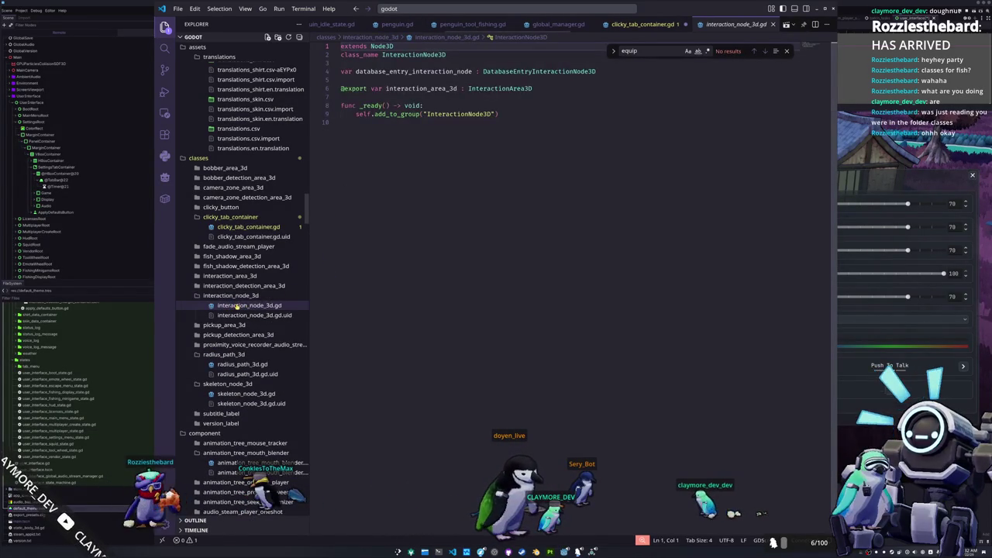
pyautogui.click(227, 296)
pyautogui.click(232, 285)
pyautogui.click(248, 295)
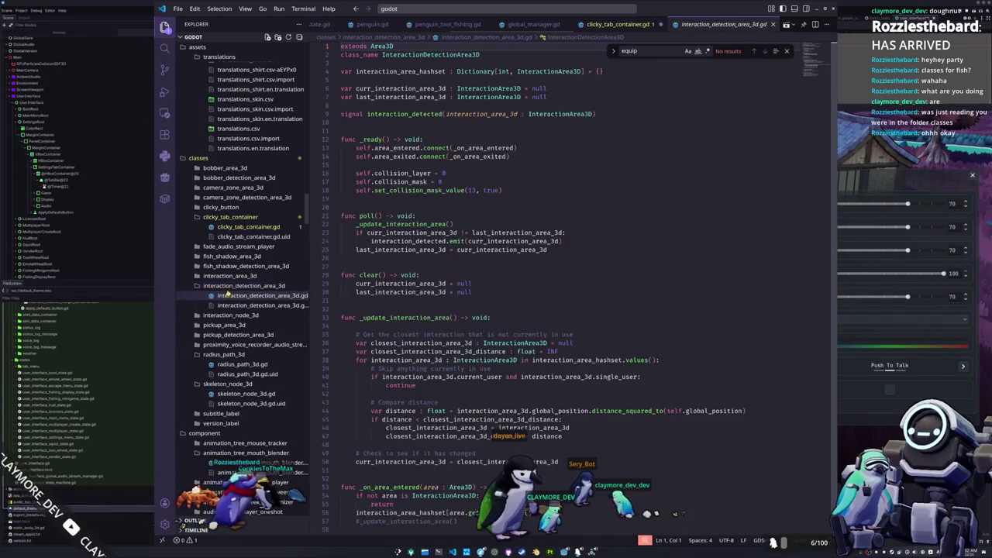
pyautogui.hotkey('ctrl', 'Down')
pyautogui.hotkey('ctrl', 'Down')
pyautogui.hotkey('ctrl', 'Down')
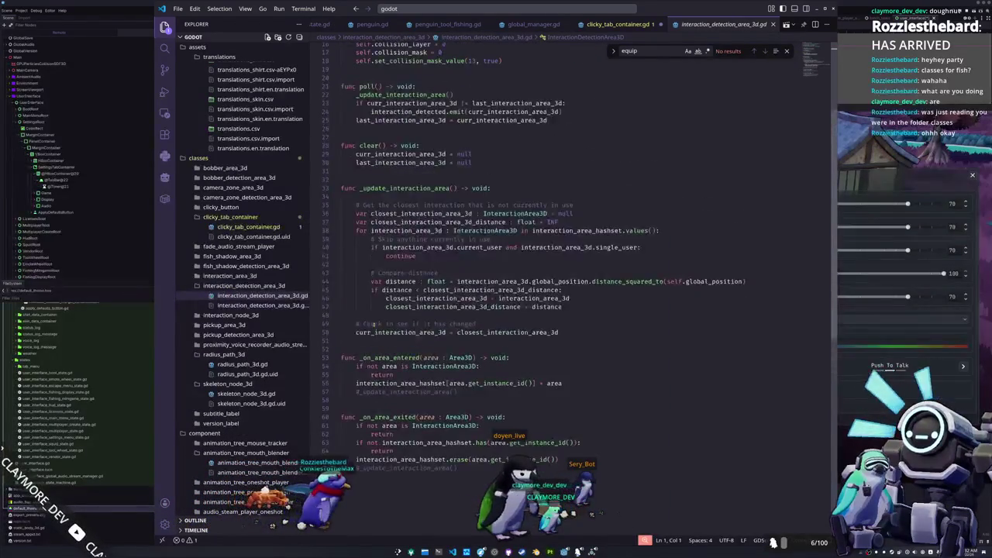
pyautogui.click(237, 286)
pyautogui.scroll(1, 237, 288)
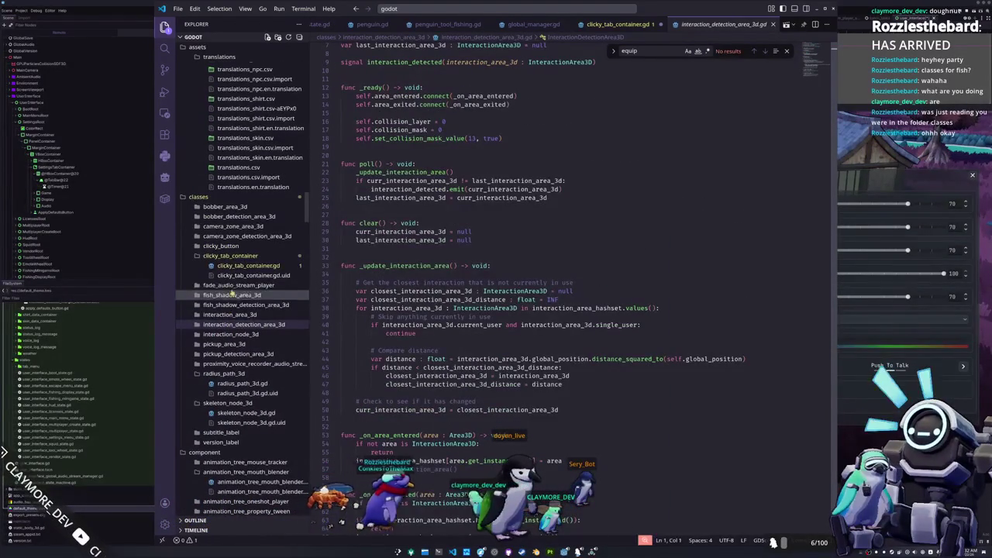
# Inspect fade_audio_stream_player.gd's peak_volume_db variable, then open clicky_button.gd
pyautogui.click(237, 285)
pyautogui.click(256, 296)
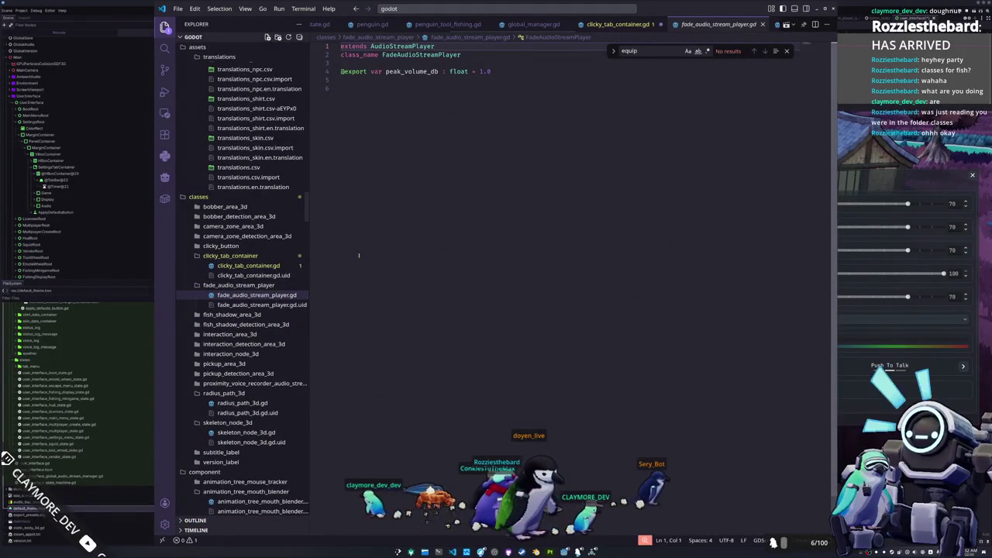
pyautogui.doubleClick(405, 71)
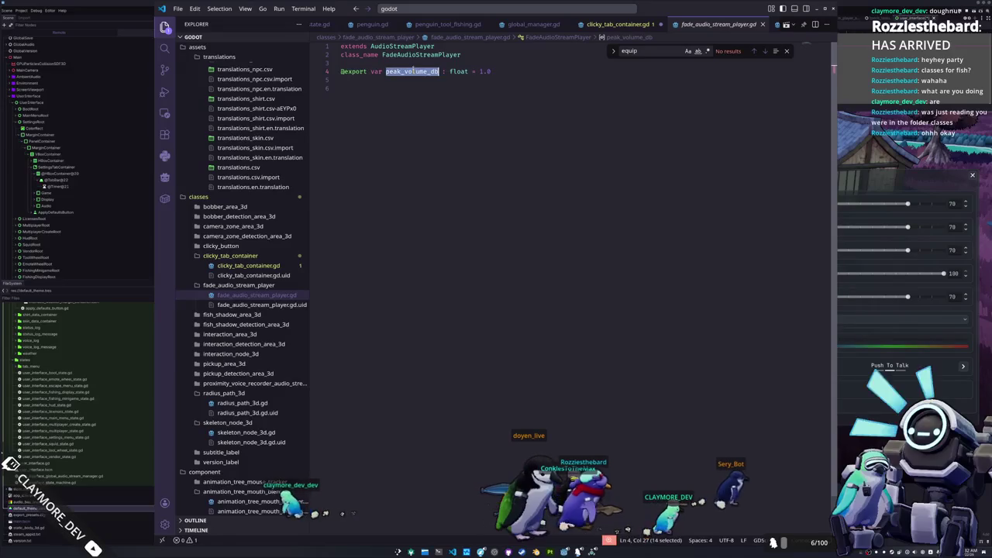
pyautogui.doubleClick(399, 47)
pyautogui.doubleClick(411, 71)
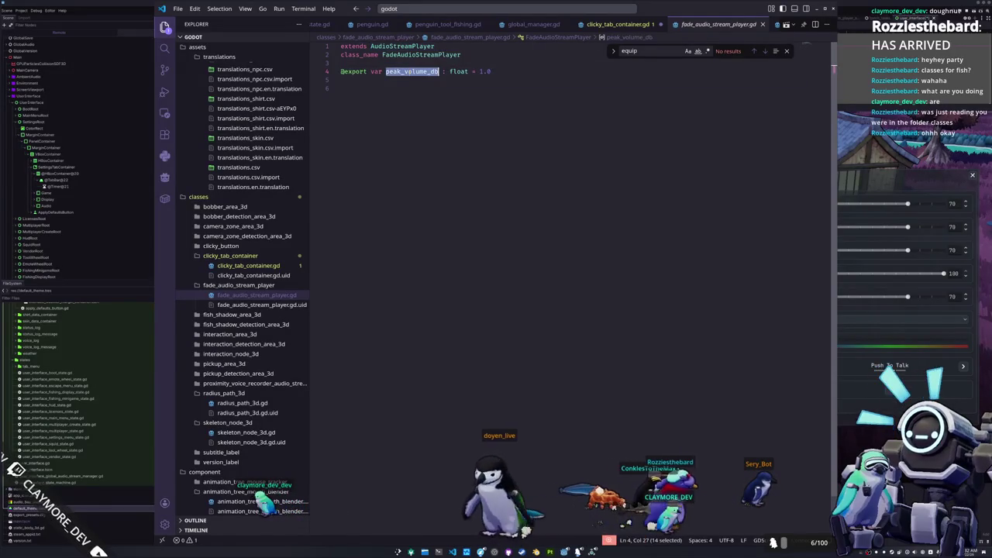
pyautogui.click(365, 88)
pyautogui.click(221, 245)
pyautogui.click(240, 255)
pyautogui.scroll(-6, 350, 304)
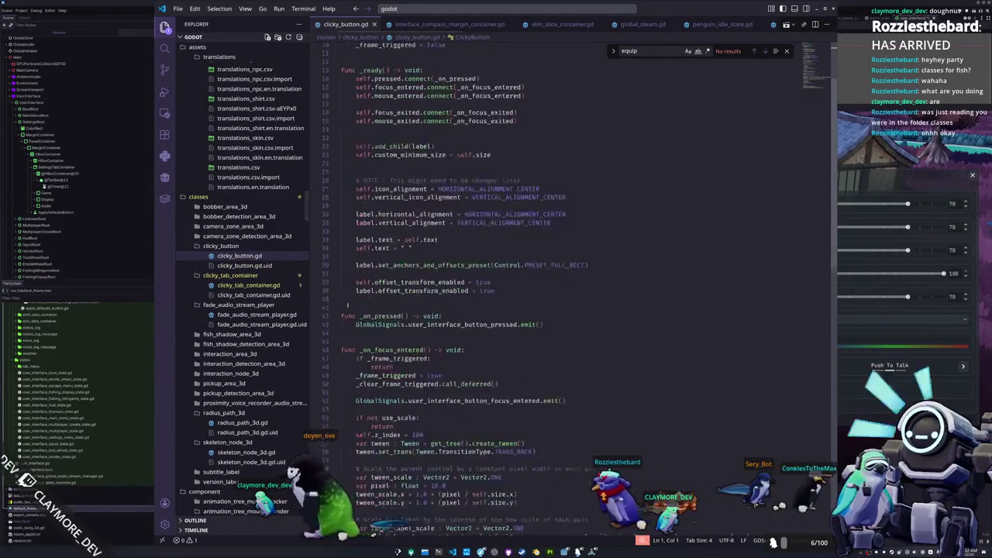
# Check the game's Display and Game settings pages, then return to clicky_tab_container.gd
pyautogui.scroll(2, 349, 303)
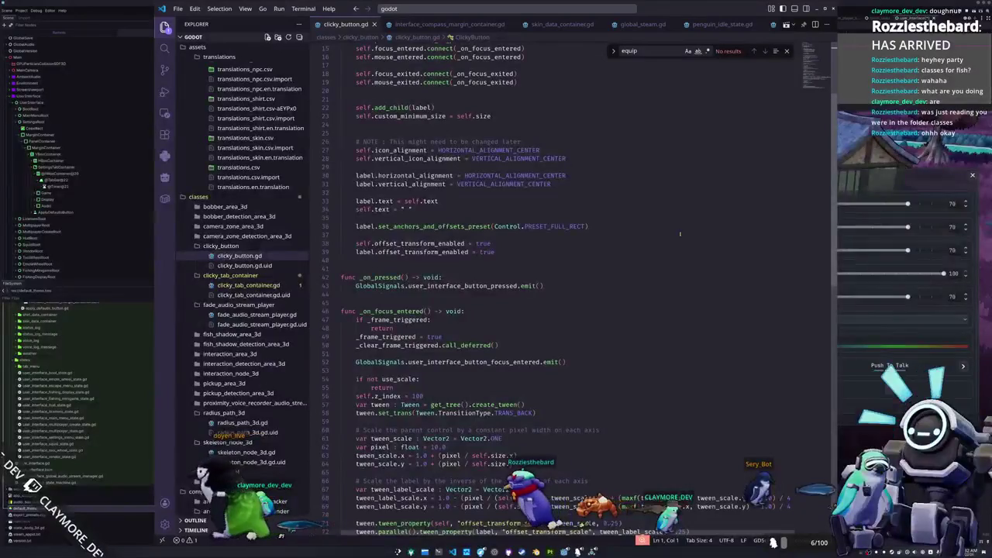
pyautogui.hotkey('alt', 'Tab')
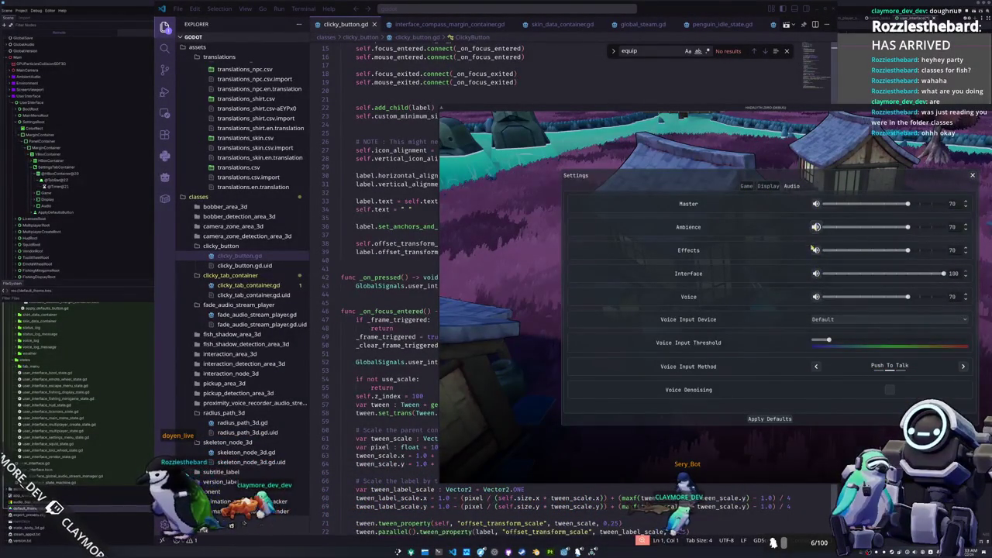
pyautogui.click(764, 186)
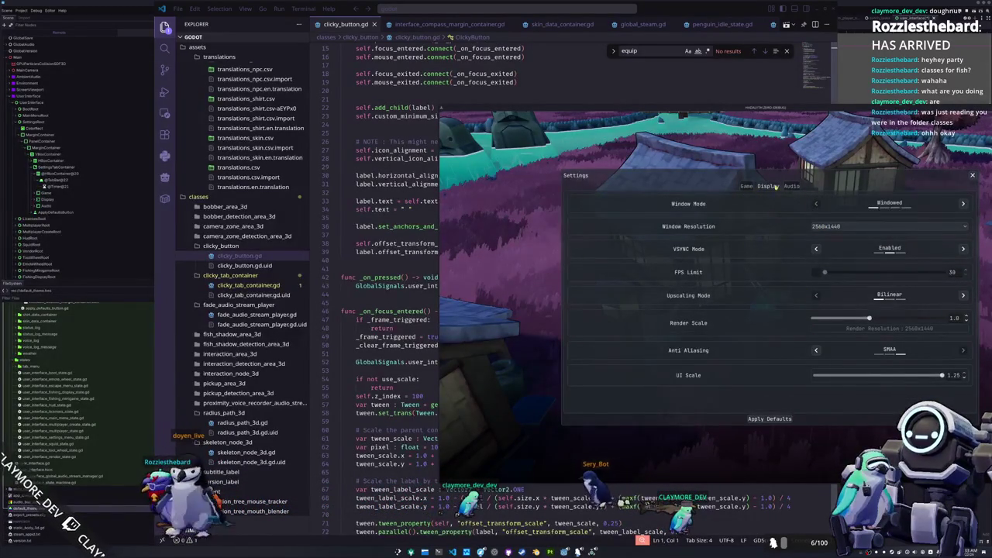
pyautogui.click(746, 186)
pyautogui.click(248, 285)
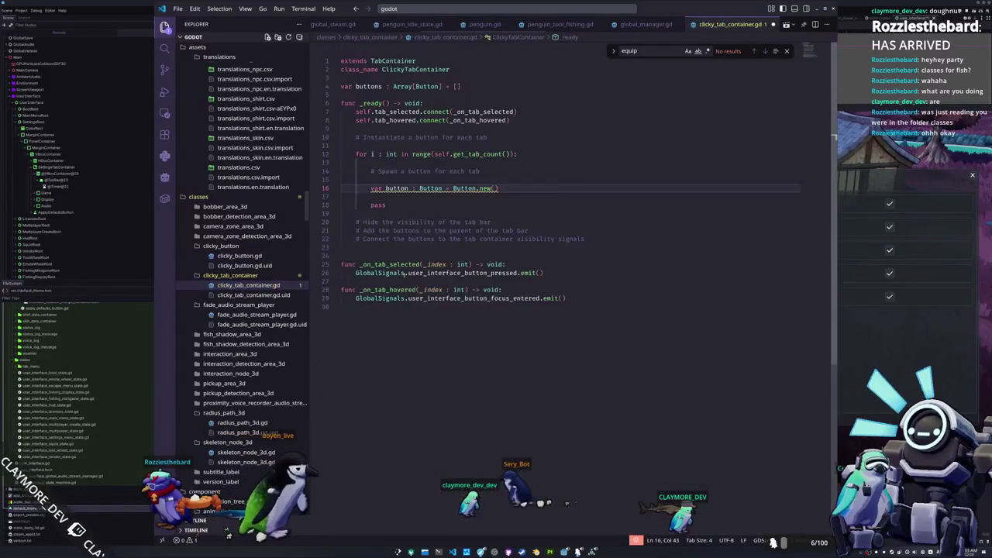
# Declare var tab_bar : TabBar = self.get_tab_bar() above the for loop
pyautogui.click(396, 197)
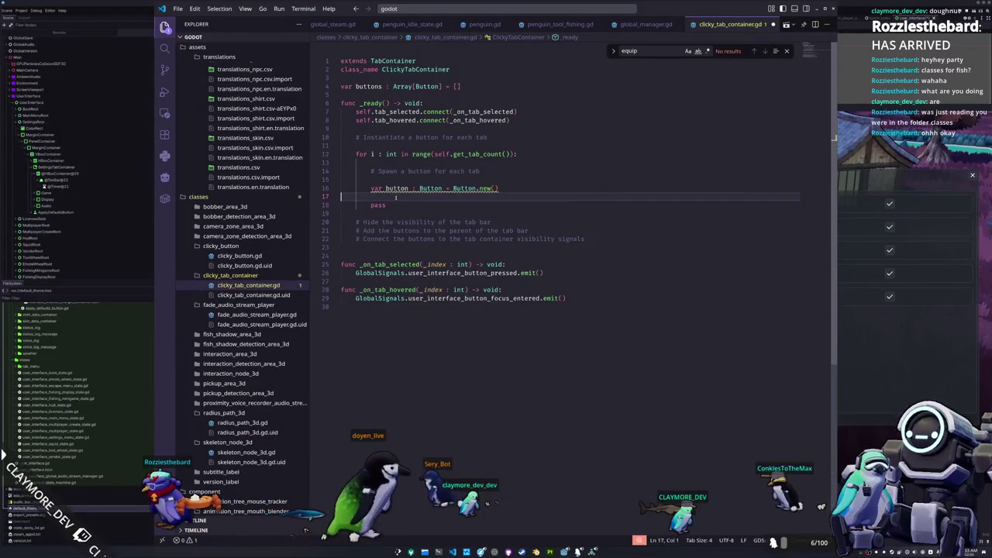
pyautogui.press('Return')
pyautogui.press('Return')
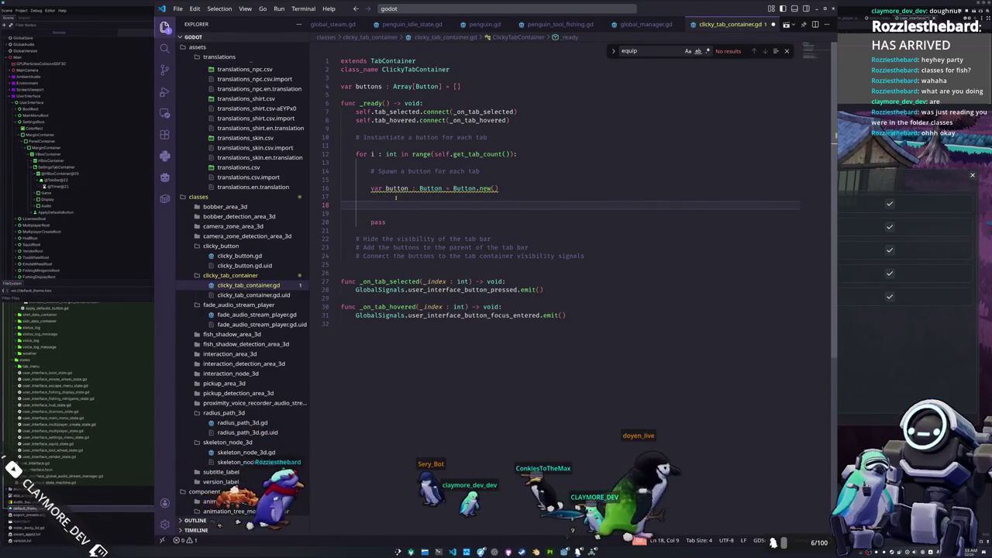
pyautogui.press('Up')
pyautogui.press('Up')
pyautogui.press('Up')
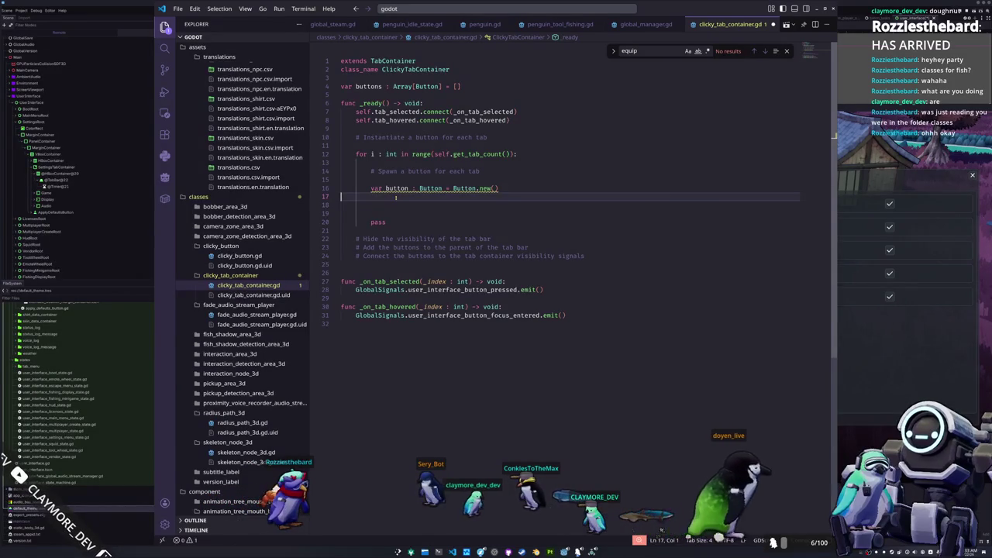
pyautogui.press('Return')
pyautogui.press('Up')
pyautogui.write('var tab:b')
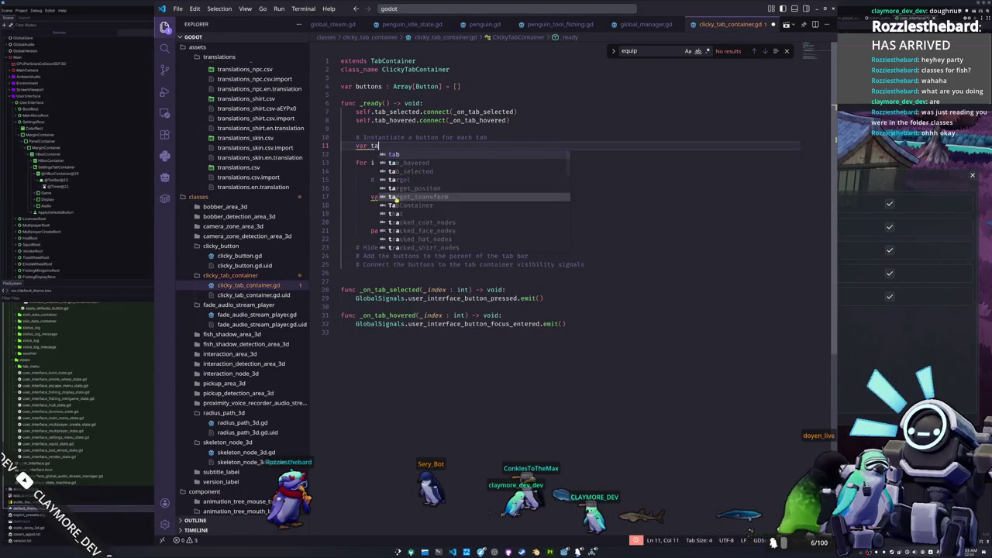
pyautogui.press('BackSpace')
pyautogui.press('BackSpace')
pyautogui.write('b_bar :')
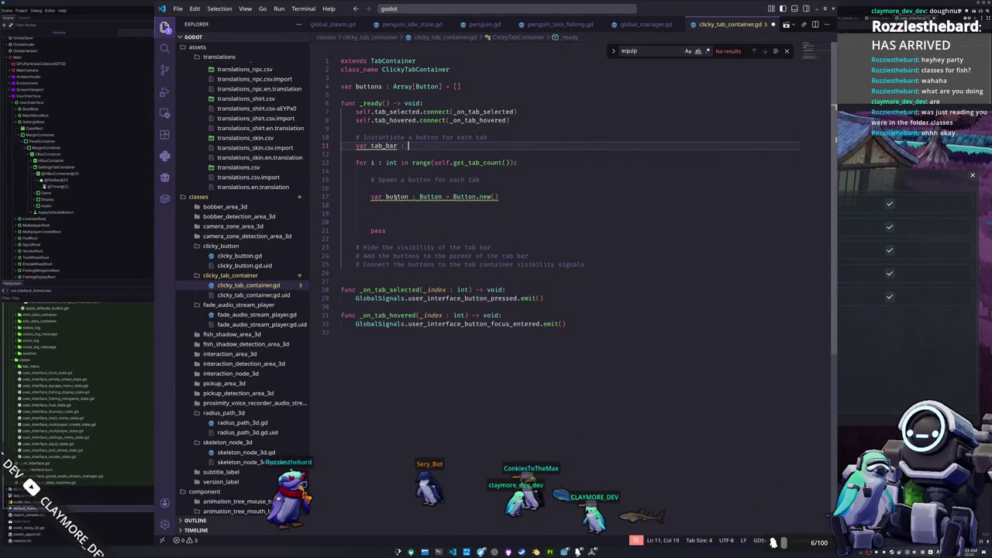
pyautogui.write('TabBar = s')
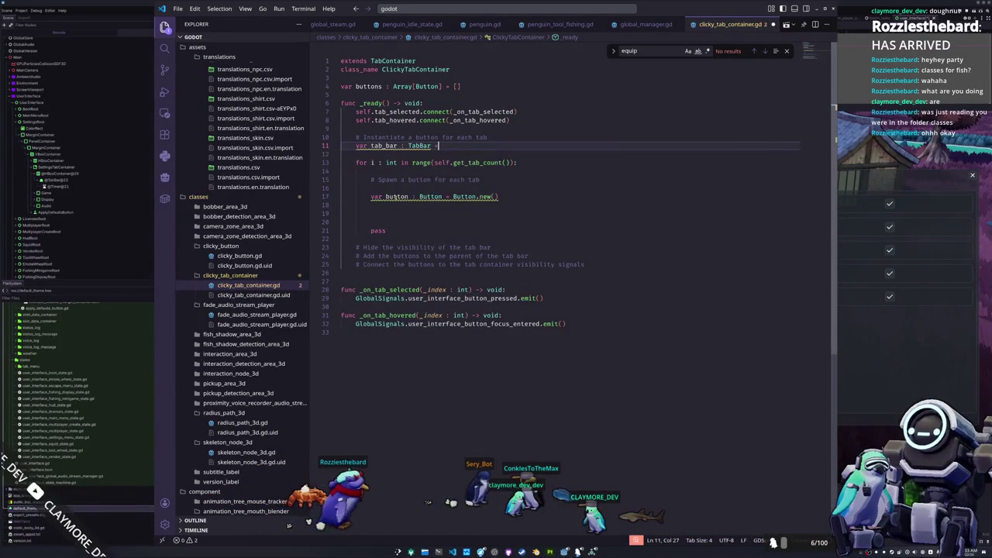
pyautogui.write('elf.get_tab')
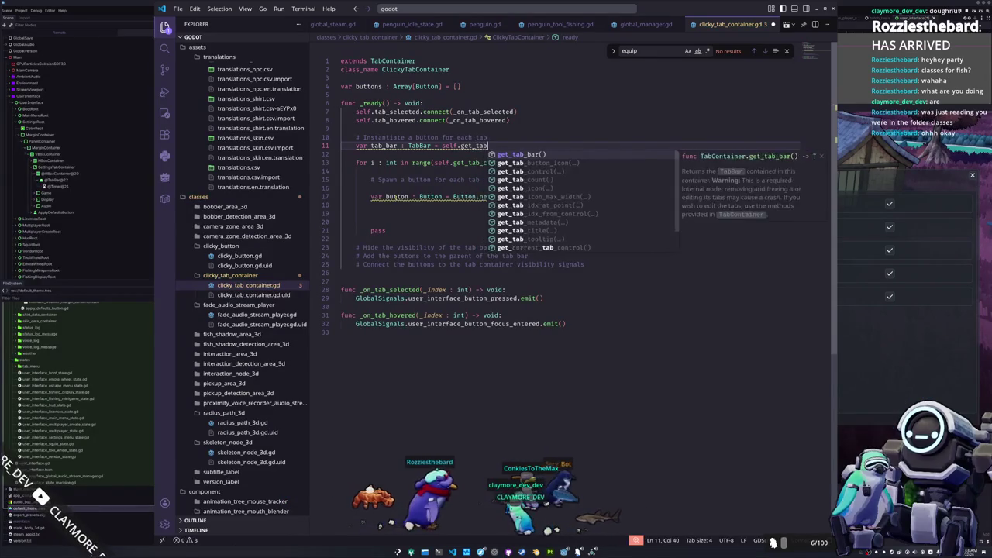
pyautogui.write('_bar(')
pyautogui.press('Escape')
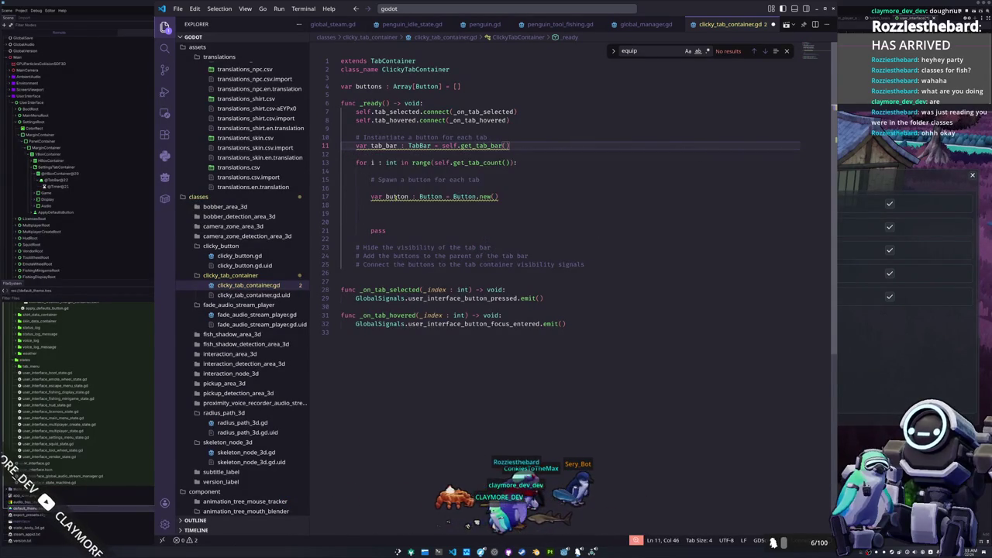
# Declare var h_box : HBoxContainer = tab_bar.get_parent_control() below it
pyautogui.press('Return')
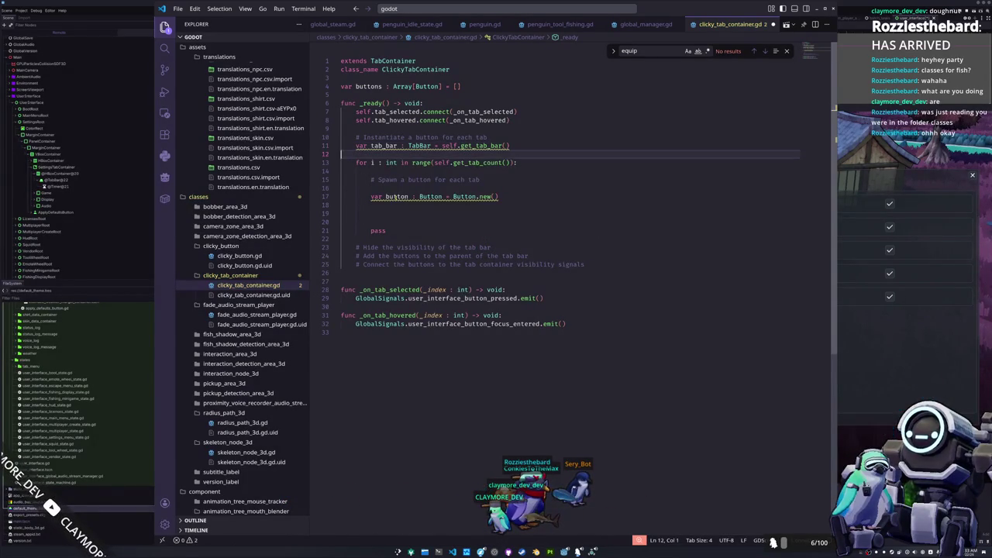
pyautogui.write('vartab_bar')
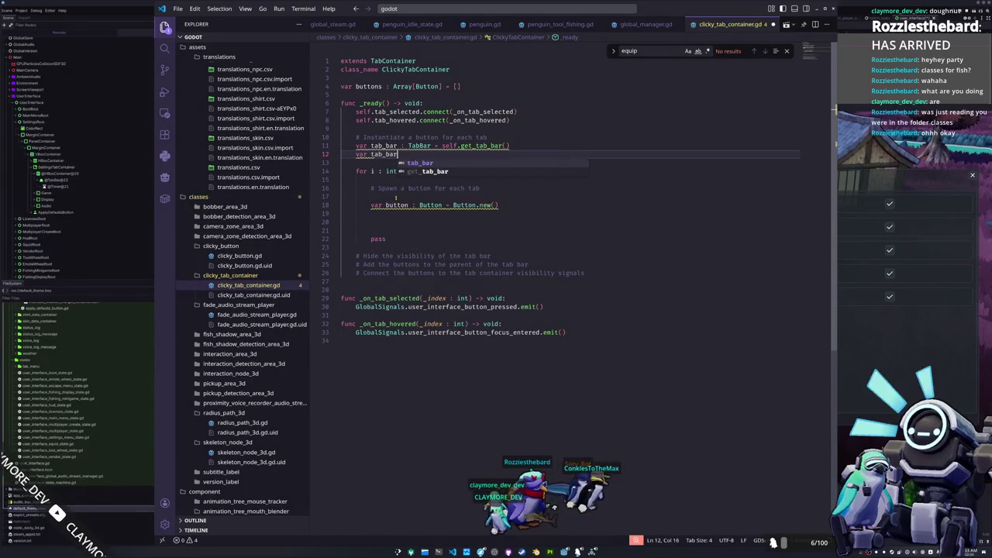
pyautogui.press('BackSpace')
pyautogui.press('BackSpace')
pyautogui.press('BackSpace')
pyautogui.write('h_box : HBoxContainer = ')
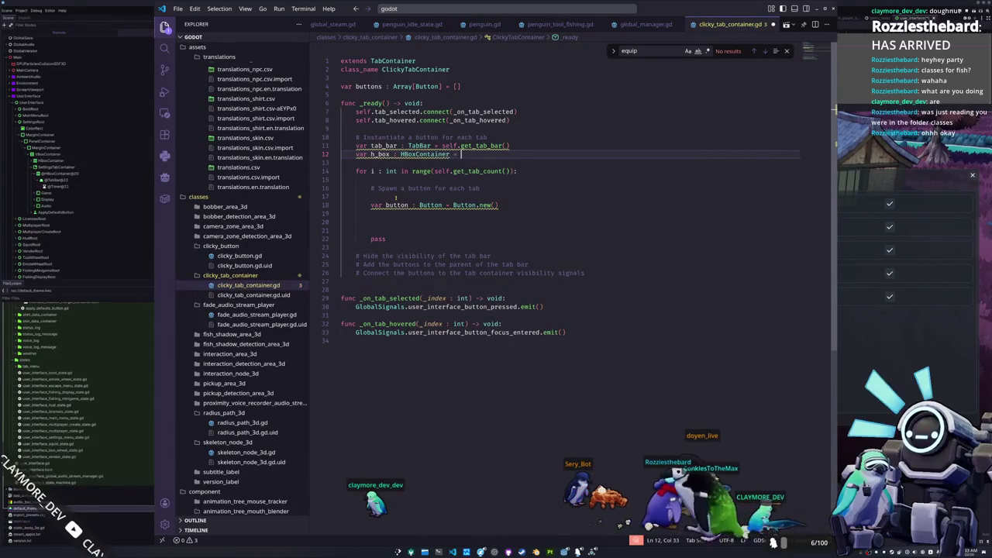
pyautogui.write('tab_bar')
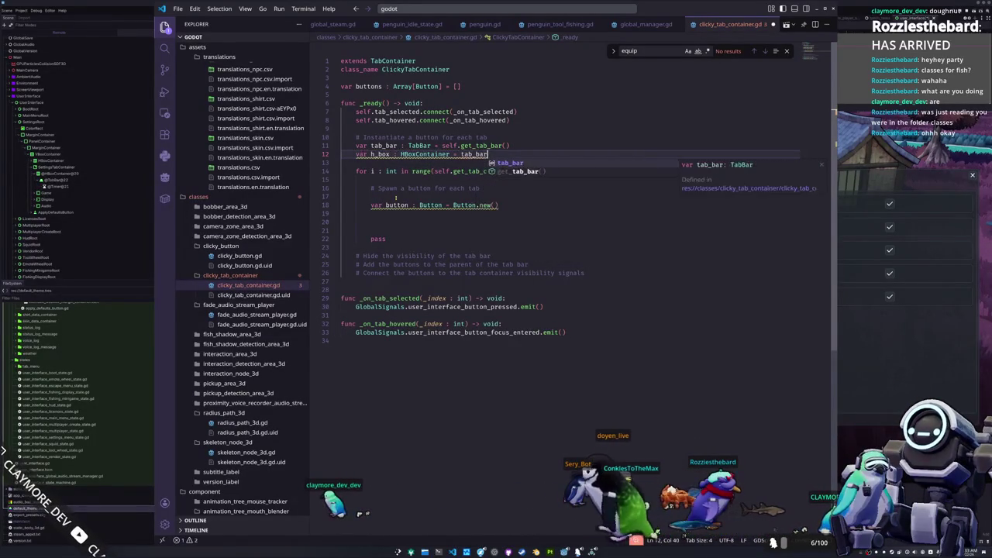
pyautogui.write('.get_parent_c')
pyautogui.press('Return')
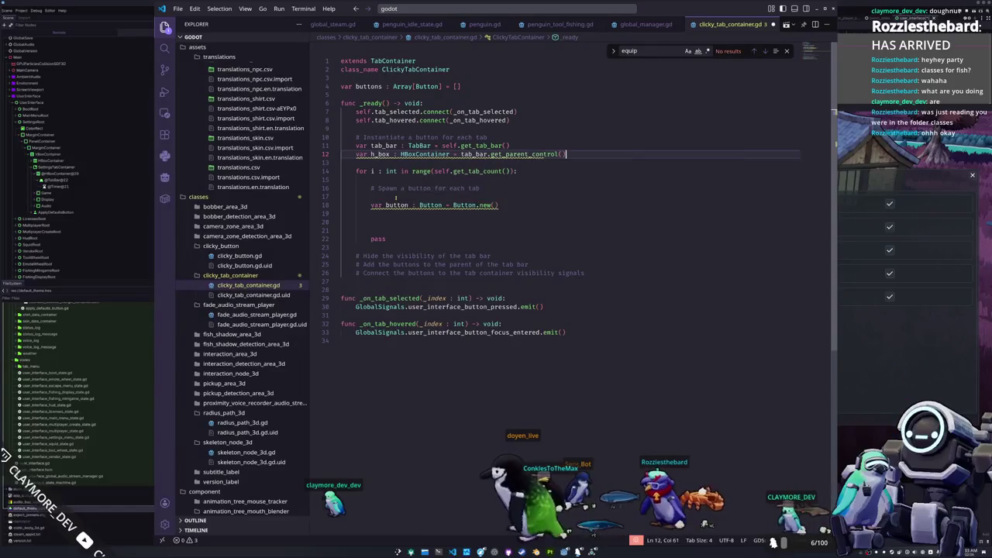
# Add h_box.add_child(button) inside the loop after the button creation
pyautogui.press('Down')
pyautogui.press('Down')
pyautogui.press('Down')
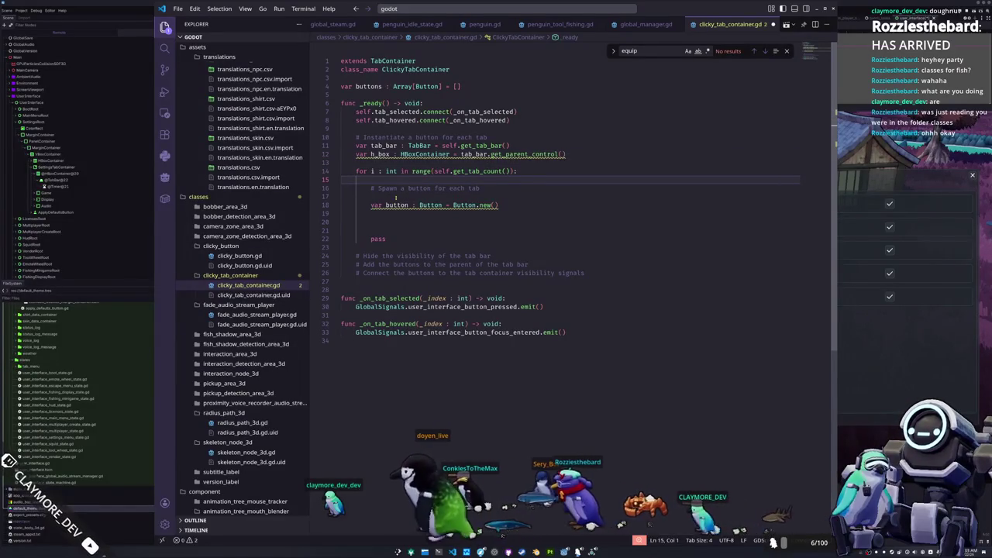
pyautogui.press('Down')
pyautogui.press('Down')
pyautogui.write('_box.add_child(butt')
pyautogui.press('Return')
pyautogui.write(')')
pyautogui.press('Up')
pyautogui.press('Up')
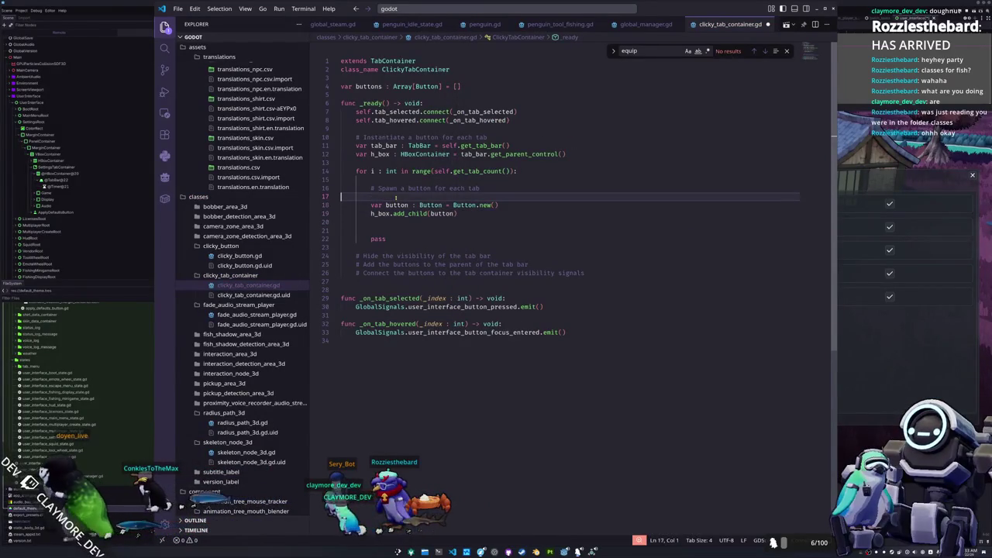
pyautogui.press('Down')
pyautogui.press('Down')
pyautogui.press('Down')
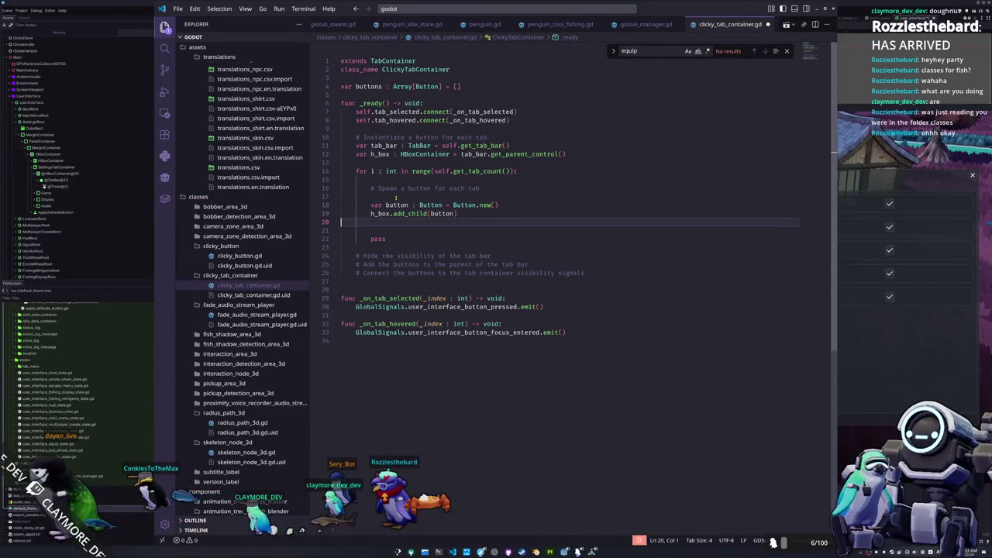
pyautogui.press('Up')
pyautogui.press('Up')
pyautogui.press('Up')
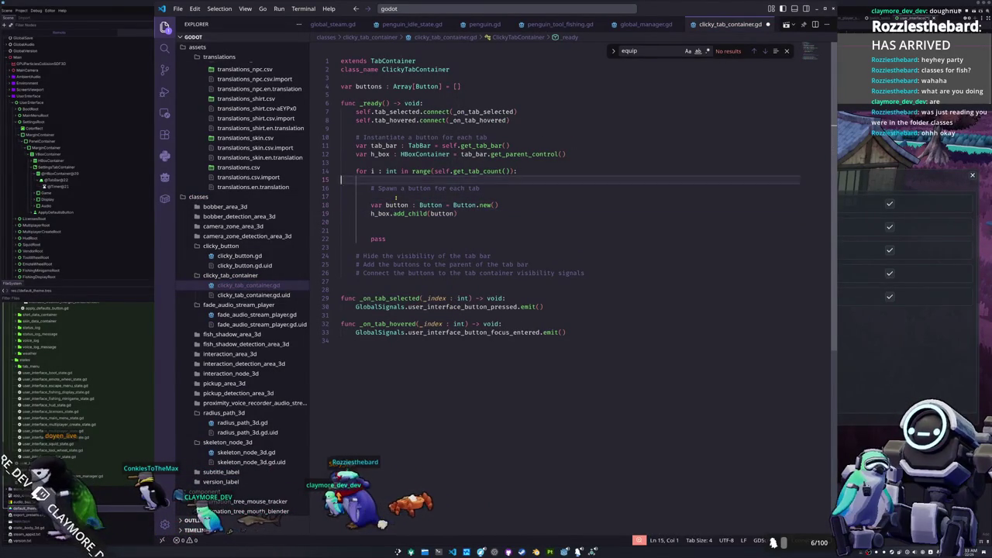
# Hide the tab bar with tab_bar.visible = false after its declaration
pyautogui.press('End')
pyautogui.press('Return')
pyautogui.write('tab')
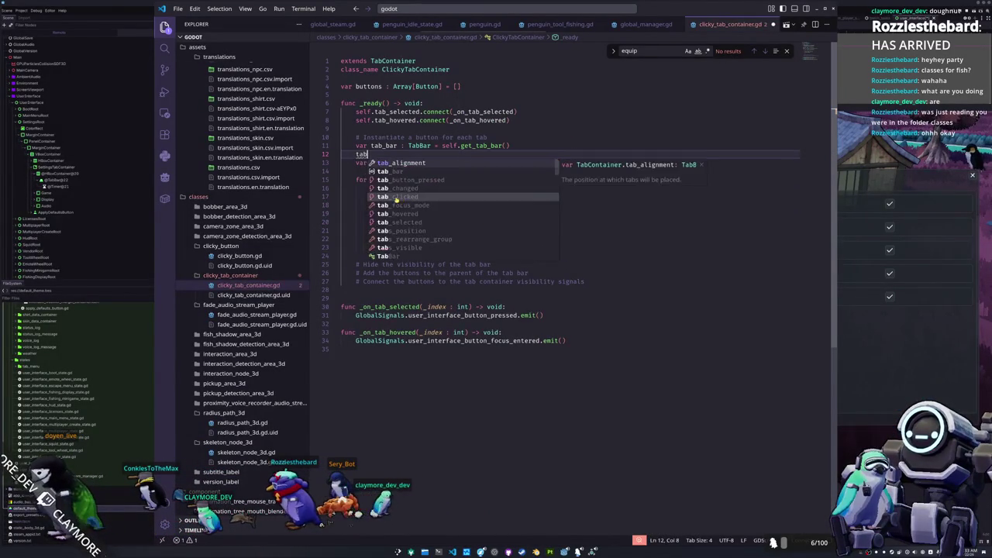
pyautogui.write('_bar.visible = false')
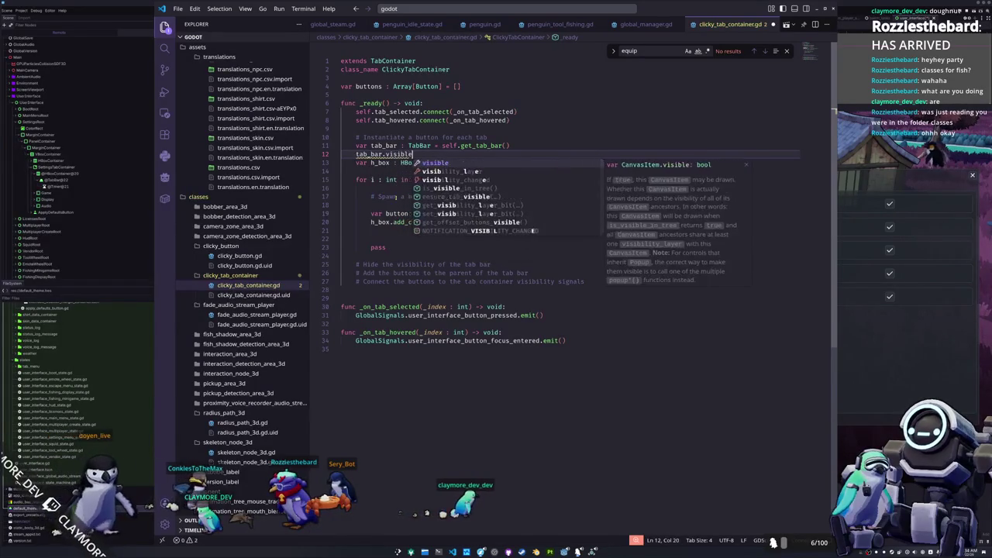
pyautogui.click(341, 163)
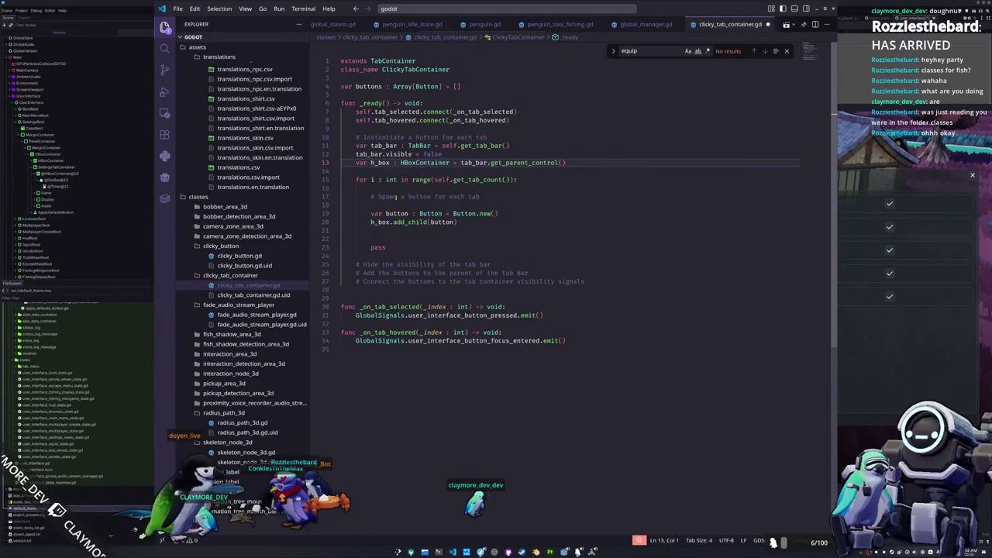
pyautogui.press('Down')
pyautogui.press('Down')
pyautogui.press('Down')
pyautogui.press('Up')
pyautogui.press('Up')
pyautogui.press('Up')
pyautogui.press('Return')
pyautogui.press('Tab')
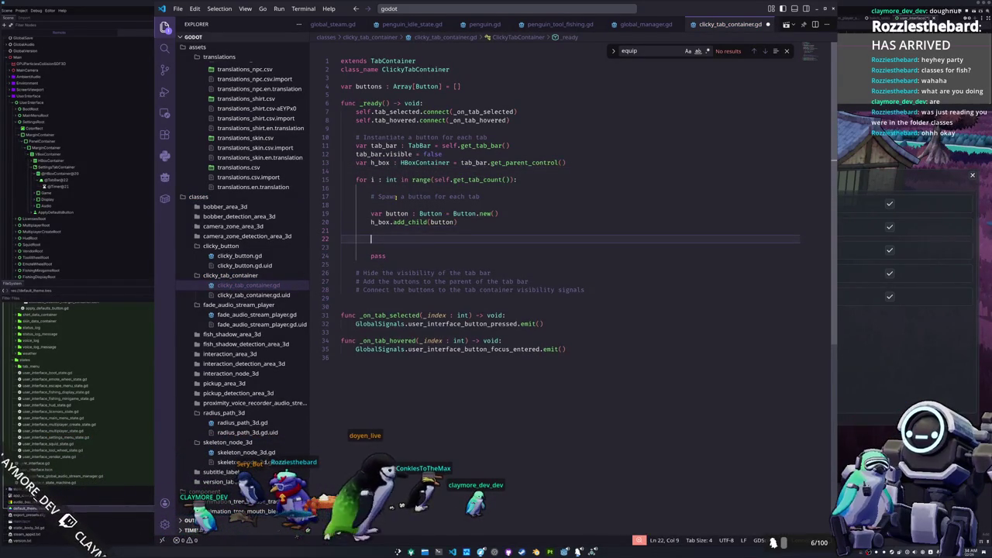
# Change both Button names on the creation line to ClickyButton
pyautogui.press('Up')
pyautogui.press('Up')
pyautogui.press('Up')
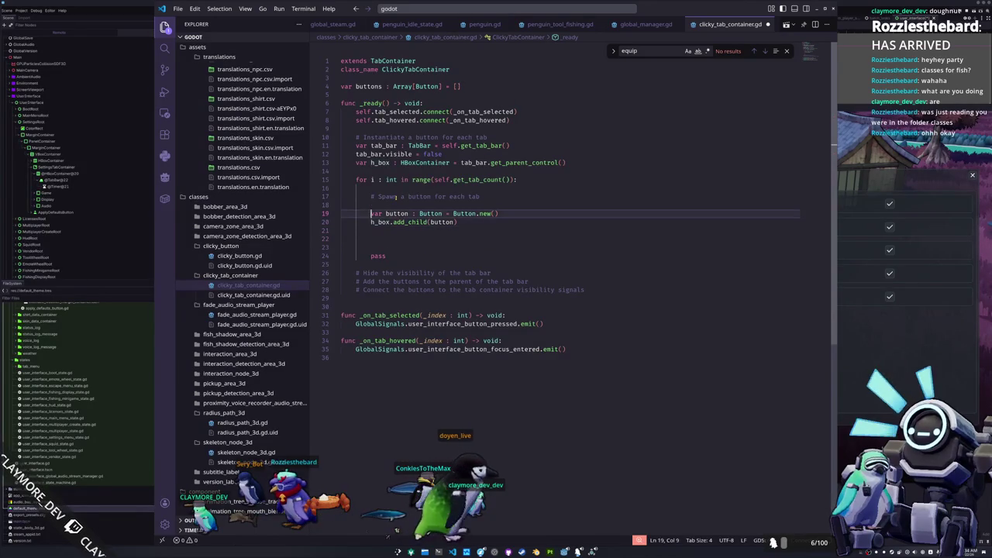
pyautogui.hotkey('ctrl', 'd')
pyautogui.write('ClickyBu')
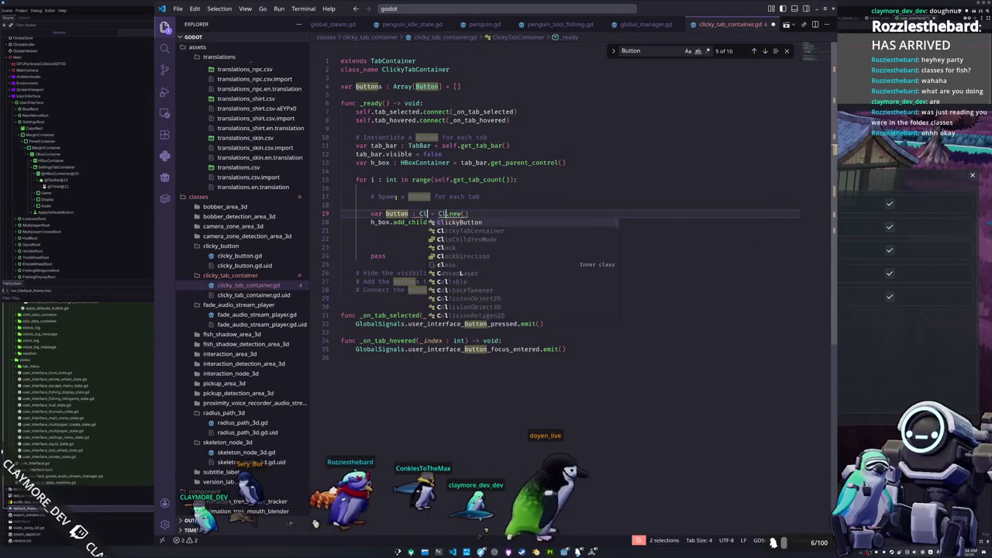
pyautogui.press('Return')
pyautogui.press('Escape')
# Label each button with button.text = self.get_tab_title(i)
pyautogui.press('Down')
pyautogui.press('Down')
pyautogui.press('Tab')
pyautogui.press('Tab')
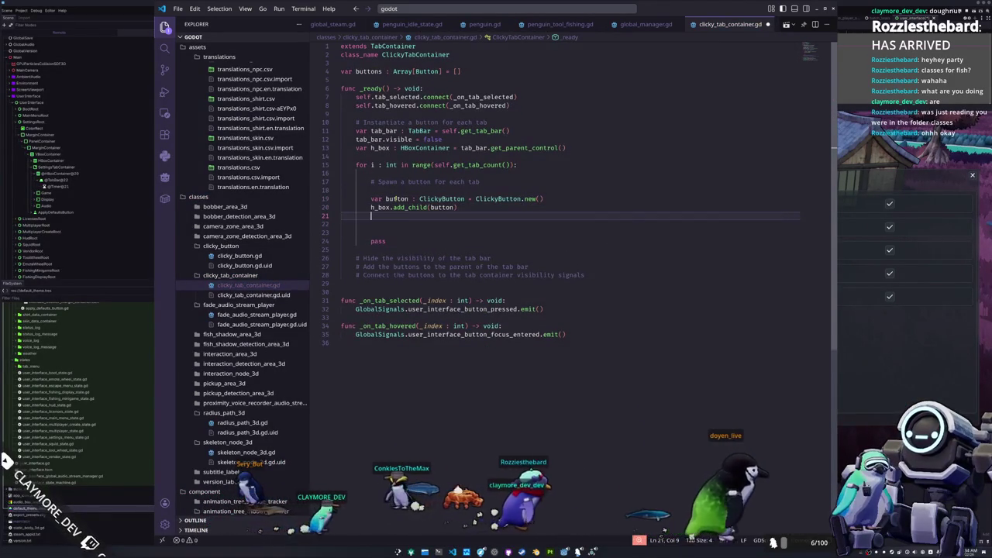
pyautogui.press('Return')
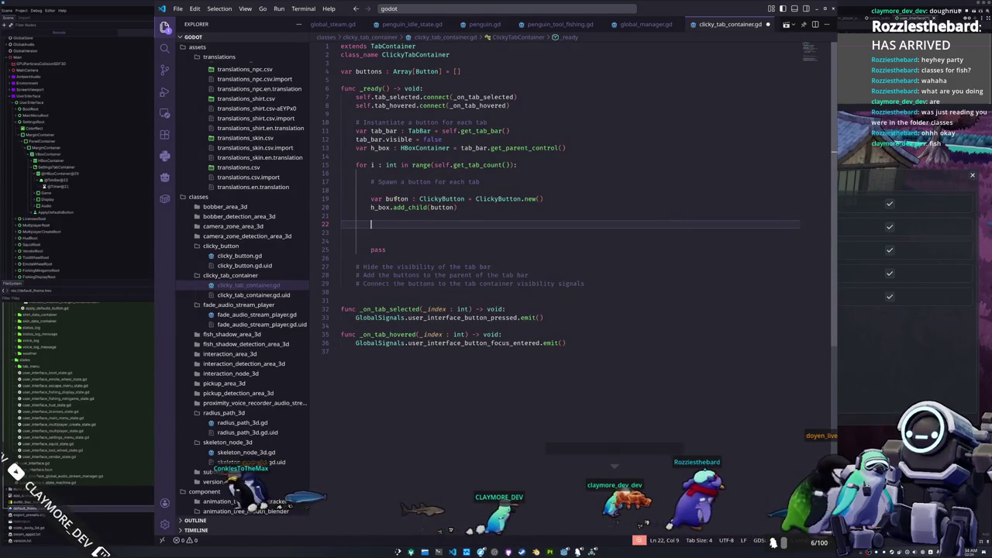
pyautogui.write('button.text = ')
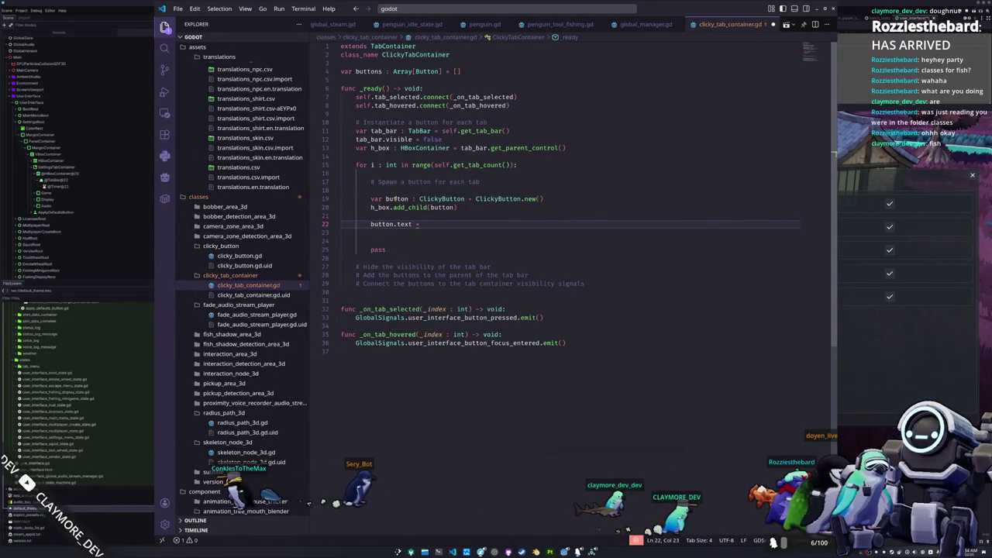
pyautogui.write('self.get_t')
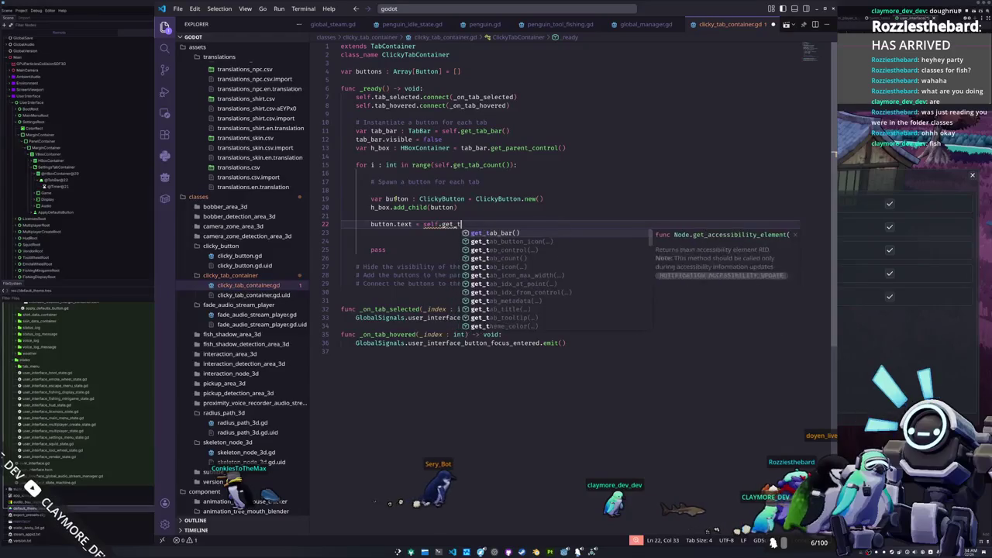
pyautogui.write('ab_title(')
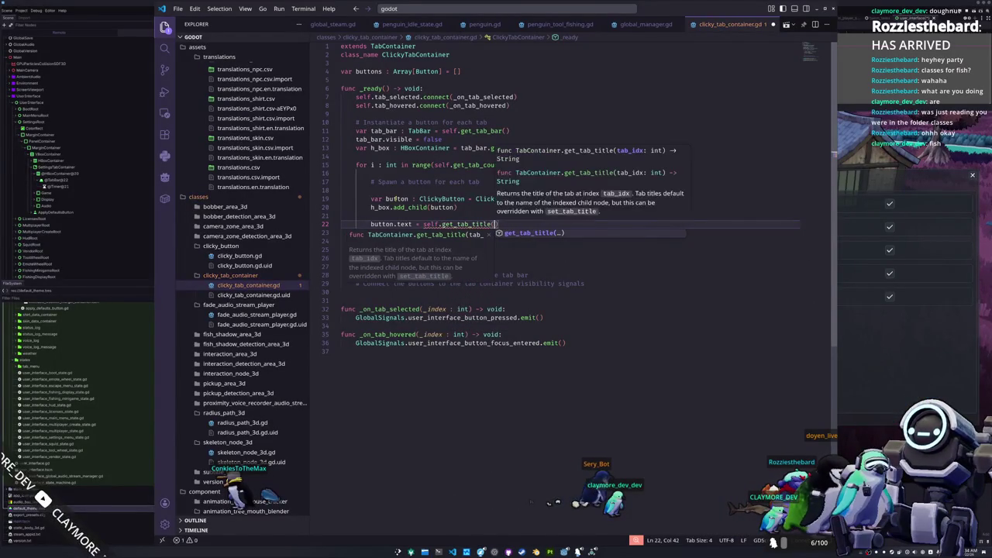
pyautogui.write('i)')
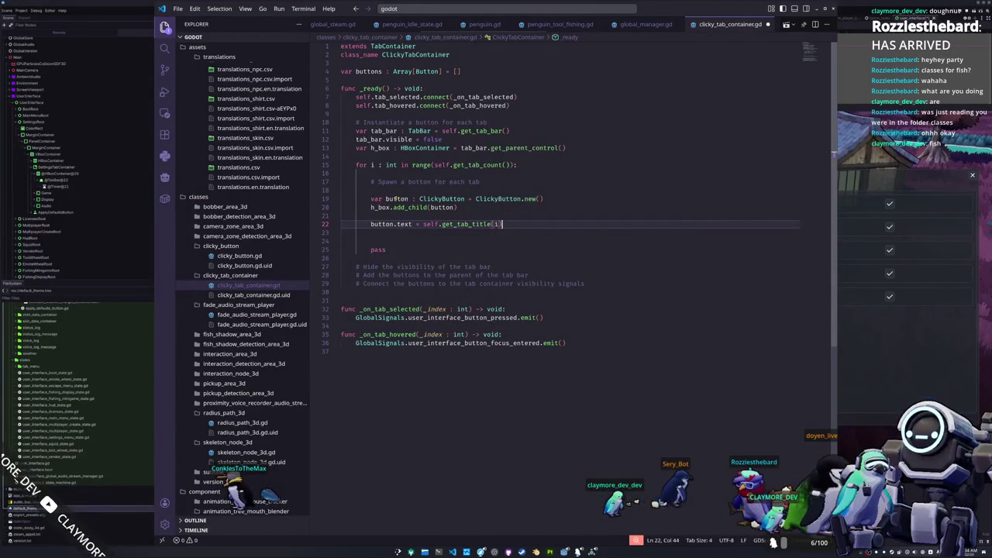
pyautogui.press('Return')
pyautogui.write('utton')
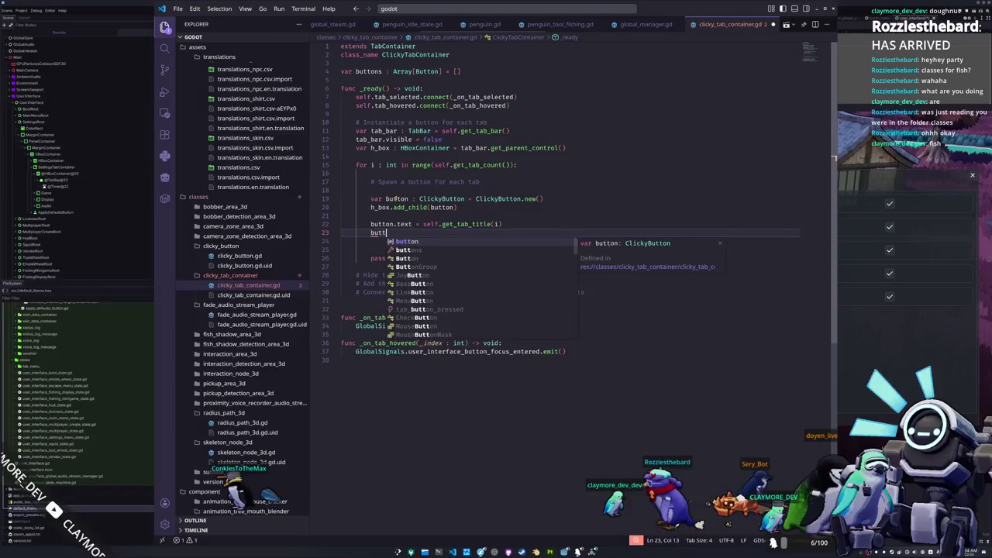
pyautogui.press('BackSpace')
pyautogui.press('BackSpace')
pyautogui.press('BackSpace')
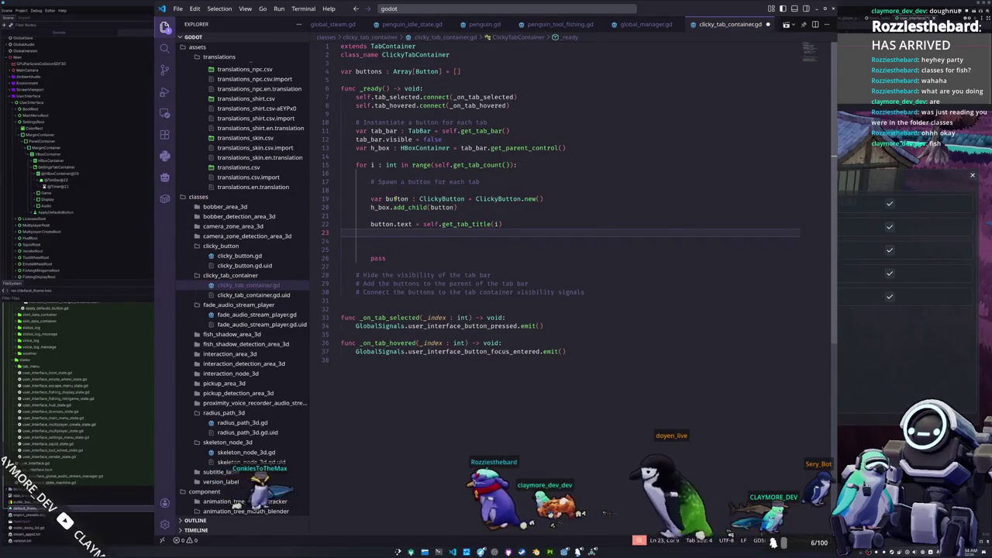
pyautogui.hotkey('alt', 'Tab')
pyautogui.press('Escape')
pyautogui.press('Escape')
pyautogui.press('i')
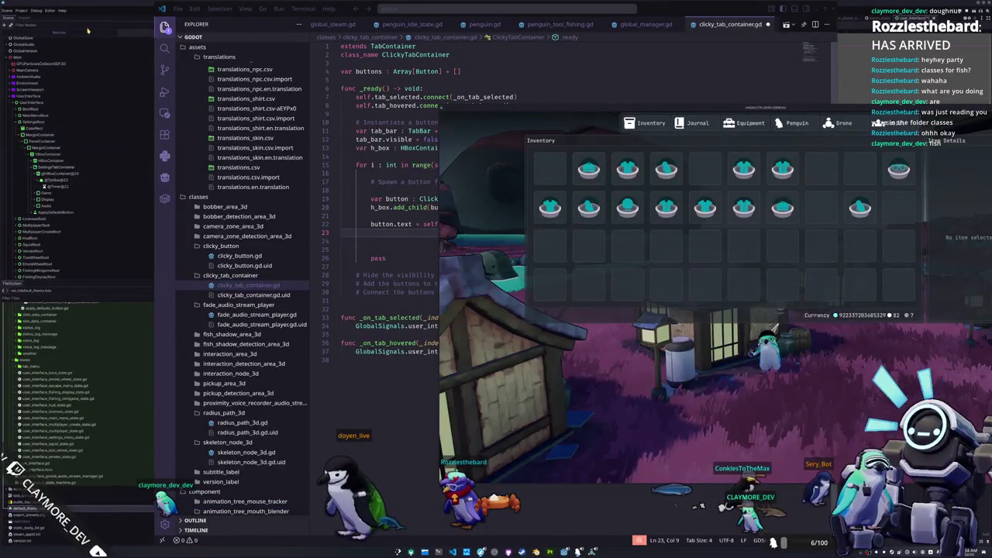
pyautogui.hotkey('alt', 'Tab')
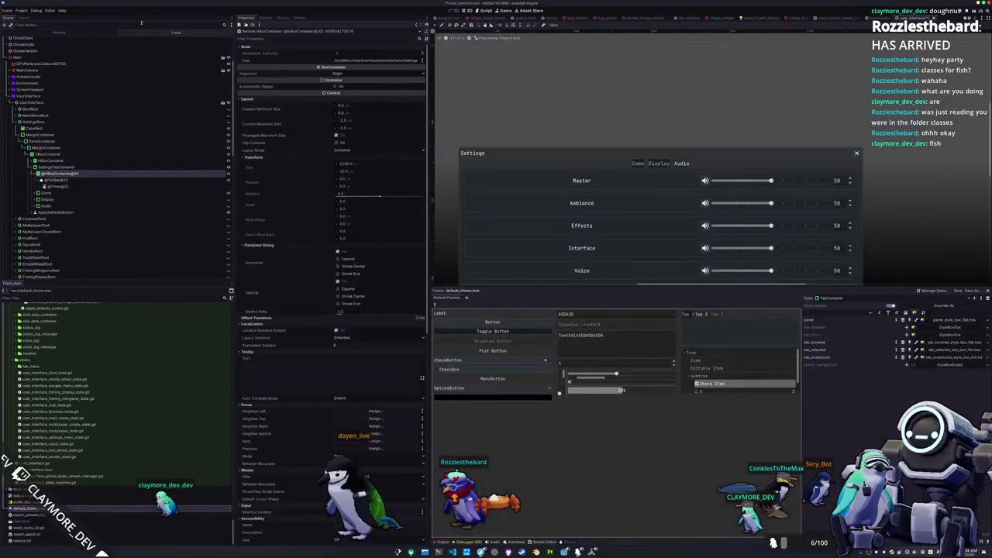
pyautogui.scroll(-10, 50, 155)
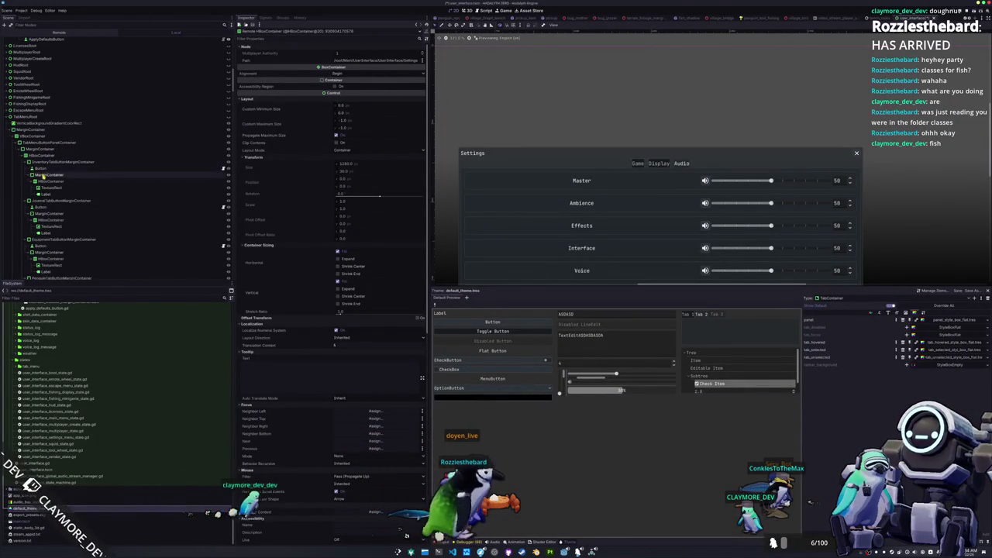
pyautogui.click(48, 168)
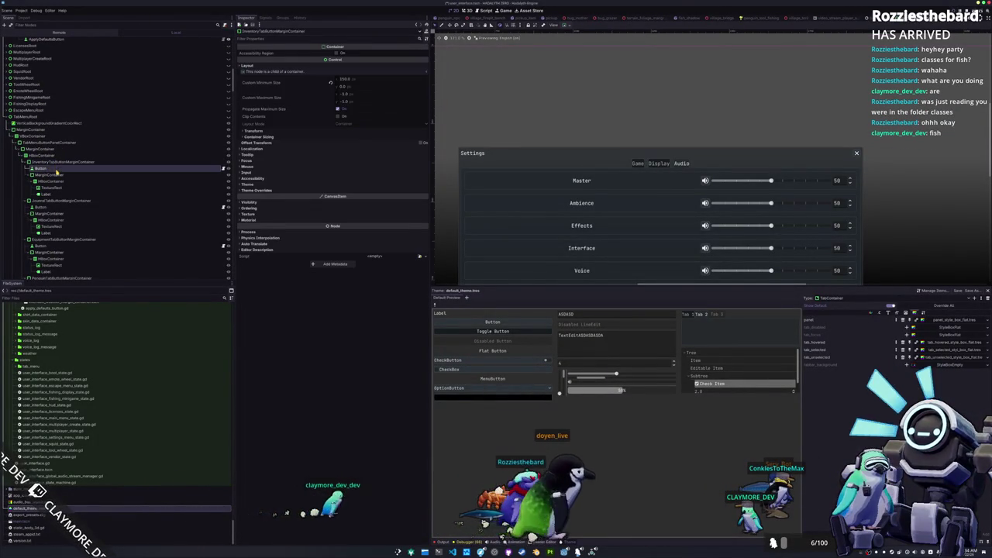
pyautogui.click(57, 176)
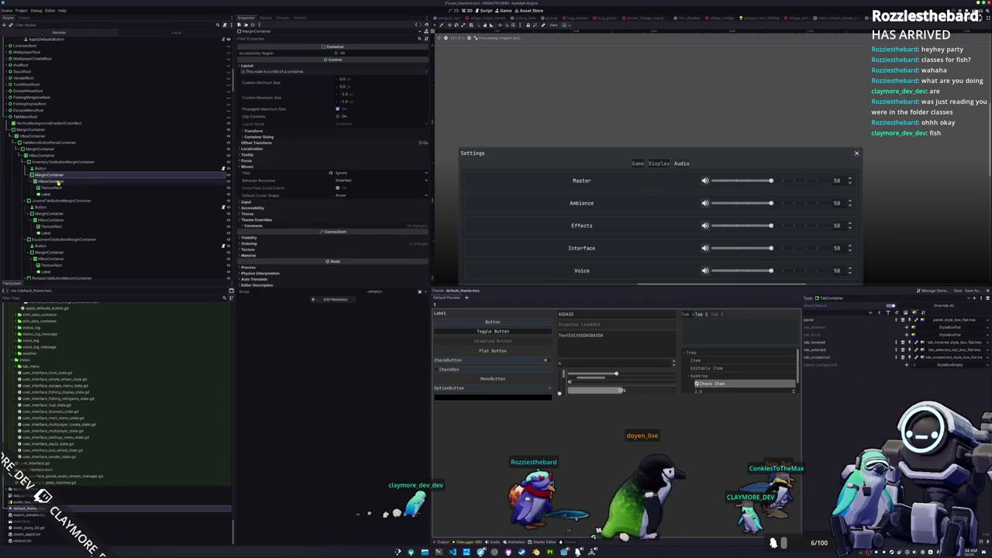
pyautogui.click(58, 181)
pyautogui.click(58, 188)
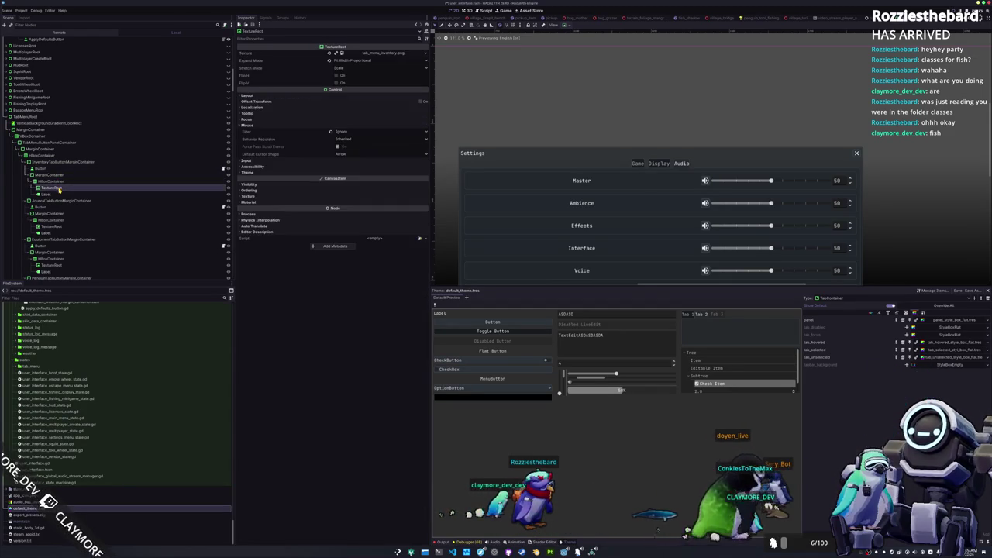
pyautogui.click(55, 194)
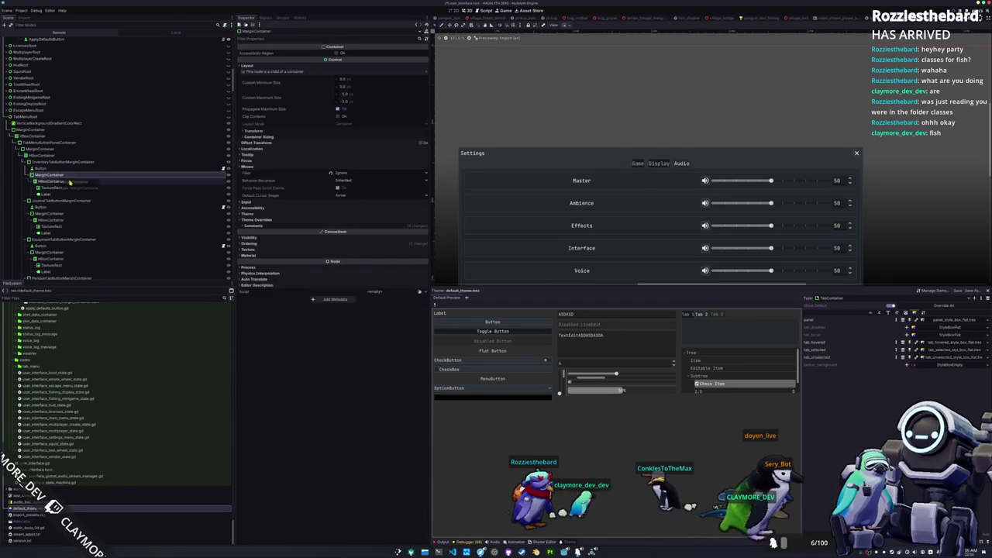
pyautogui.click(295, 245)
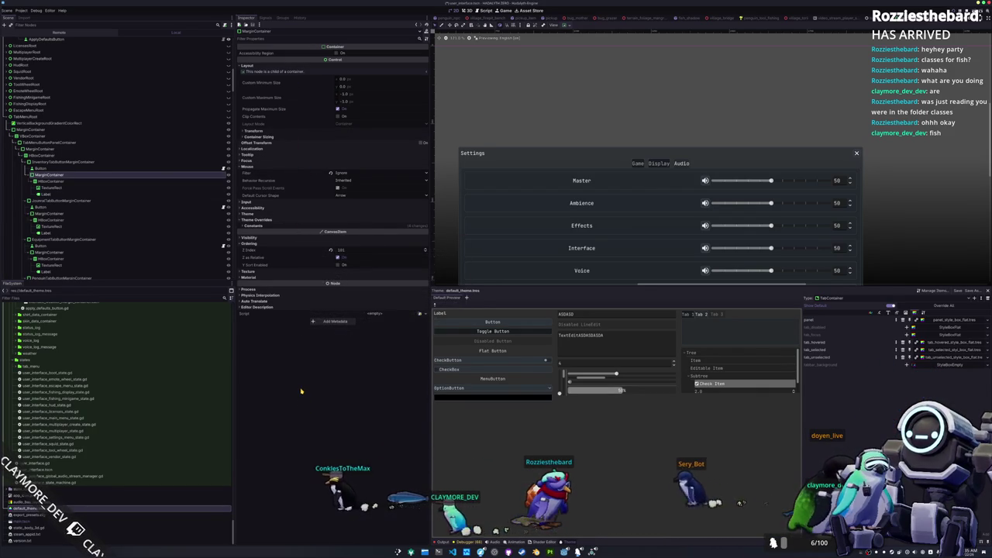
pyautogui.click(59, 161)
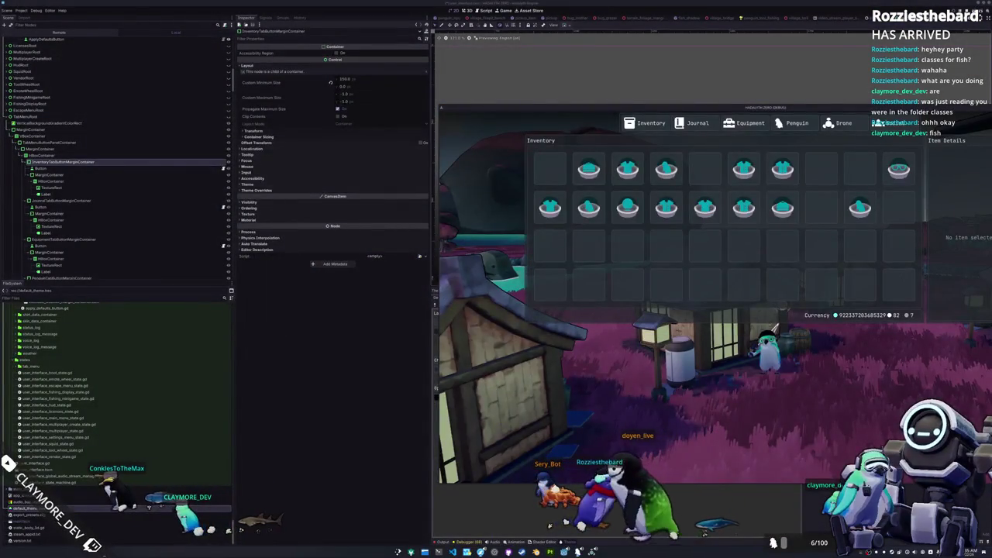
pyautogui.hotkey('alt', 'Tab')
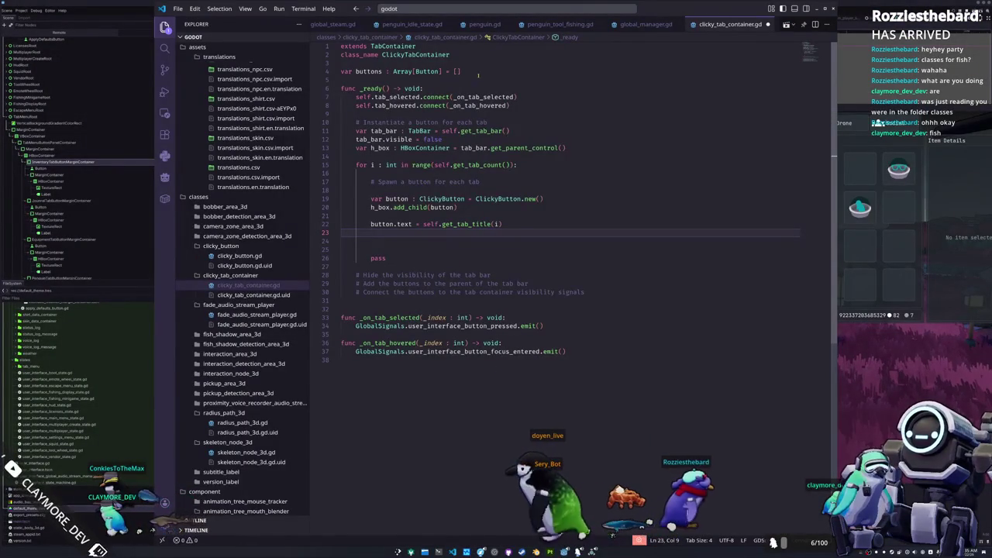
# Move the code window aside to reveal the inspector, trying then deleting a button.icon line
pyautogui.moveTo(663, 12); pyautogui.dragTo(818, 6)
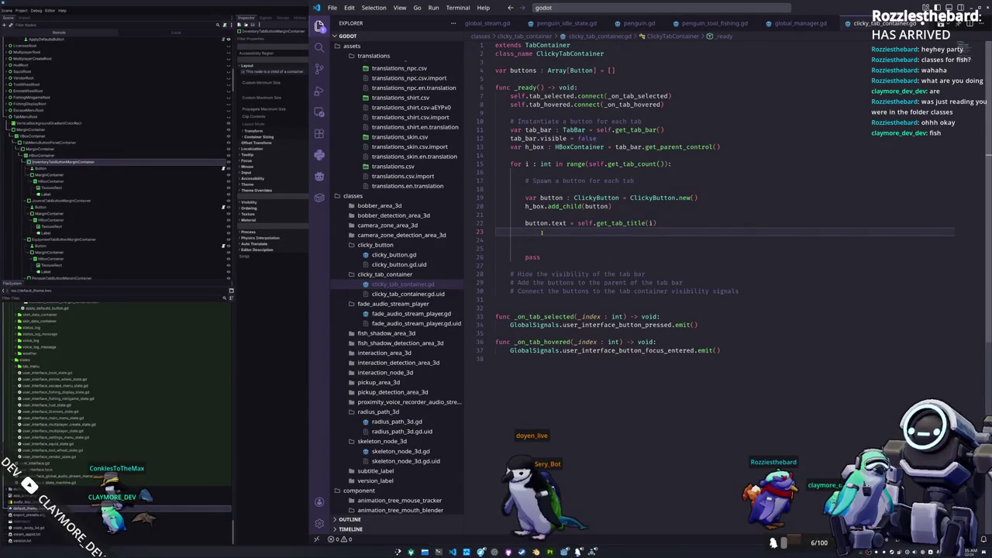
pyautogui.write('button')
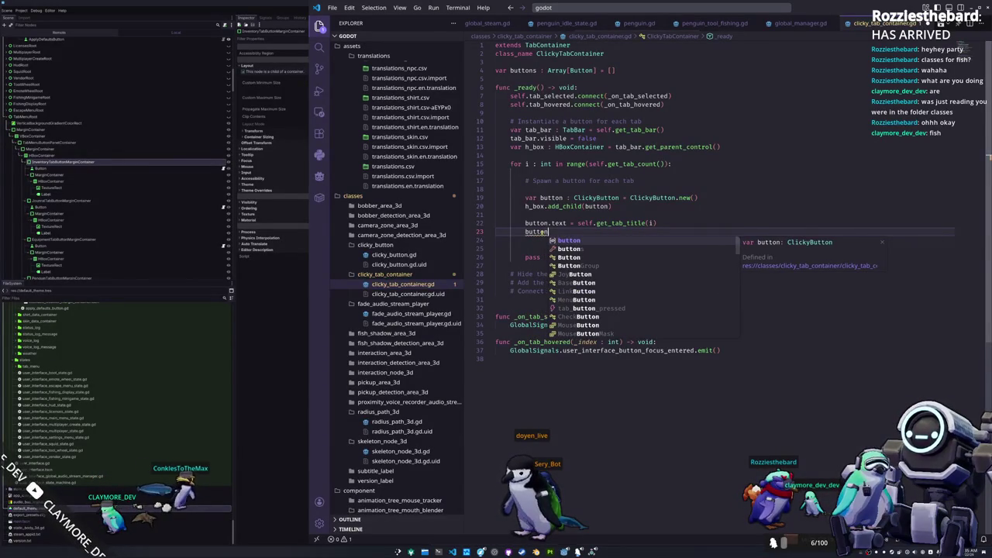
pyautogui.write('.')
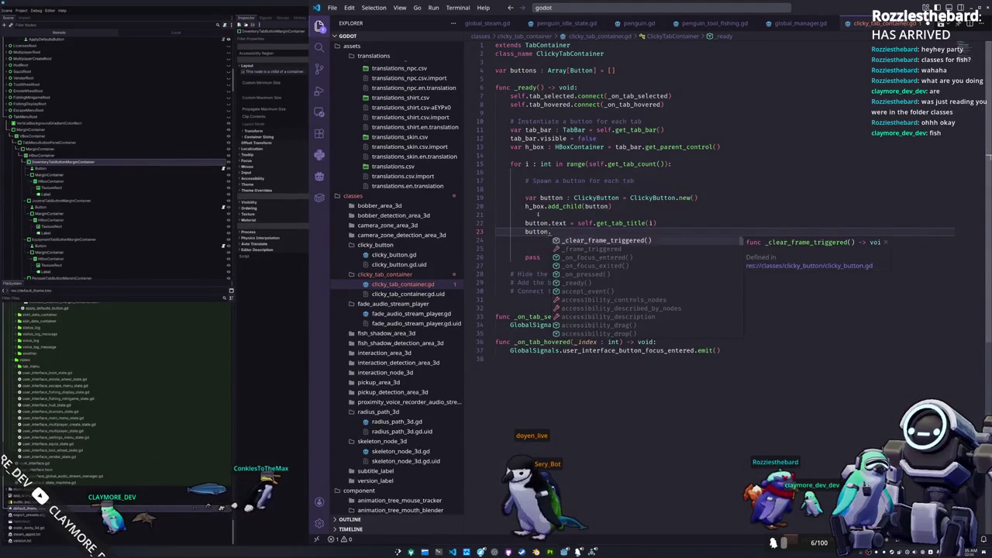
pyautogui.moveTo(822, 8); pyautogui.dragTo(973, 8)
pyautogui.moveTo(458, 269); pyautogui.dragTo(432, 270)
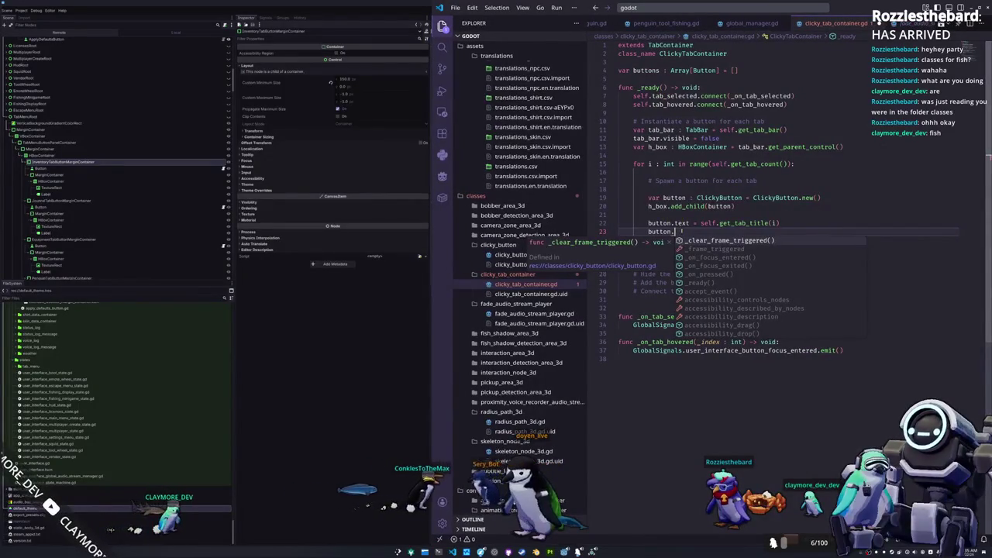
pyautogui.write('icon')
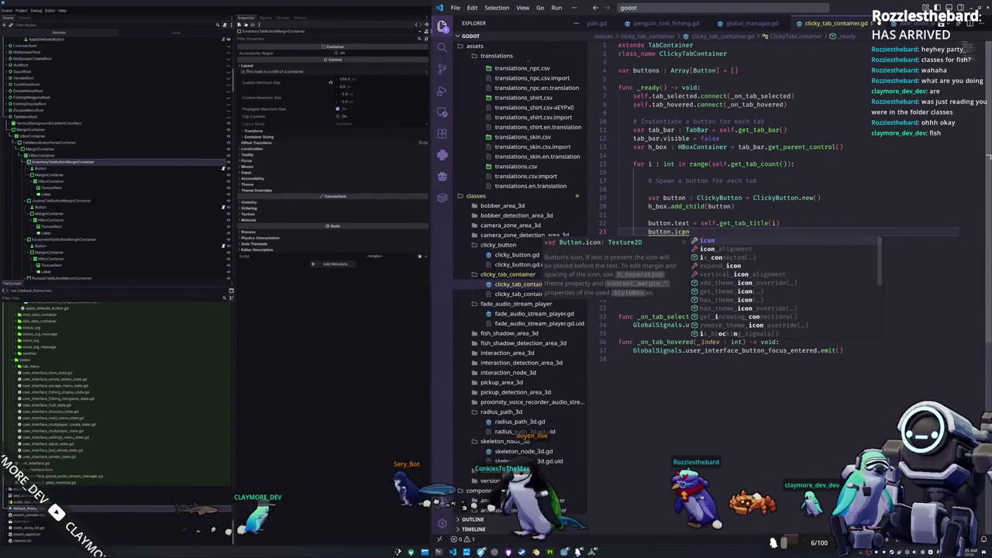
pyautogui.hotkey('ctrl', 'BackSpace')
pyautogui.hotkey('ctrl', 'BackSpace')
pyautogui.hotkey('ctrl', 'BackSpace')
# Comment out the button text line and the h_box.add_child(button) line
pyautogui.press('Up')
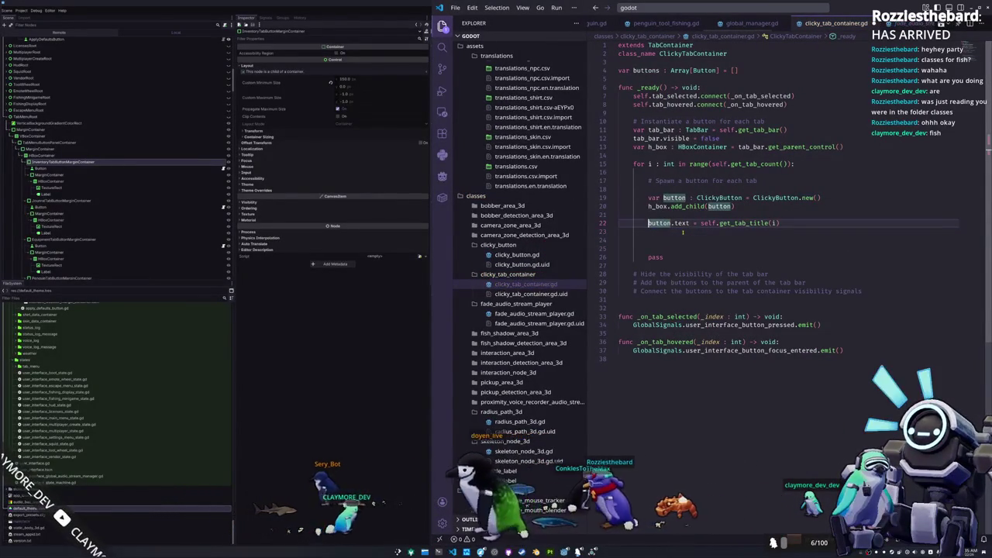
pyautogui.write('#')
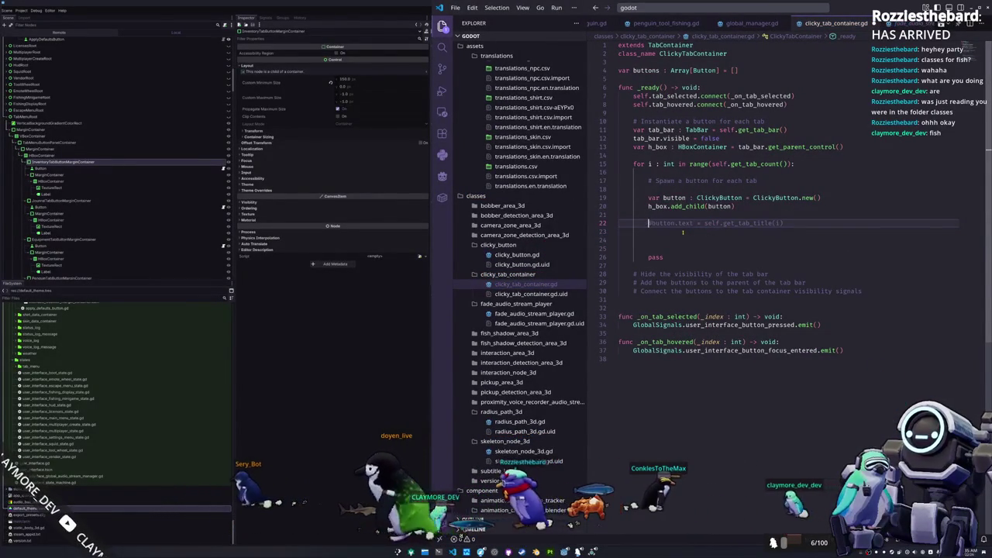
pyautogui.press('Up')
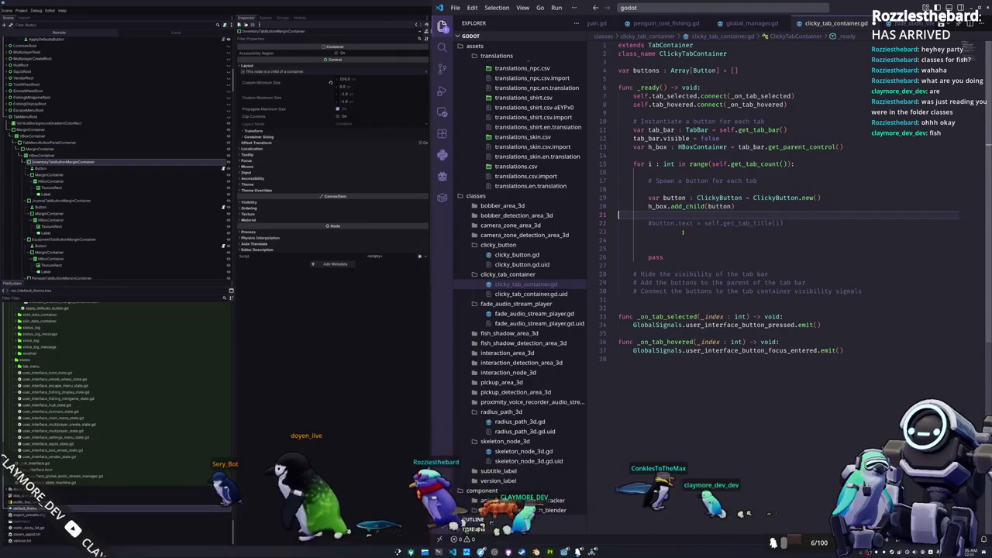
pyautogui.press('Down')
pyautogui.press('Up')
pyautogui.press('Up')
pyautogui.press('Up')
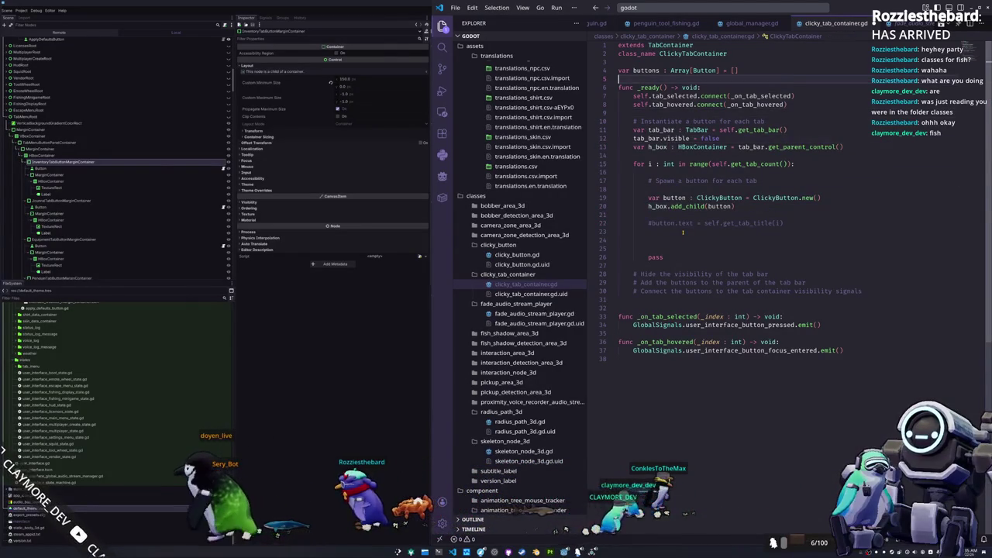
pyautogui.press('Down')
pyautogui.press('Down')
pyautogui.press('Down')
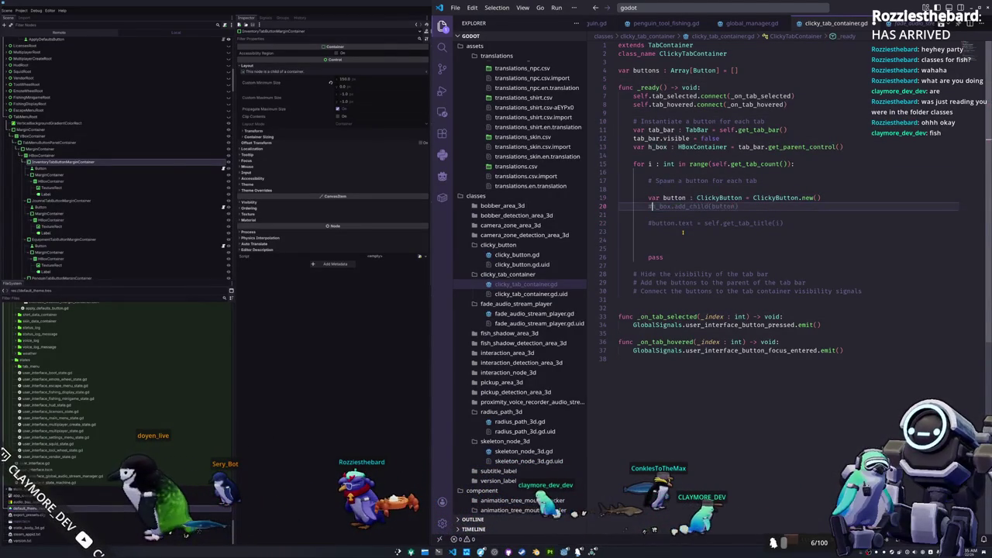
pyautogui.press('Return')
pyautogui.press('Return')
pyautogui.press('Return')
# Start declaring var margin_container : MarginContainer above the commented lines
pyautogui.press('Up')
pyautogui.press('Up')
pyautogui.write('var margin_container')
pyautogui.press('Return')
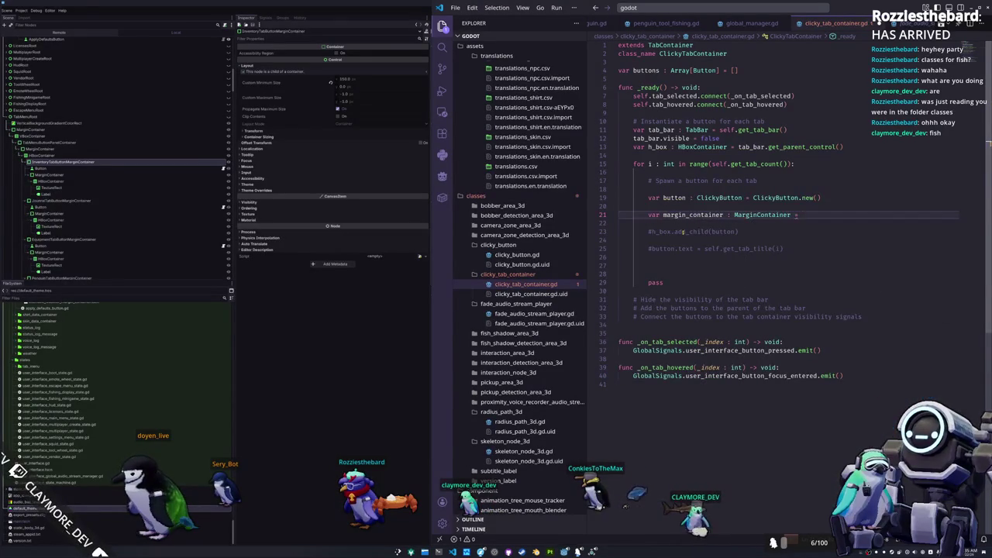
# Declare margin_container and sub_margin_container as new MarginContainer nodes in the tab loop
pyautogui.write('Margin')
pyautogui.press('Return')
pyautogui.write('.ne')
pyautogui.press('Return')
pyautogui.press('Return')
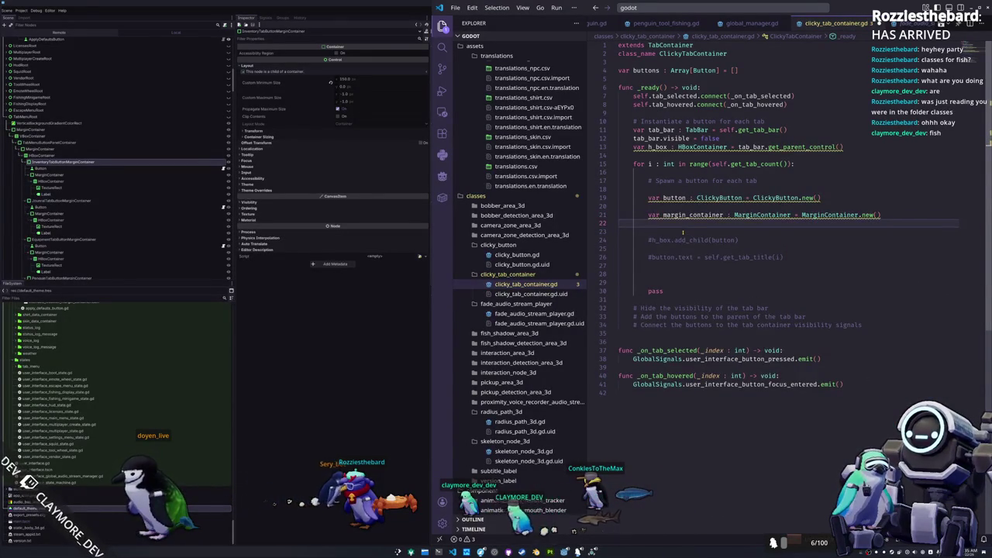
pyautogui.write('var ')
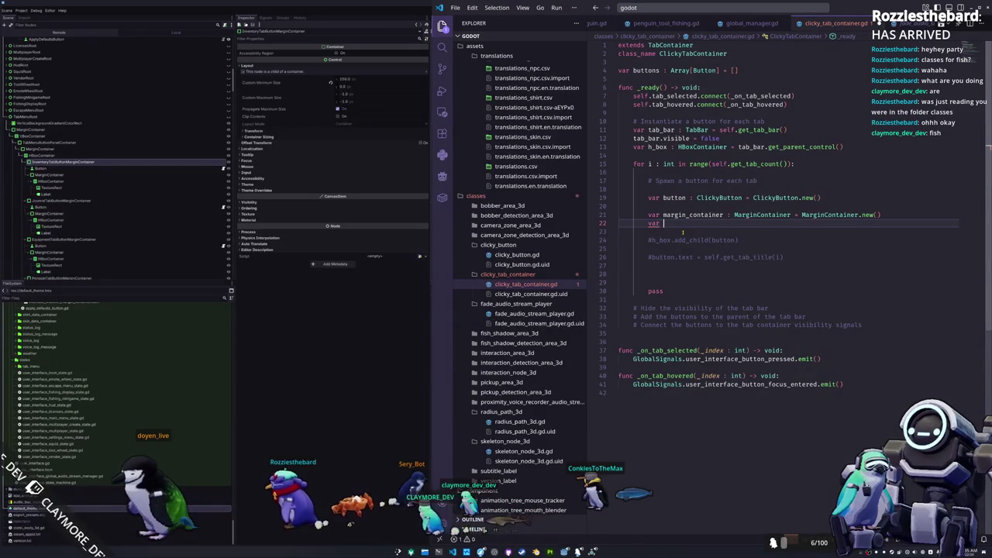
pyautogui.write('sub_margin_contai')
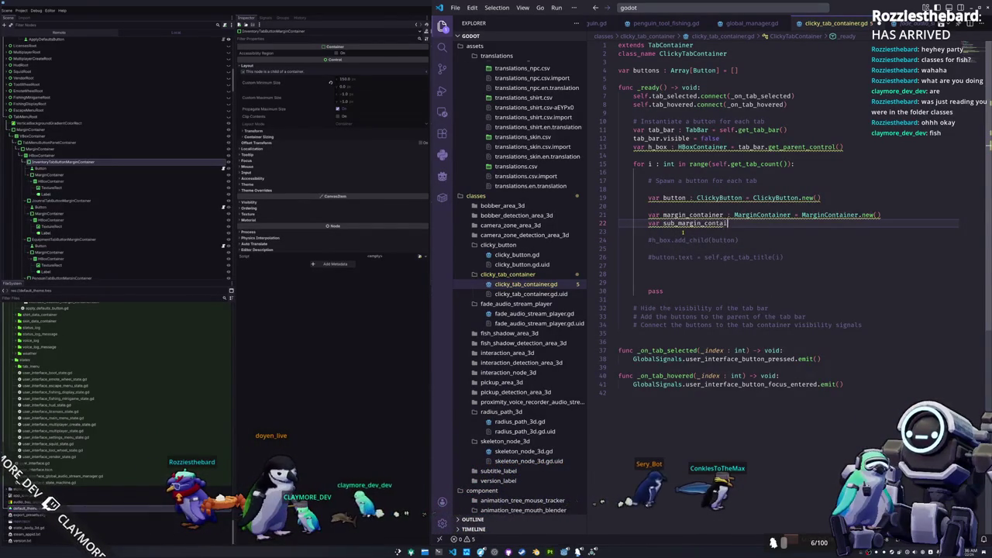
pyautogui.press('Return')
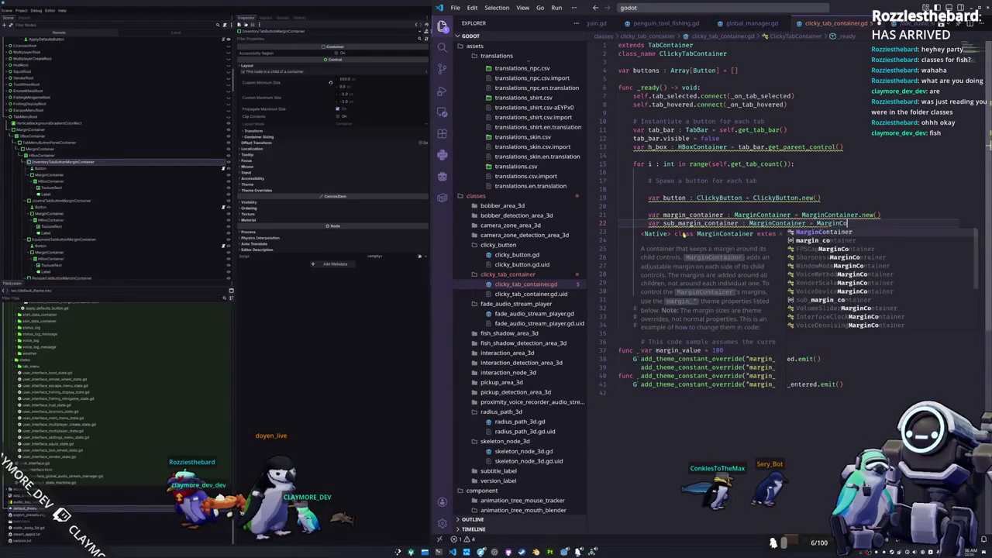
pyautogui.press('Tab')
pyautogui.write('.new')
pyautogui.press('Tab')
pyautogui.press('Return')
pyautogui.press('Return')
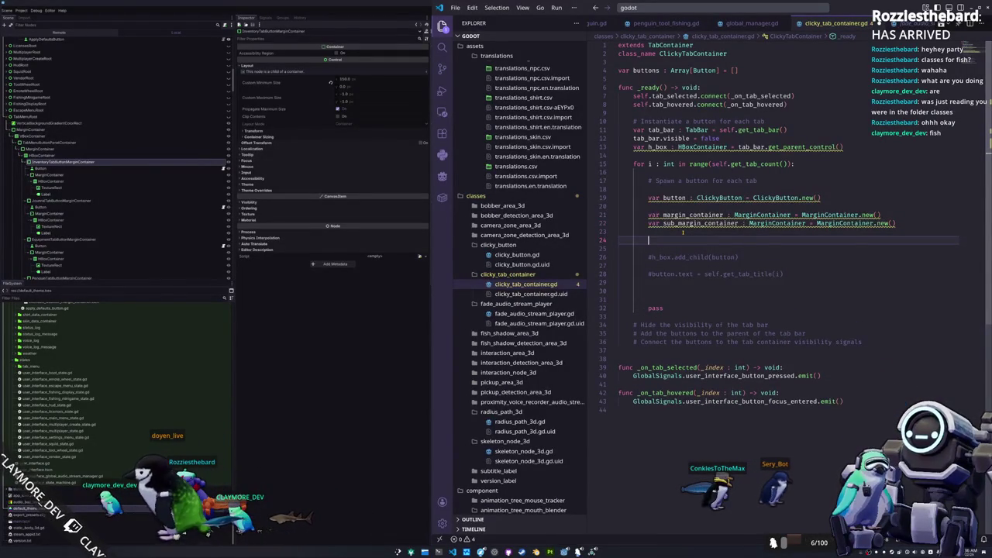
# Declare sub_h_box : HBoxContainer = HBoxContainer.new()
pyautogui.write('var sub_h_box : ')
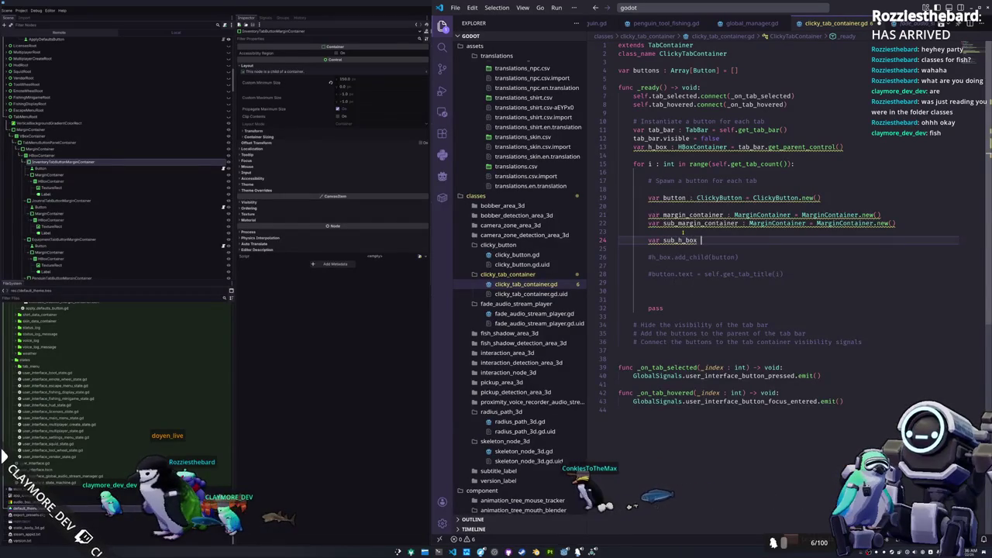
pyautogui.write('HBoxContainer = H')
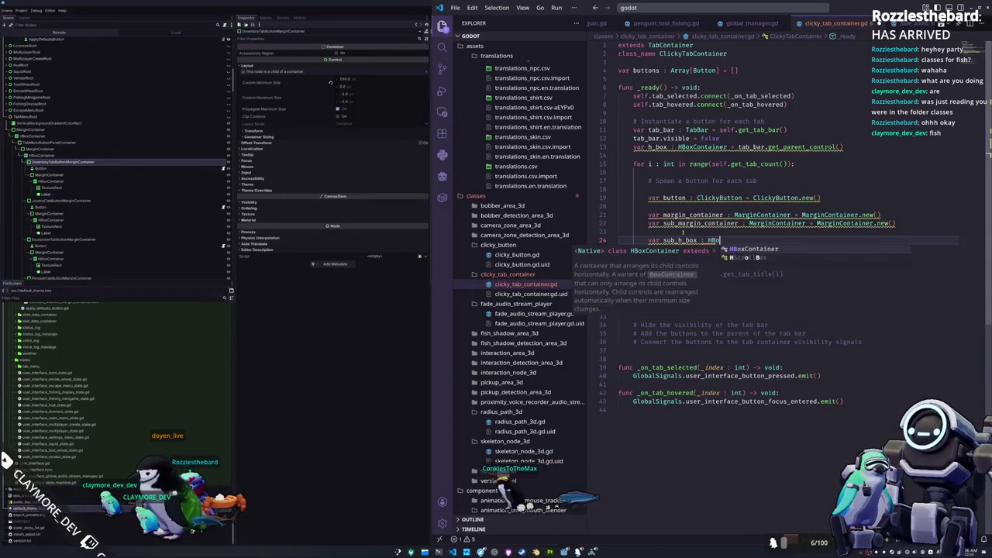
pyautogui.press('Return')
pyautogui.write('HBoxContainer = H')
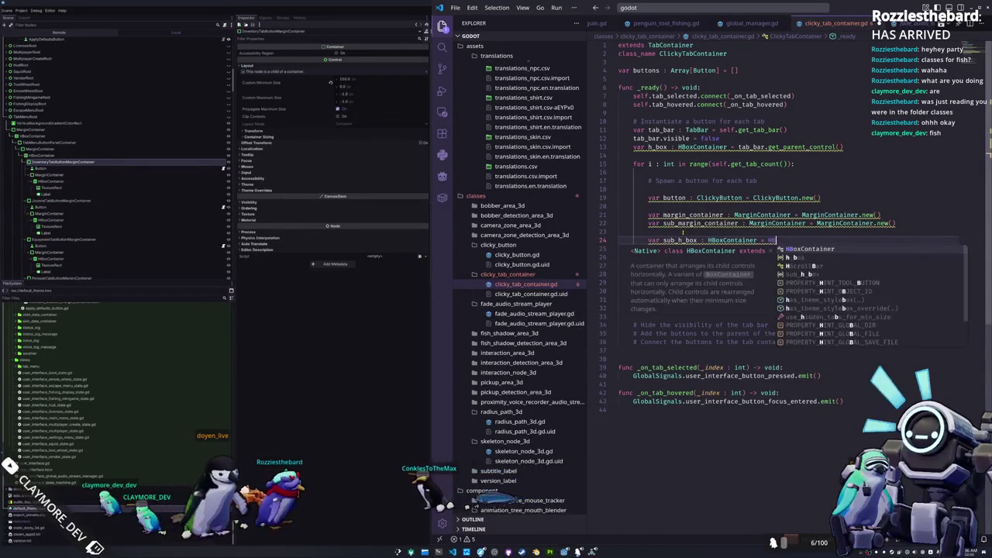
pyautogui.press('Return')
pyautogui.write('.new()')
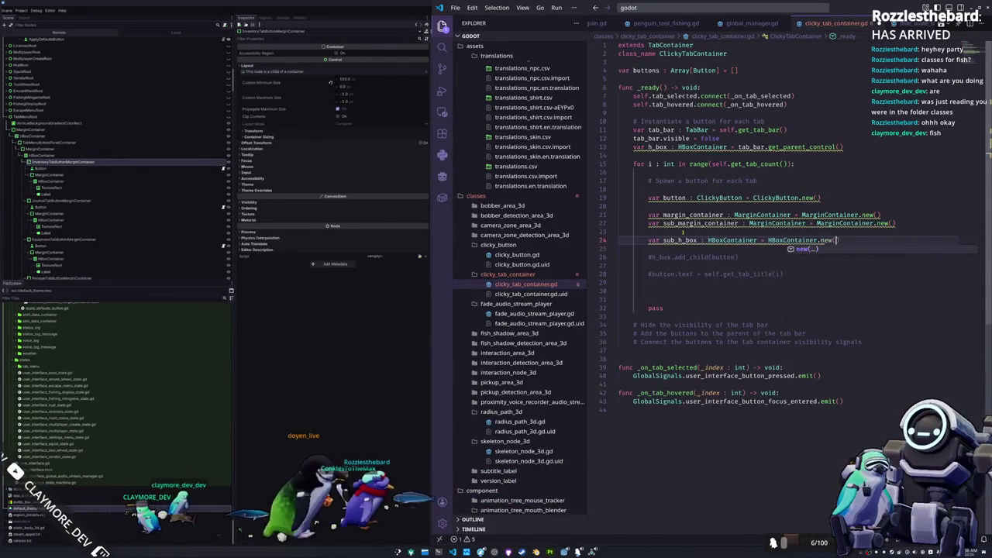
pyautogui.press('Return')
pyautogui.press('Return')
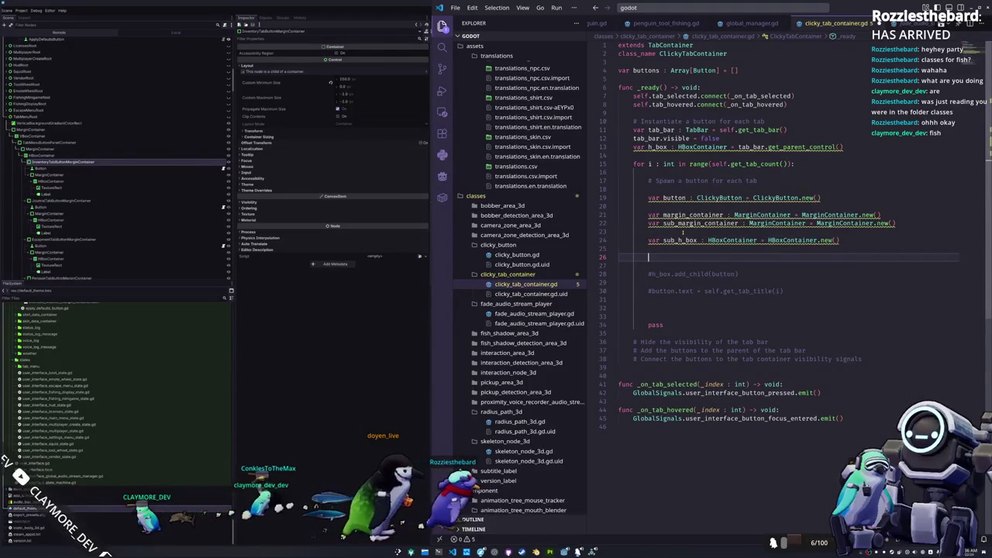
# Declare sub_texture_rect : TextureRect = TextureRect.new()
pyautogui.write('var texture')
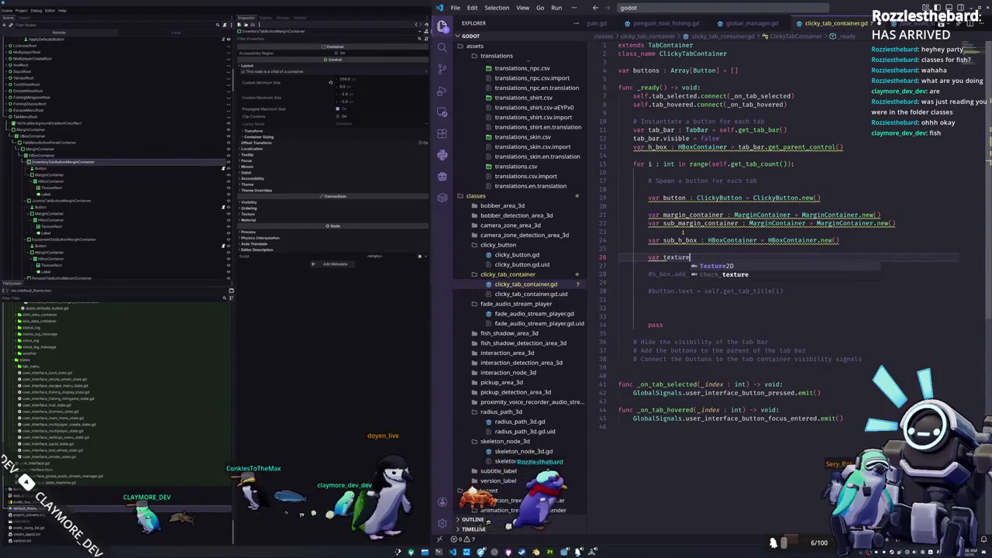
pyautogui.write('_rect')
pyautogui.hotkey('ctrl', 'Left')
pyautogui.write('sub_')
pyautogui.press('End')
pyautogui.write(': Su')
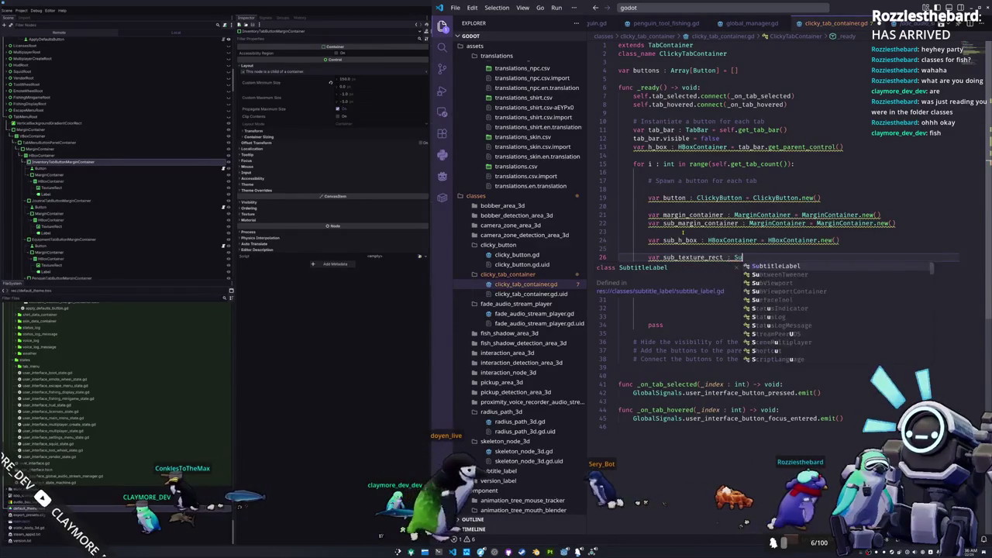
pyautogui.press('BackSpace')
pyautogui.press('BackSpace')
pyautogui.write('TextureRe')
pyautogui.press('Return')
pyautogui.write('= TextureRect.')
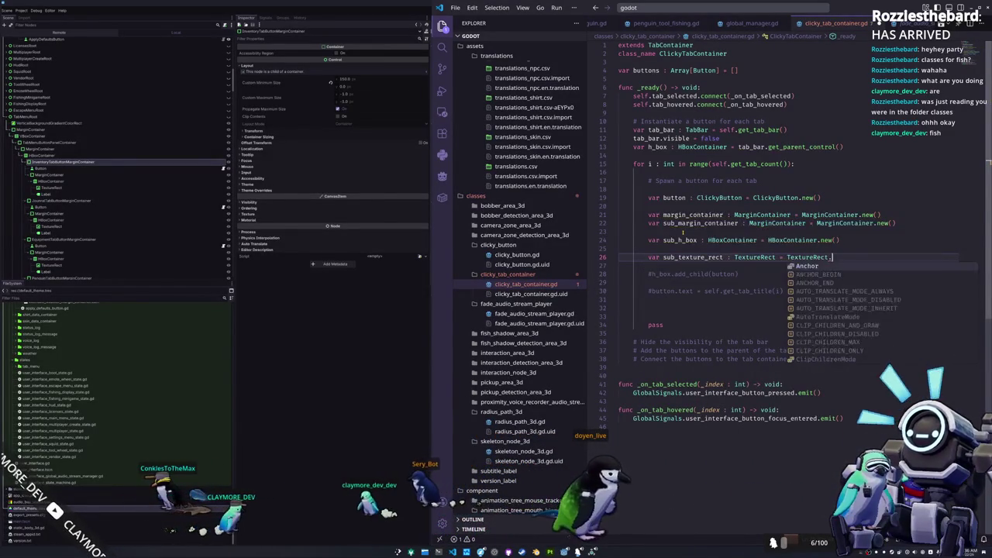
pyautogui.press('Return')
pyautogui.write('.new()')
pyautogui.press('Return')
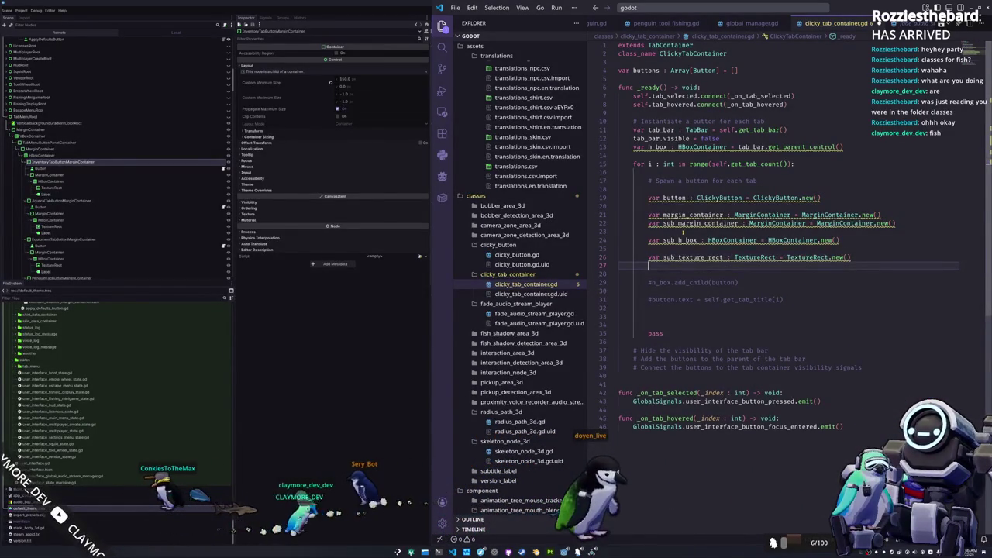
# Declare sub_label : Label = Label.new() and leave blank lines below
pyautogui.write('var ')
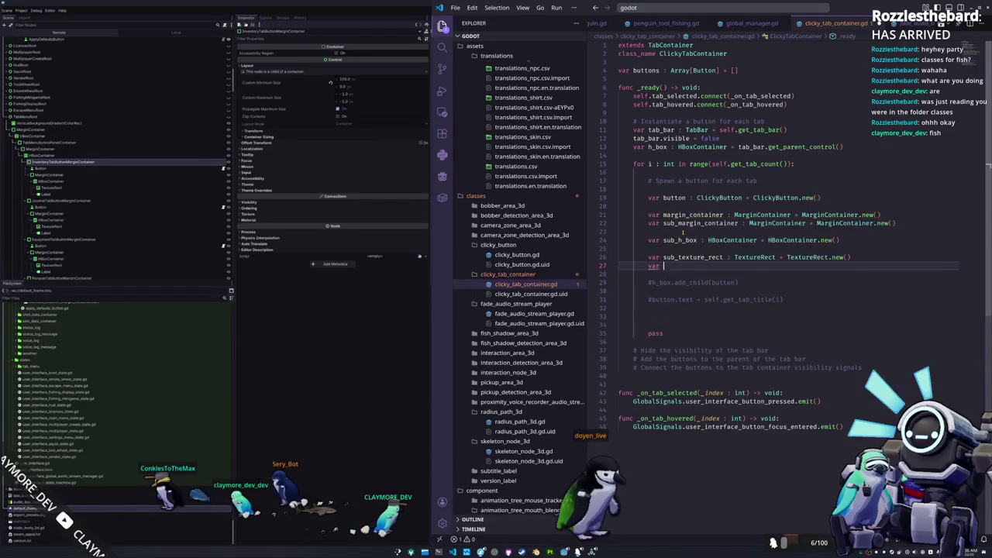
pyautogui.write('sub_label : Label = Label.new(')
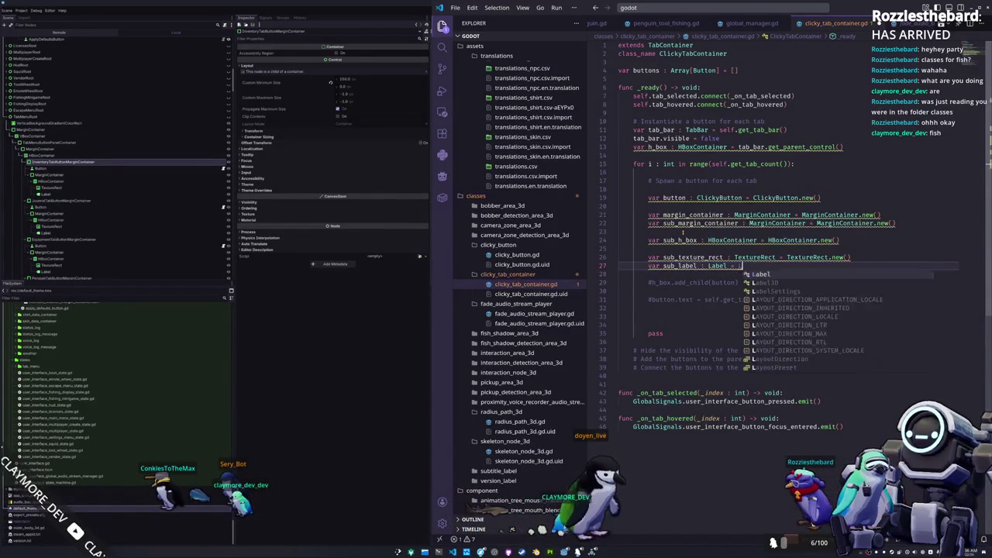
pyautogui.write(')')
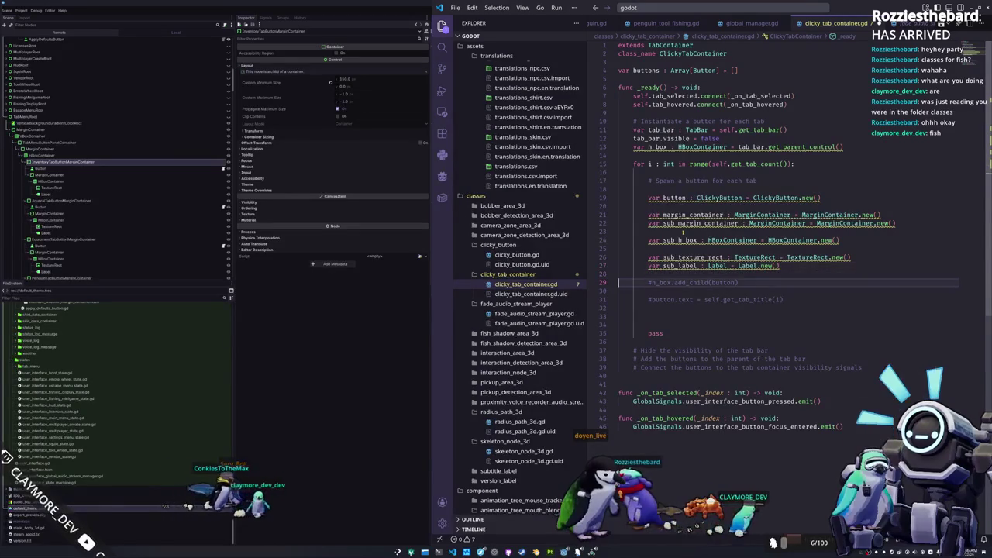
pyautogui.press('Down')
pyautogui.press('Return')
pyautogui.press('Return')
# Add button and sub_margin_container as children of margin_container
pyautogui.press('Up')
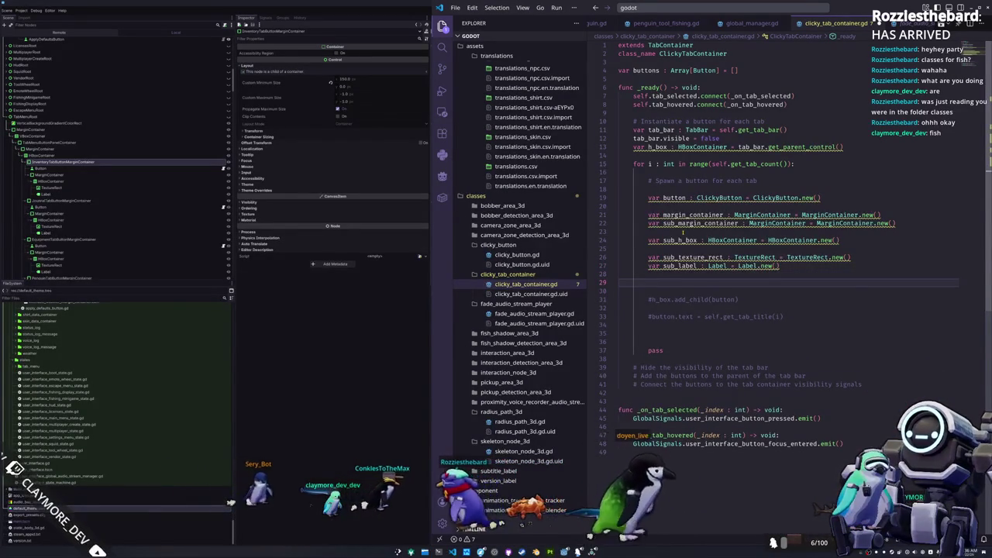
pyautogui.write('margin_container.add_ch')
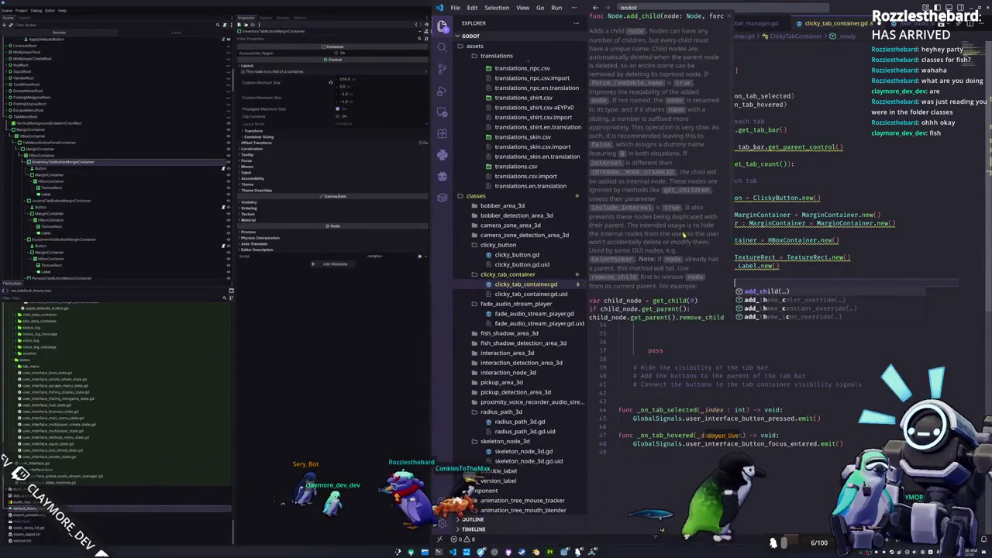
pyautogui.press('Return')
pyautogui.write('button')
pyautogui.press('Return')
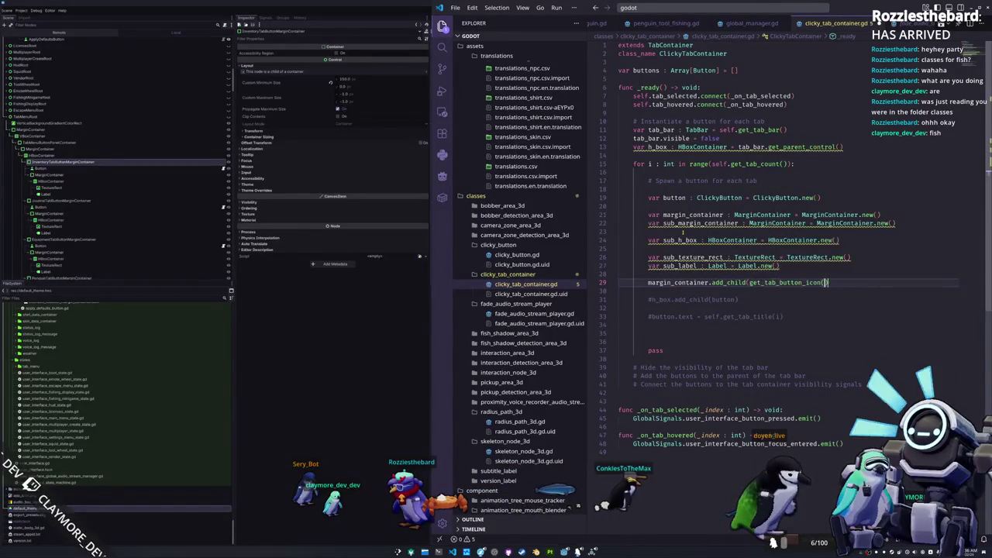
pyautogui.press('Return')
pyautogui.write('margin_container')
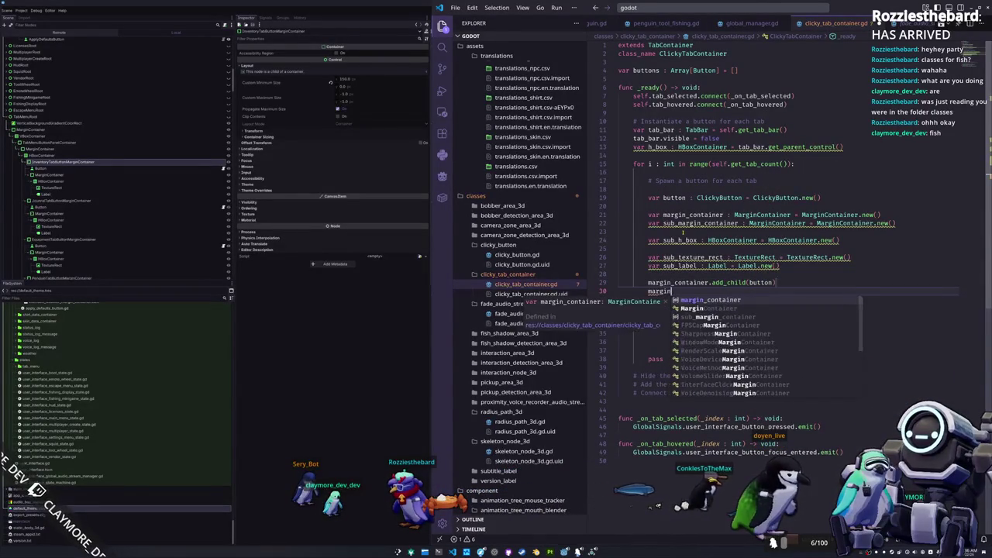
pyautogui.write('.add_child(sub')
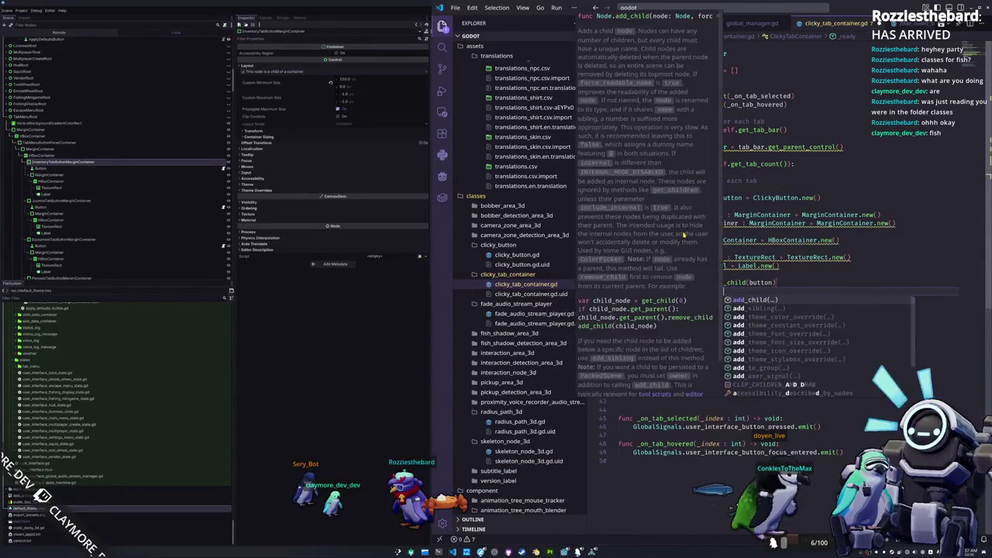
pyautogui.press('Down')
pyautogui.press('Down')
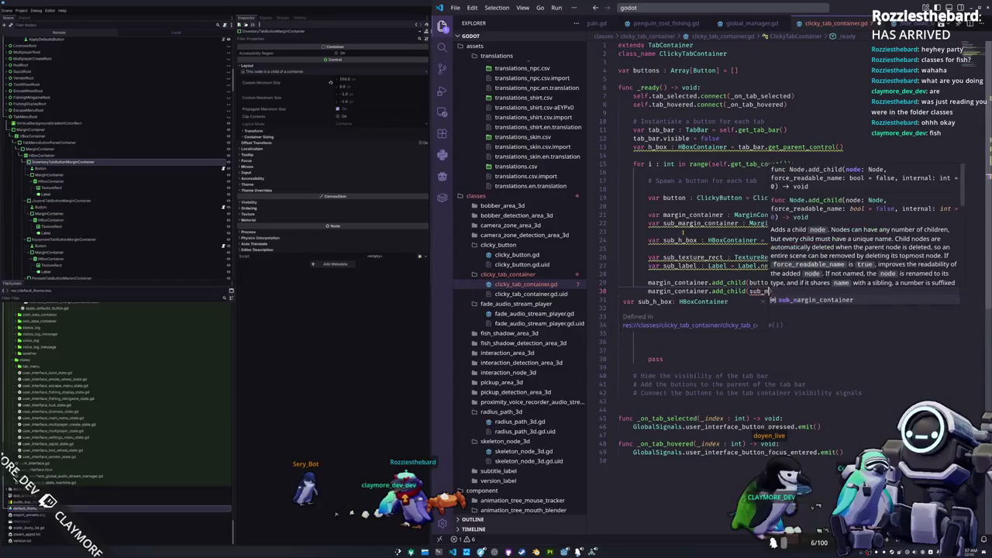
pyautogui.press('Return')
pyautogui.press('Return')
# Add sub_h_box as a child of sub_margin_container
pyautogui.write('sub_')
pyautogui.press('Down')
pyautogui.press('Down')
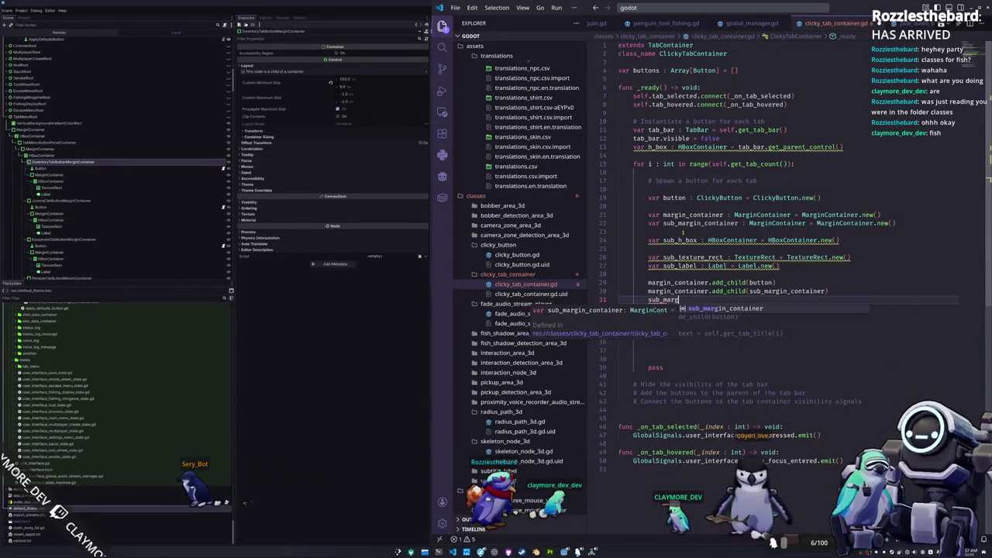
pyautogui.press('Return')
pyautogui.write('.add_child(')
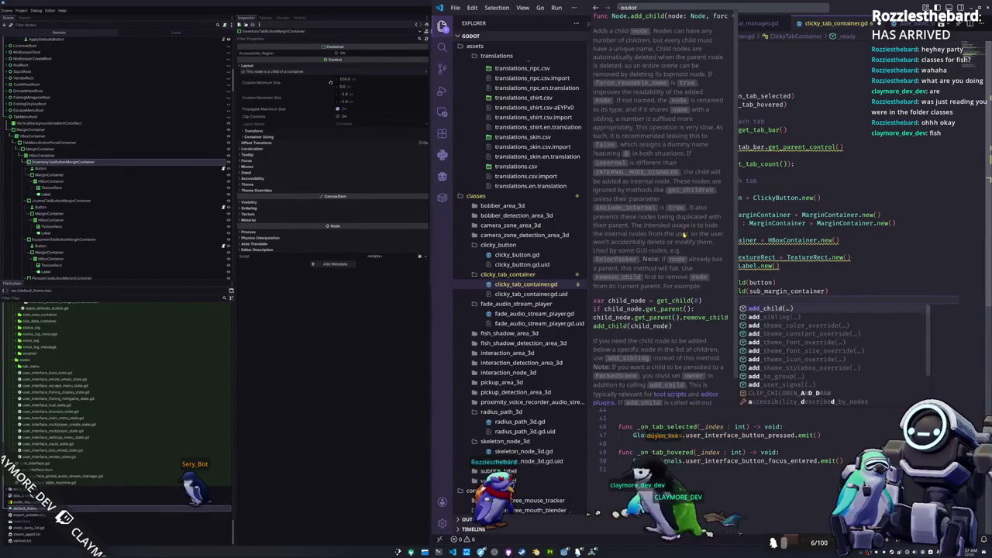
pyautogui.press('Return')
pyautogui.write('sub_margin_container.add_child(sub_h_box')
pyautogui.press('Return')
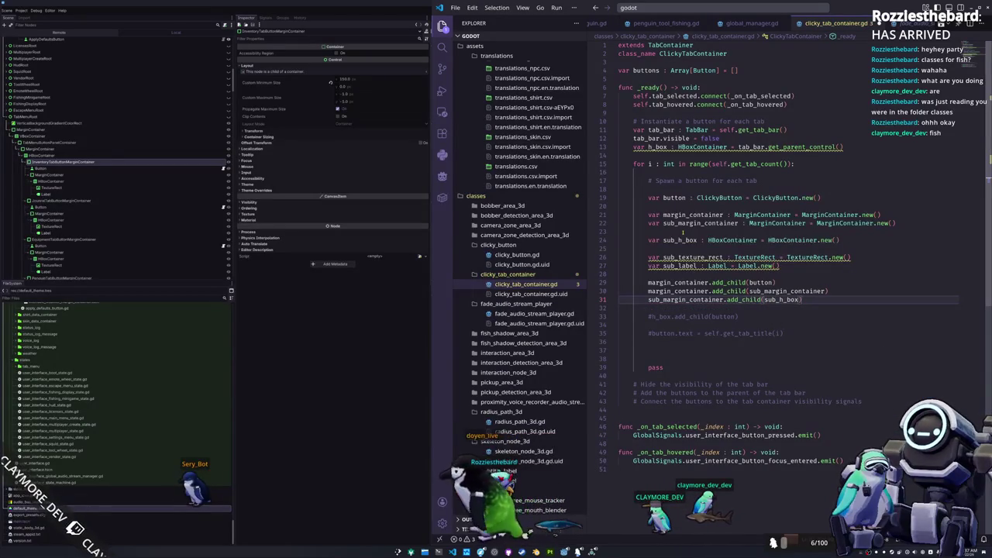
pyautogui.press('Return')
# Add sub_texture_rect and sub_label as children of sub_h_box
pyautogui.write('sub_h')
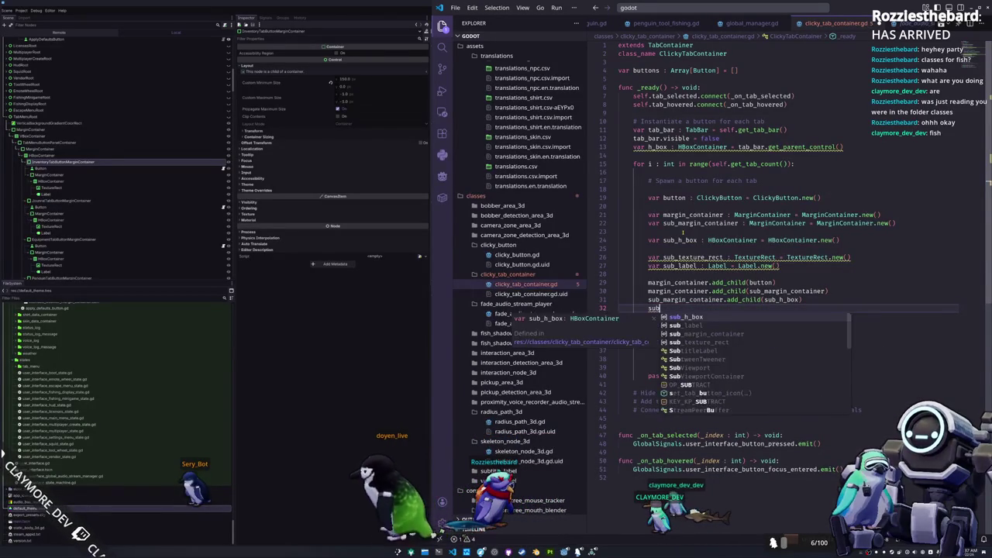
pyautogui.press('Return')
pyautogui.write('.add_')
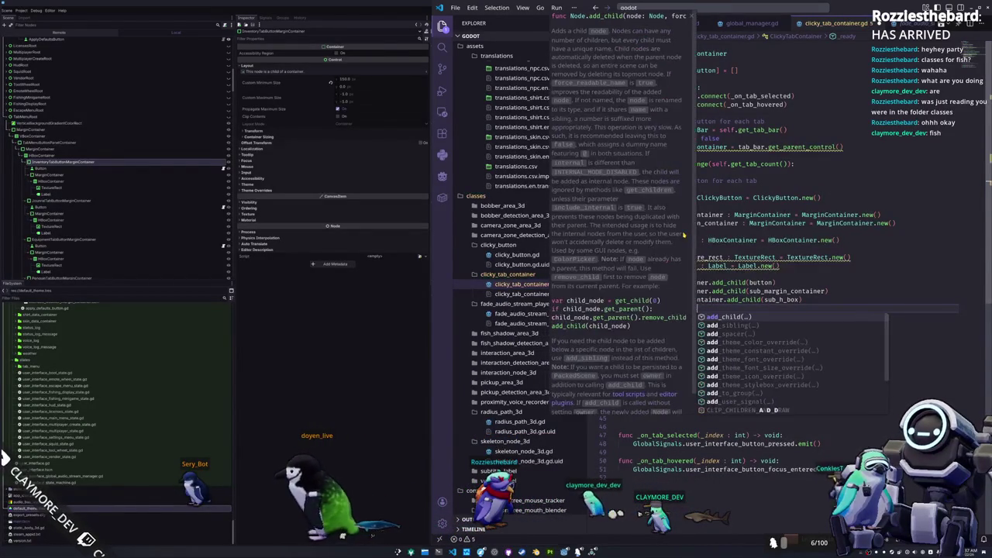
pyautogui.press('Return')
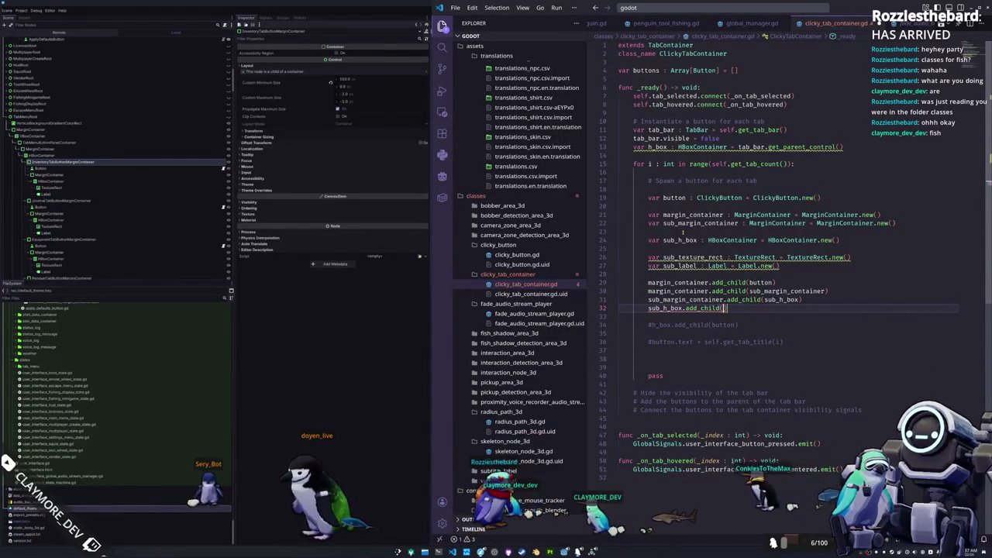
pyautogui.write('sub_te')
pyautogui.press('Return')
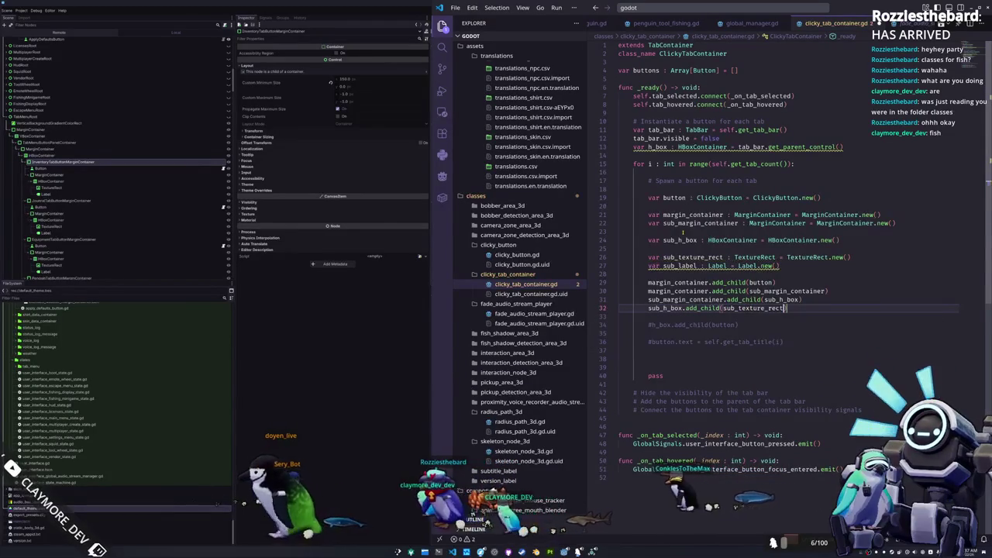
pyautogui.press('End')
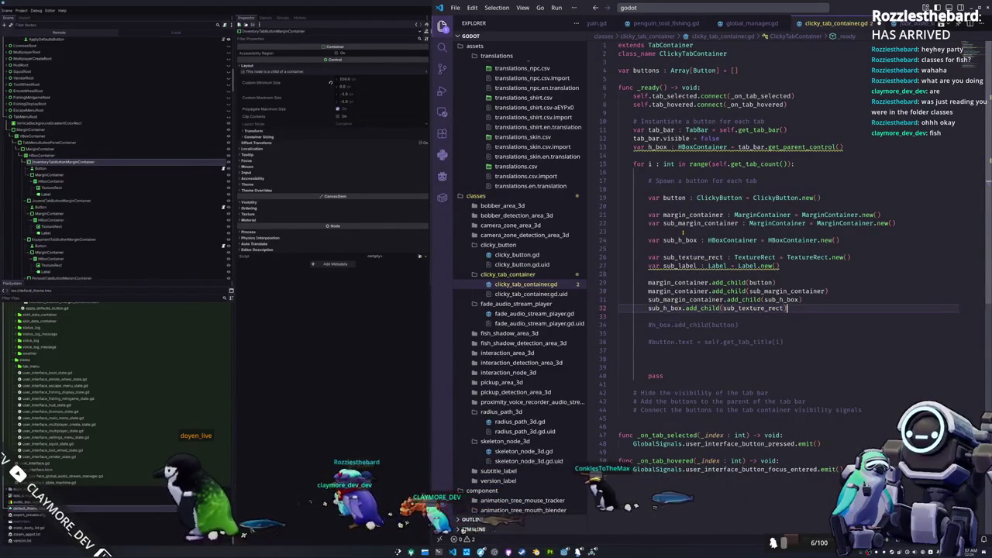
pyautogui.press('Return')
pyautogui.hotkey('ctrl', 'Left')
pyautogui.hotkey('ctrl', 'Left')
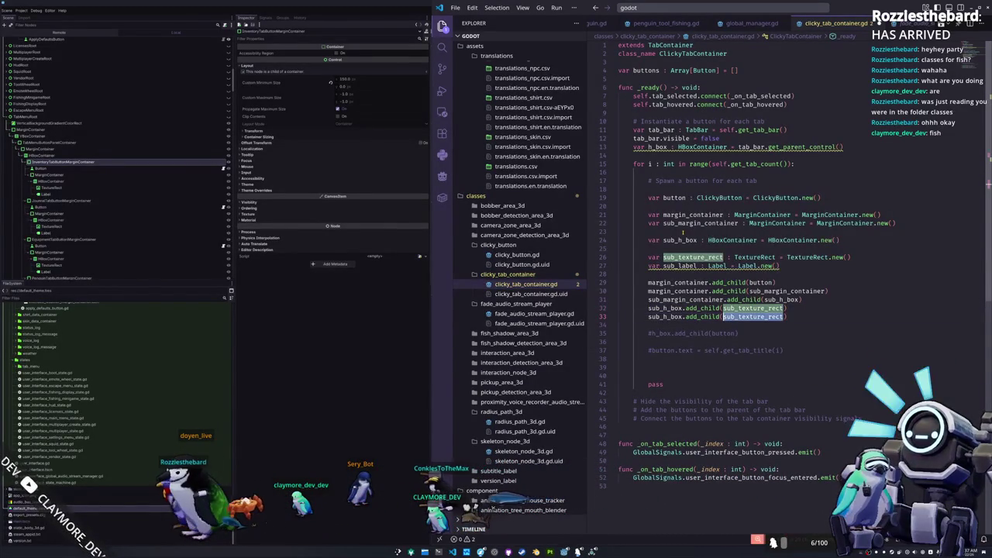
pyautogui.write('sub_lab')
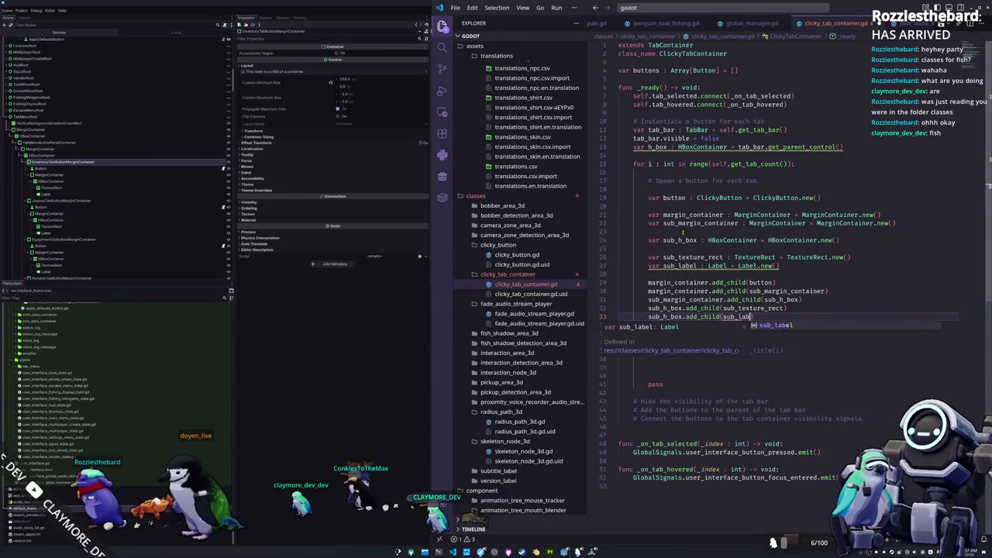
pyautogui.press('Down')
pyautogui.press('Down')
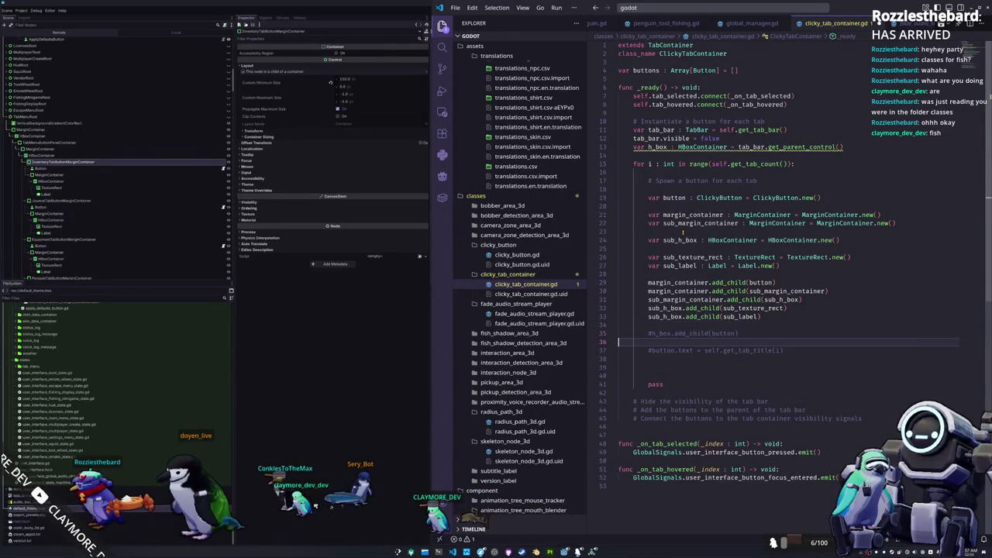
pyautogui.press('Return')
pyautogui.press('Return')
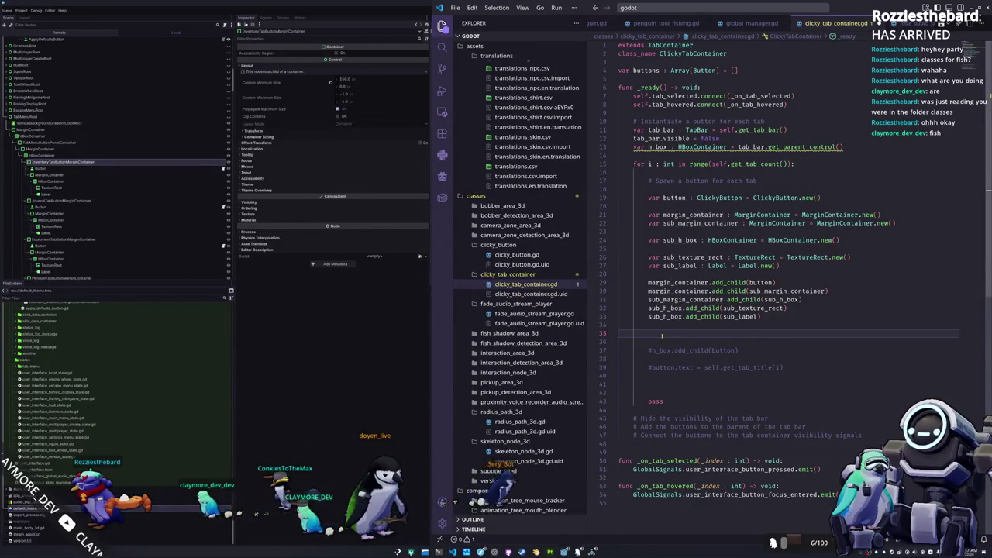
# Set margin_container.custom_minimum_size = Vector2(150.0,0.0)
pyautogui.write('margin')
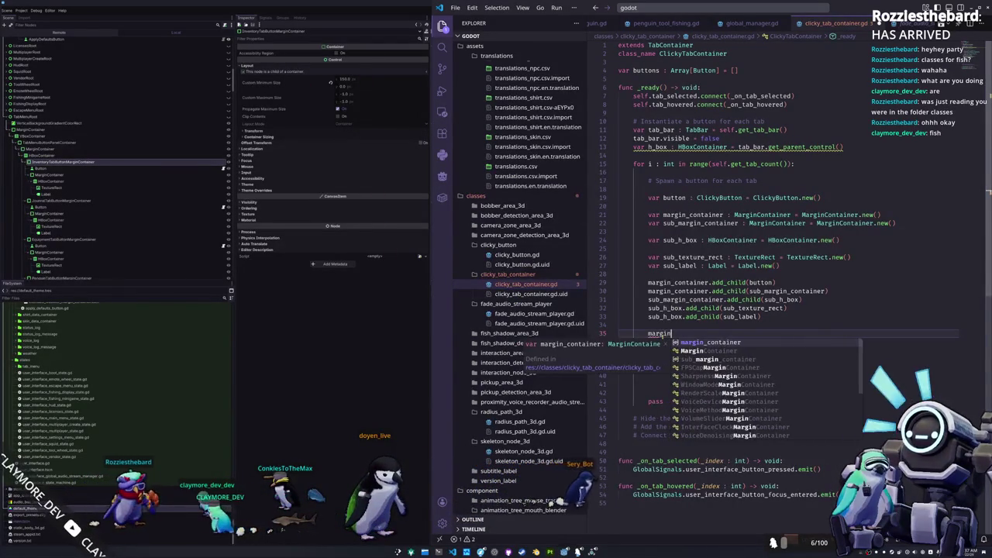
pyautogui.write('_container.custom_mini')
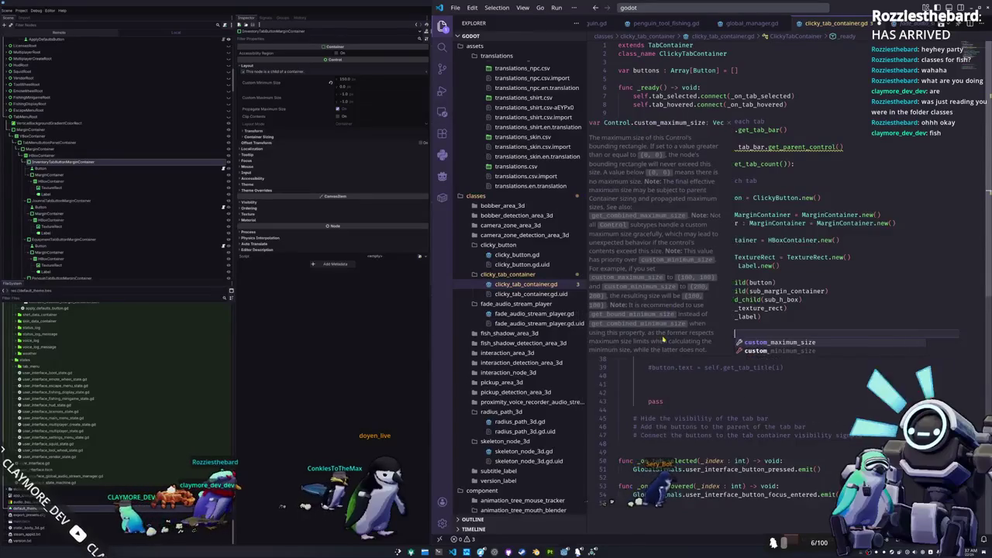
pyautogui.press('Tab')
pyautogui.write('= ')
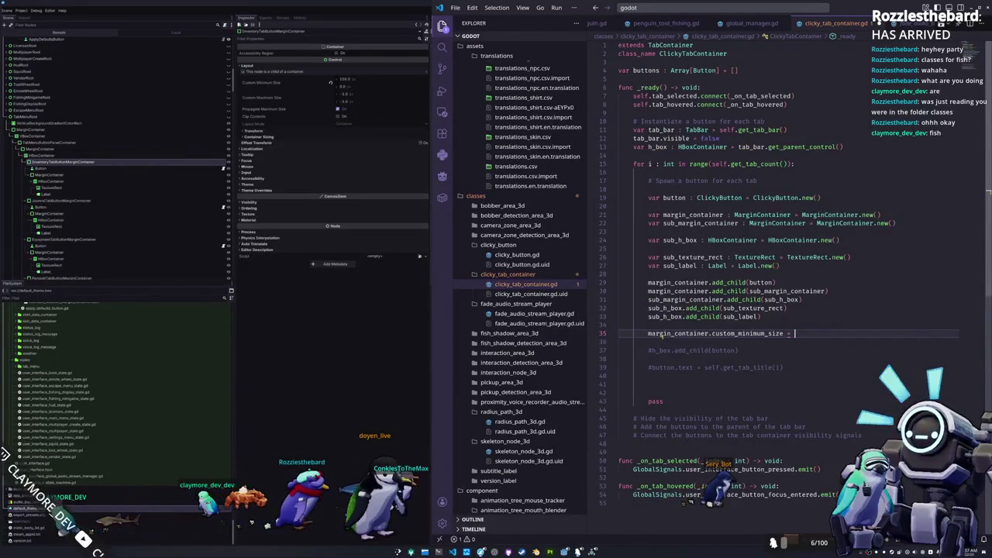
pyautogui.write('Vector2')
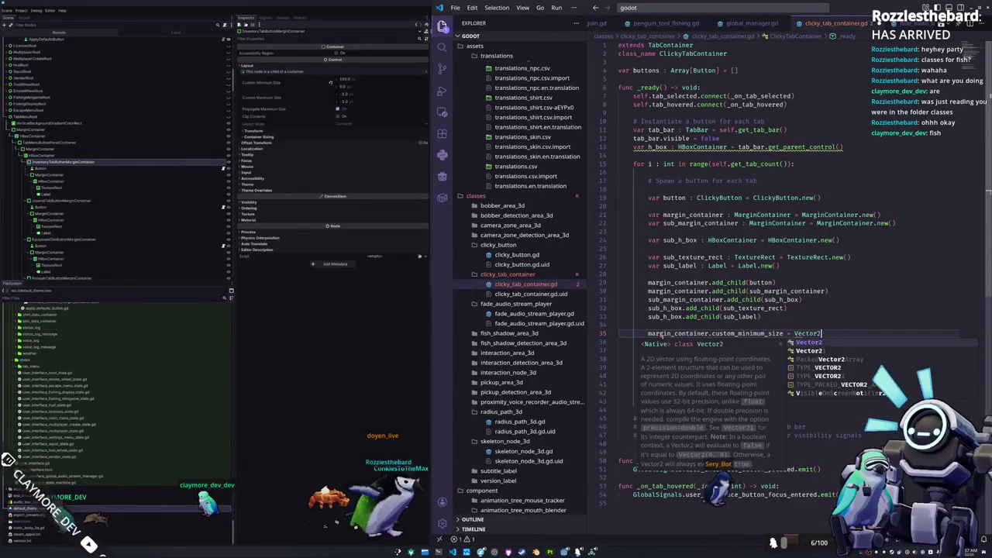
pyautogui.write('(150')
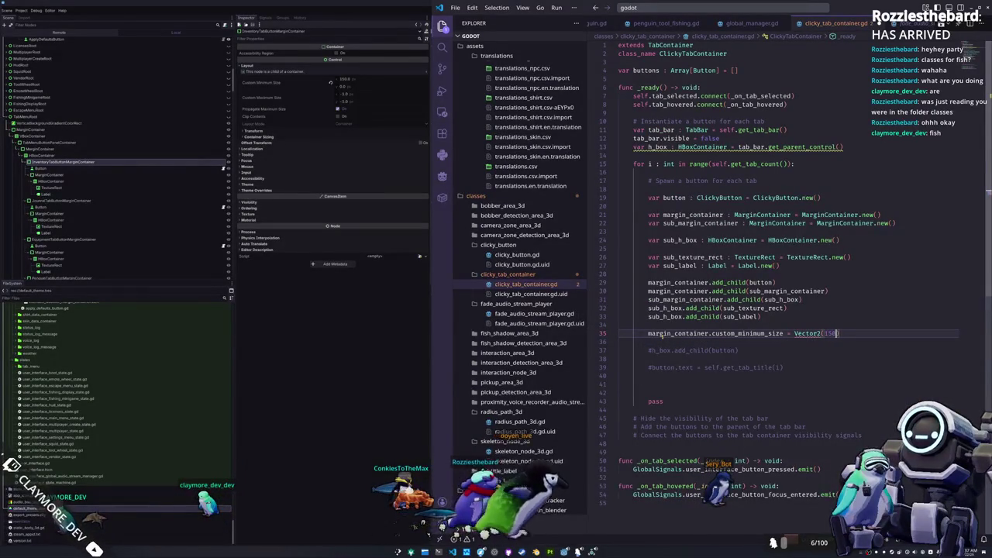
pyautogui.write(',0.0')
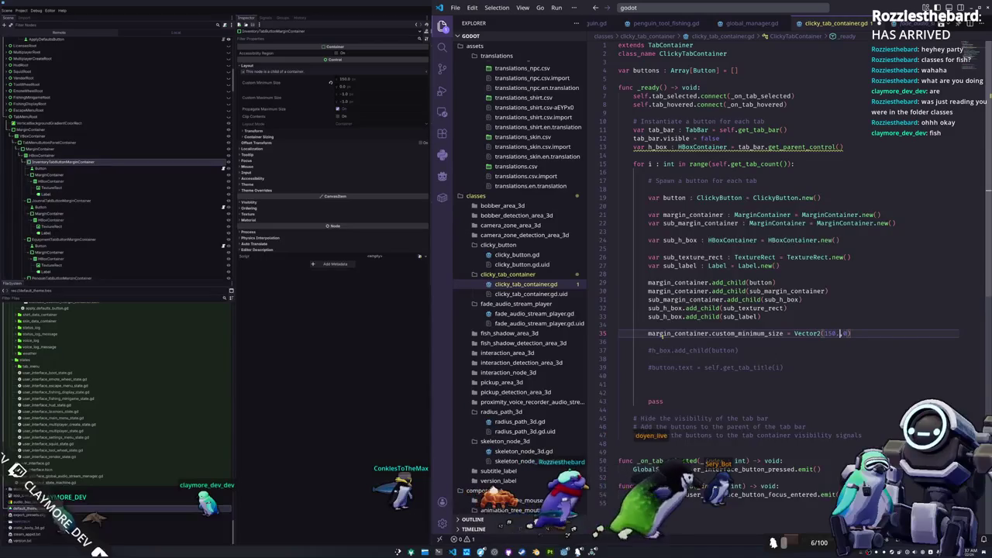
pyautogui.write('.0')
pyautogui.press('Down')
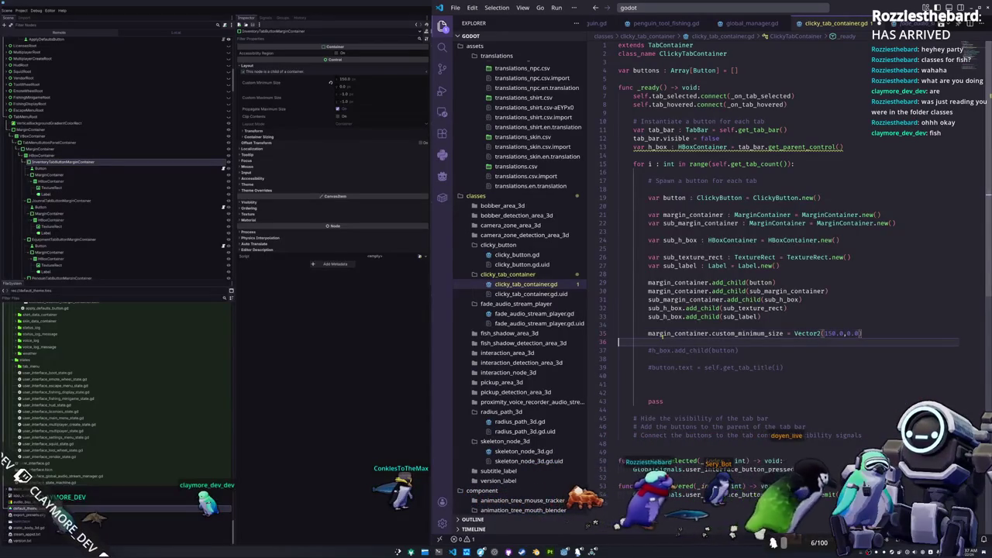
pyautogui.press('Return')
pyautogui.press('Up')
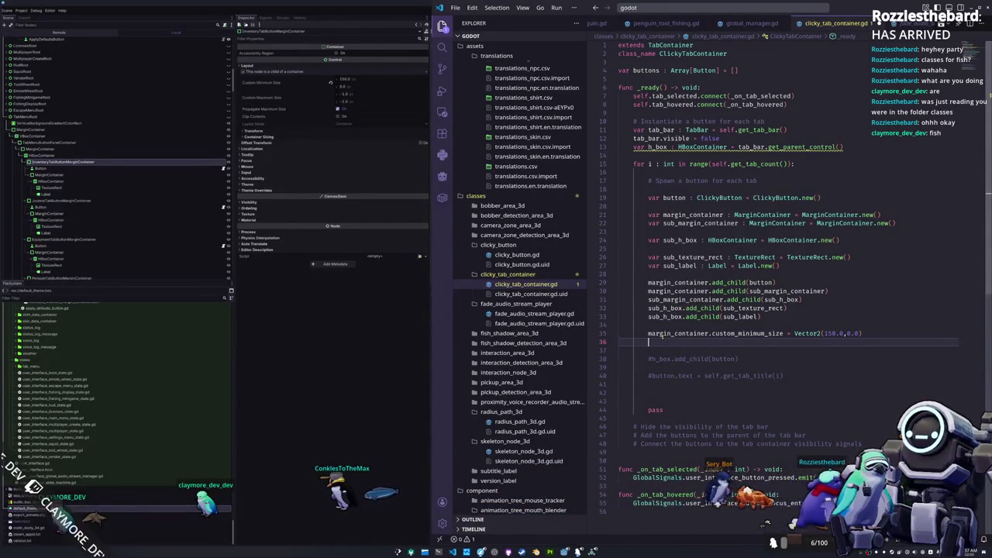
# Discard an unfinished margin_container line, leaving an empty line for the next statement
pyautogui.write('margin_Containe')
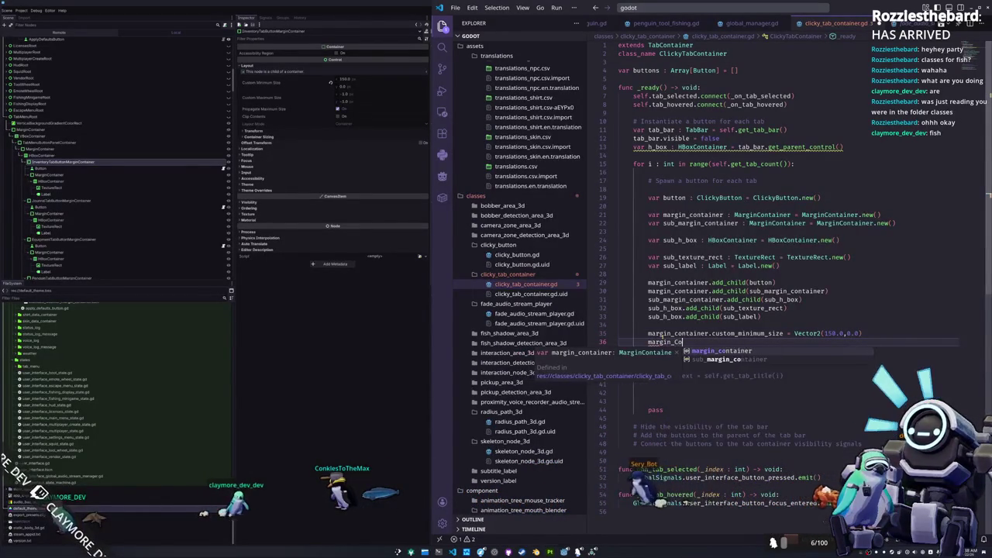
pyautogui.press('Tab')
pyautogui.write('.')
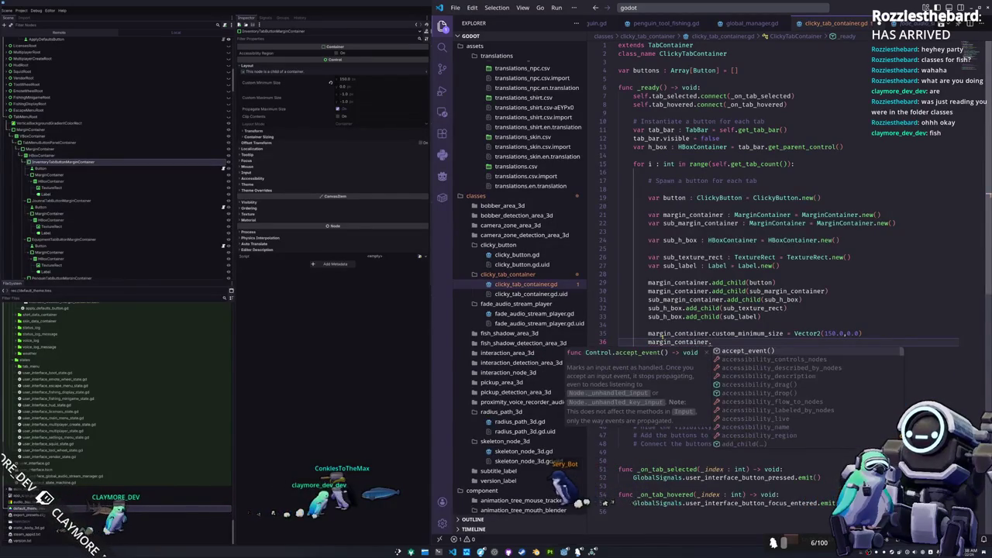
pyautogui.write('sub')
pyautogui.press('BackSpace')
pyautogui.press('BackSpace')
pyautogui.press('BackSpace')
pyautogui.press('Escape')
pyautogui.hotkey('ctrl', 'BackSpace')
pyautogui.hotkey('ctrl', 'BackSpace')
pyautogui.press('Return')
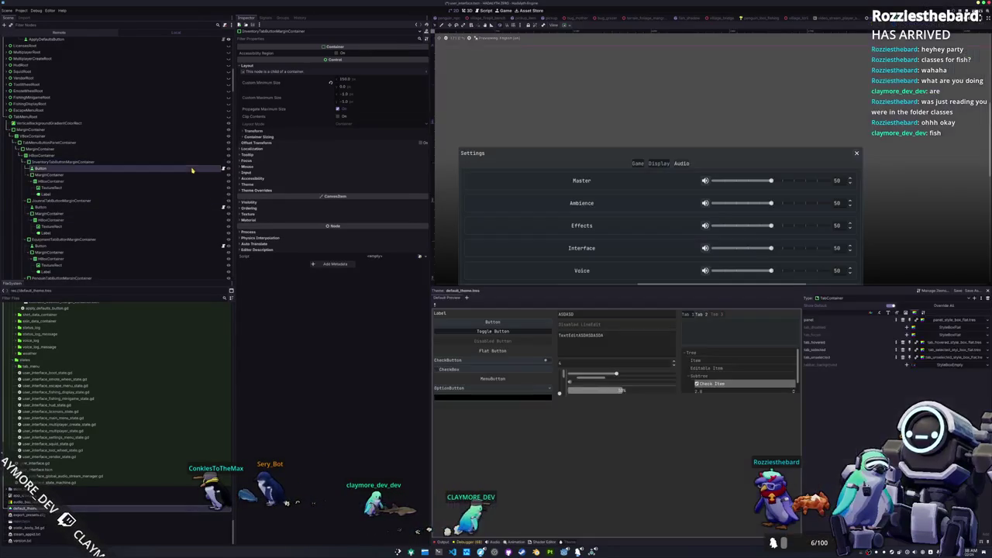
pyautogui.click(186, 169)
pyautogui.click(359, 242)
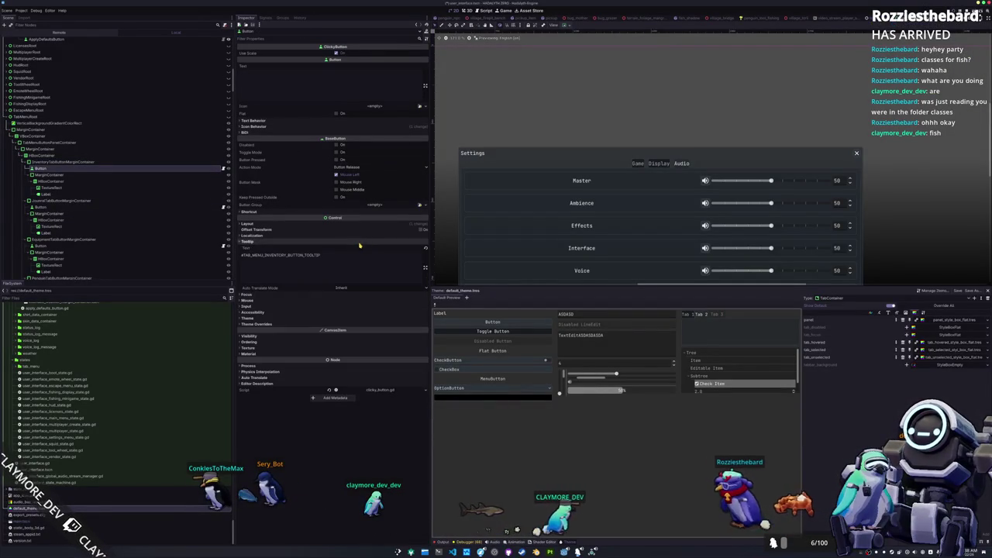
pyautogui.click(364, 224)
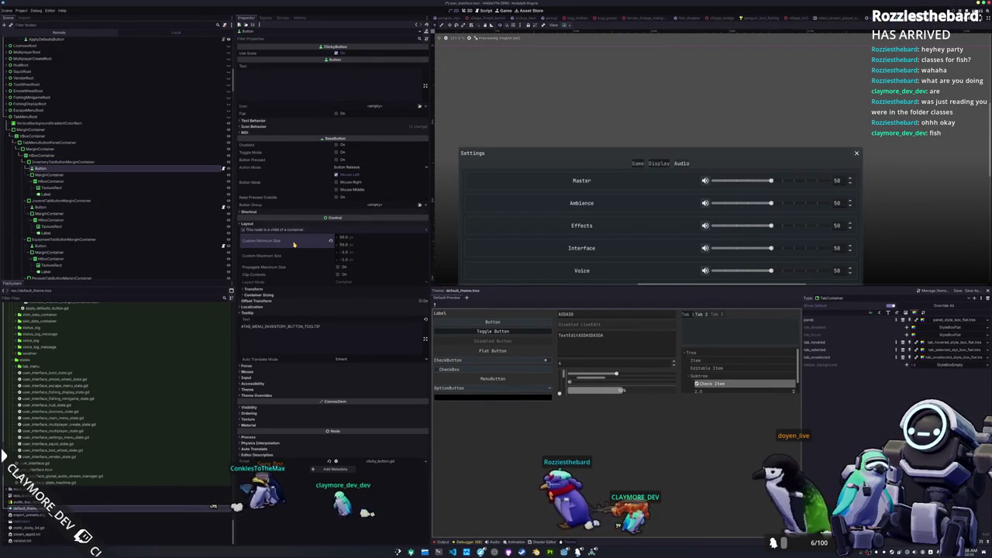
pyautogui.hotkey('alt', 'Tab')
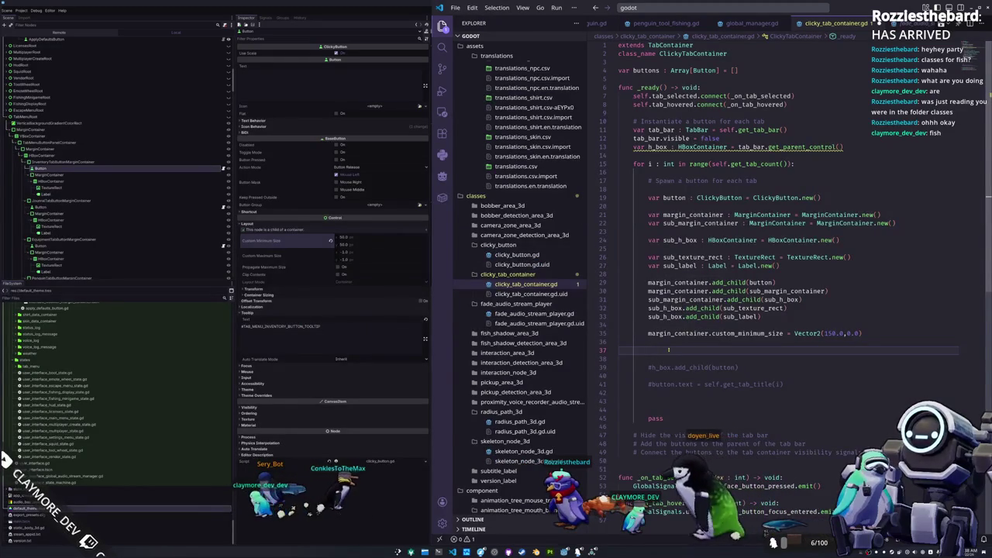
# Set button.custom_minimum_size = Vector2(50.0,50.0) inside the loop
pyautogui.write('button.')
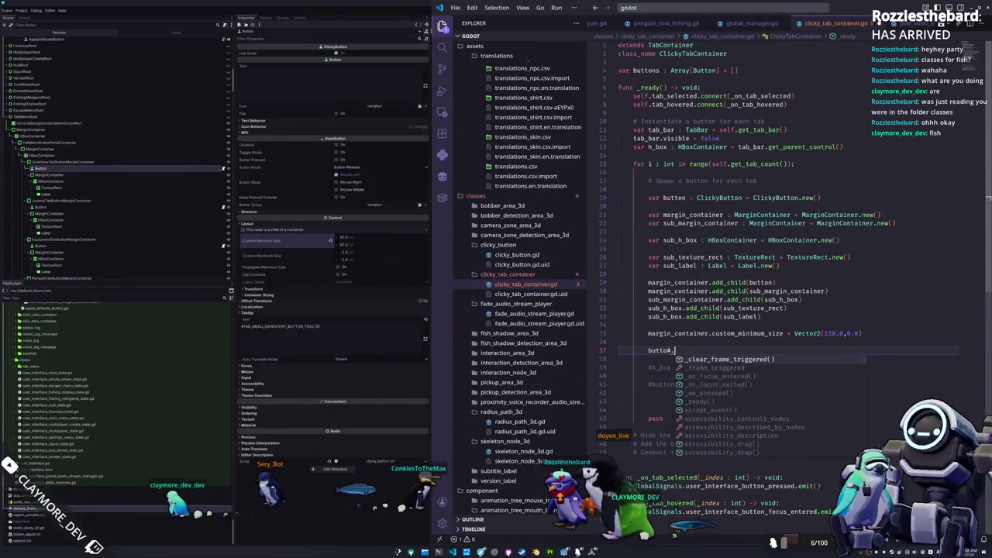
pyautogui.write('custom_minimu')
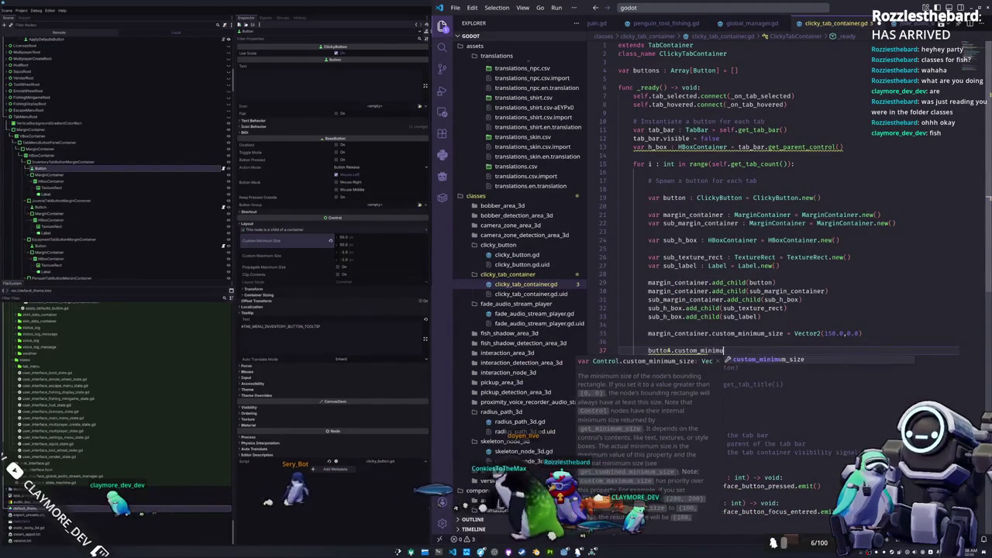
pyautogui.write('m_size = Vec')
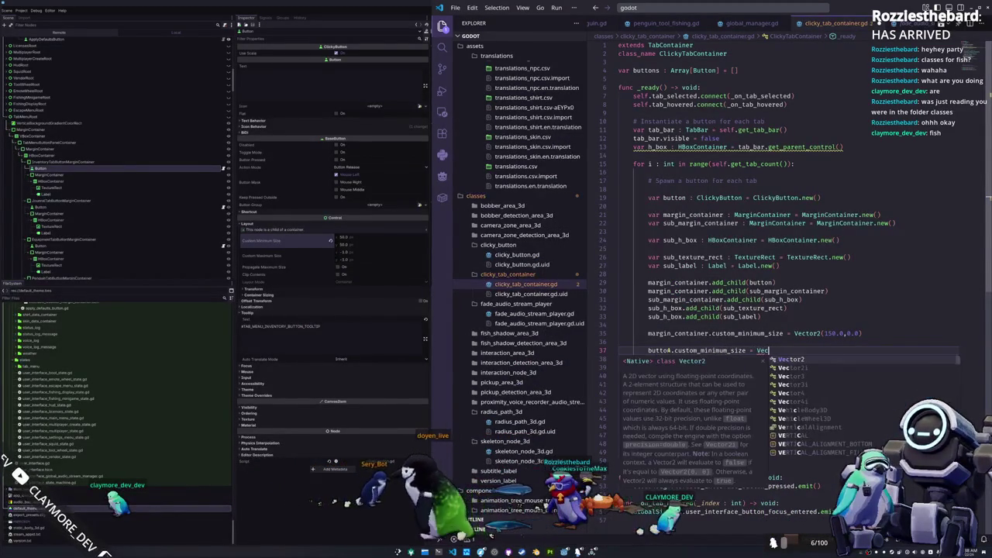
pyautogui.write('tor2(50.0,50.0')
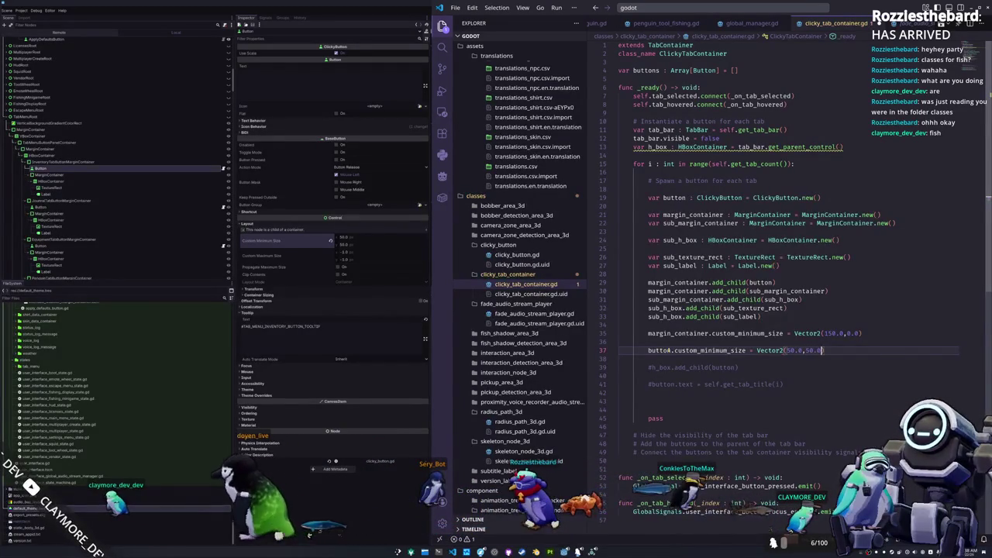
pyautogui.click(824, 333)
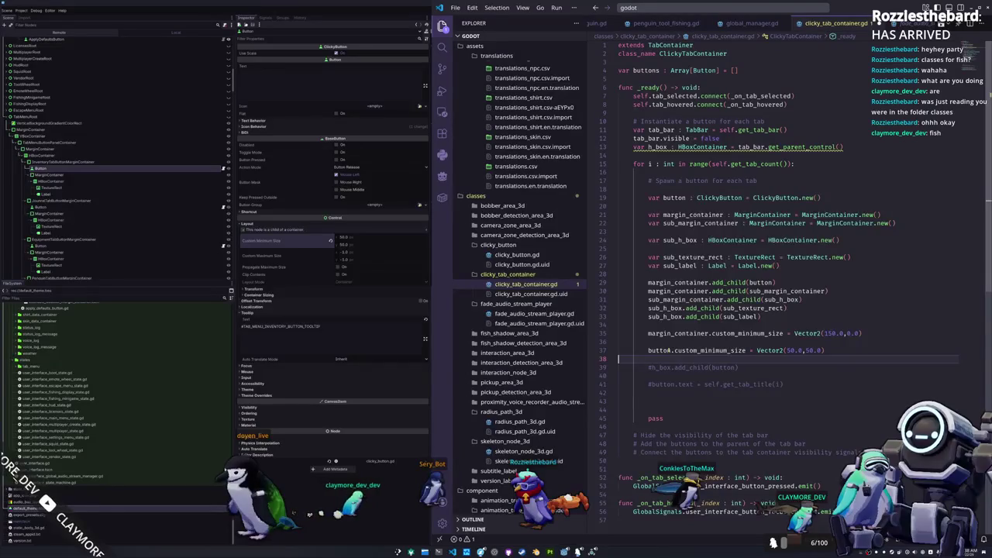
pyautogui.press('Return')
pyautogui.press('Tab')
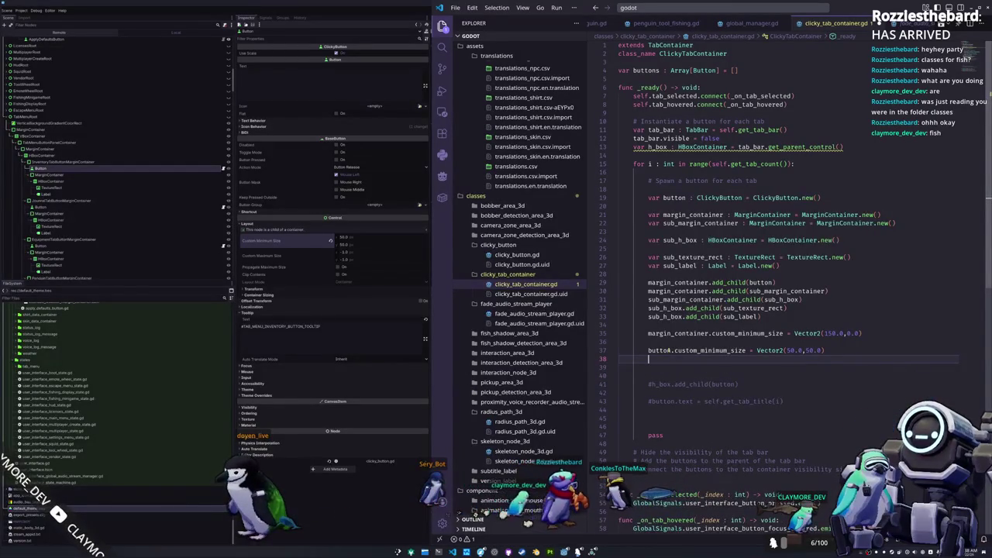
# Add button.pressed.connect(_on_button_pressed.bind(i)) to the loop
pyautogui.write('button.pressed')
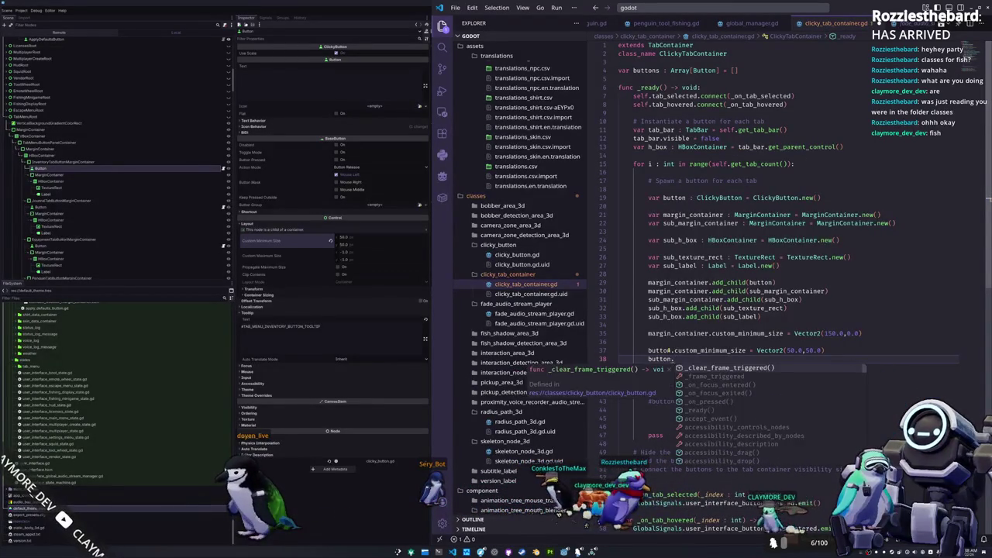
pyautogui.write('.connect')
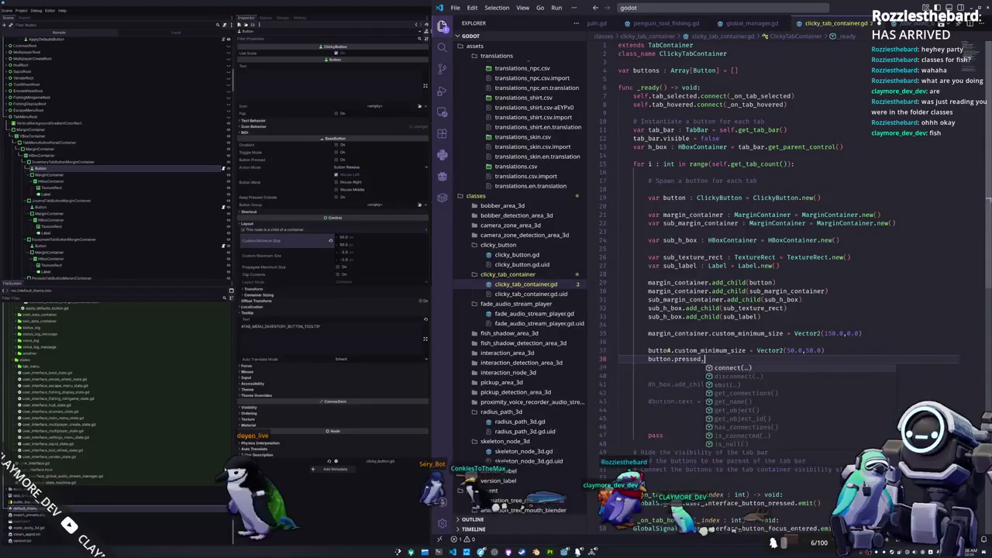
pyautogui.write('(se')
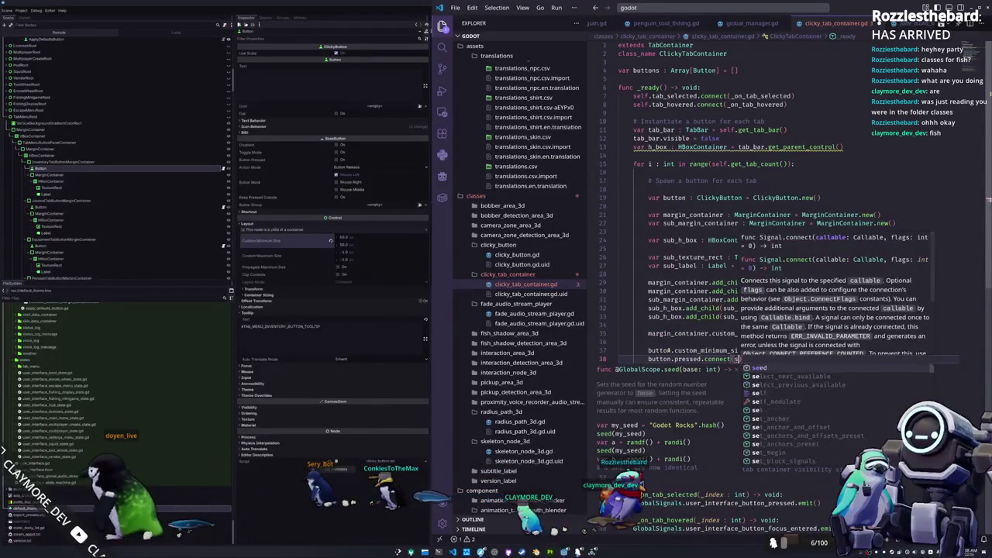
pyautogui.press('BackSpace')
pyautogui.write('_on_bu')
pyautogui.press('Return')
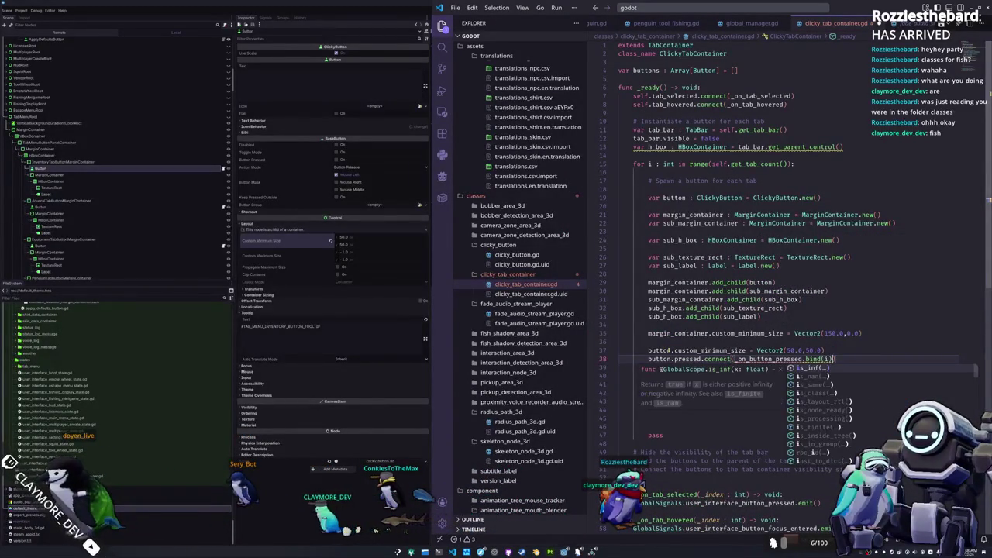
pyautogui.write('i')
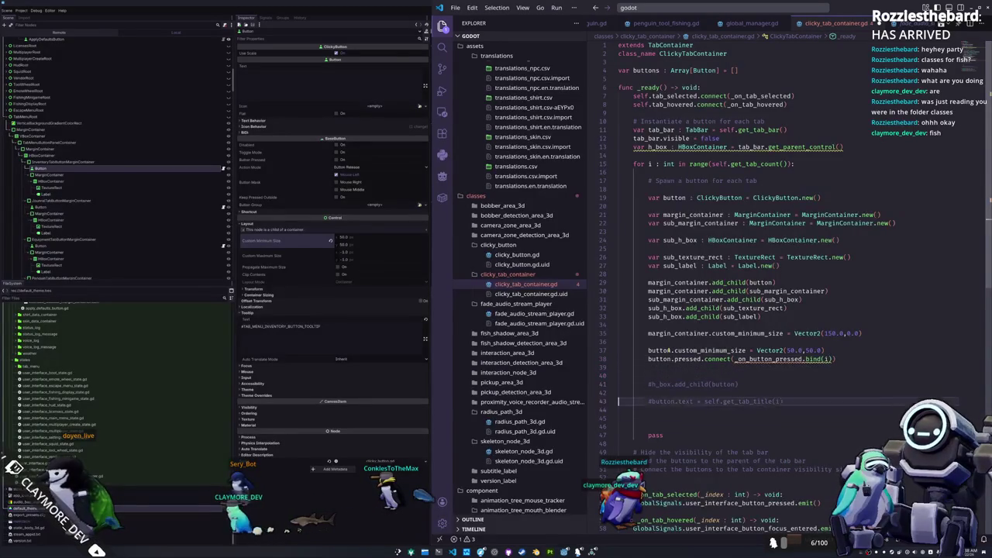
pyautogui.scroll(-2, 669, 350)
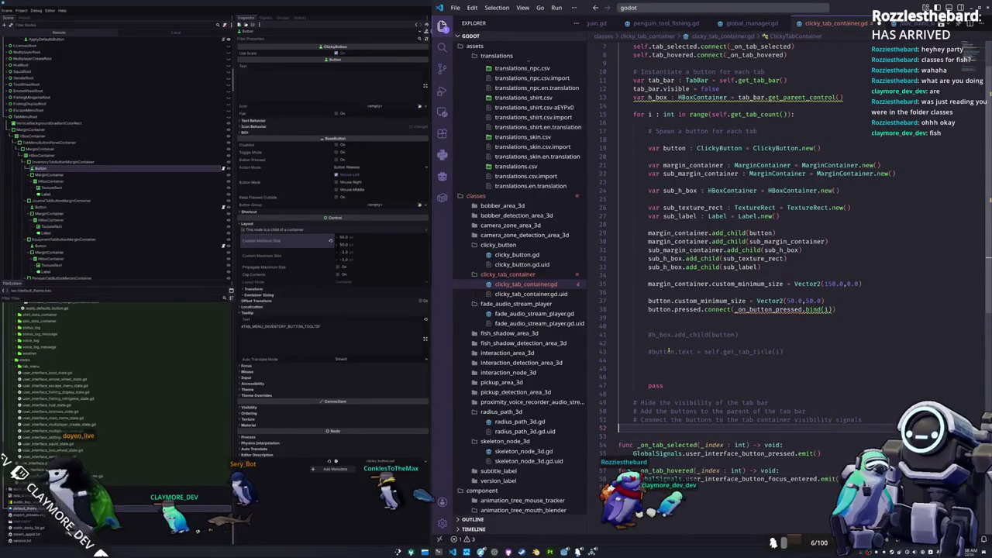
# Write the func _on_button_pressed(index : int) -> void: signature and start its body
pyautogui.press('Return')
pyautogui.write('func _on')
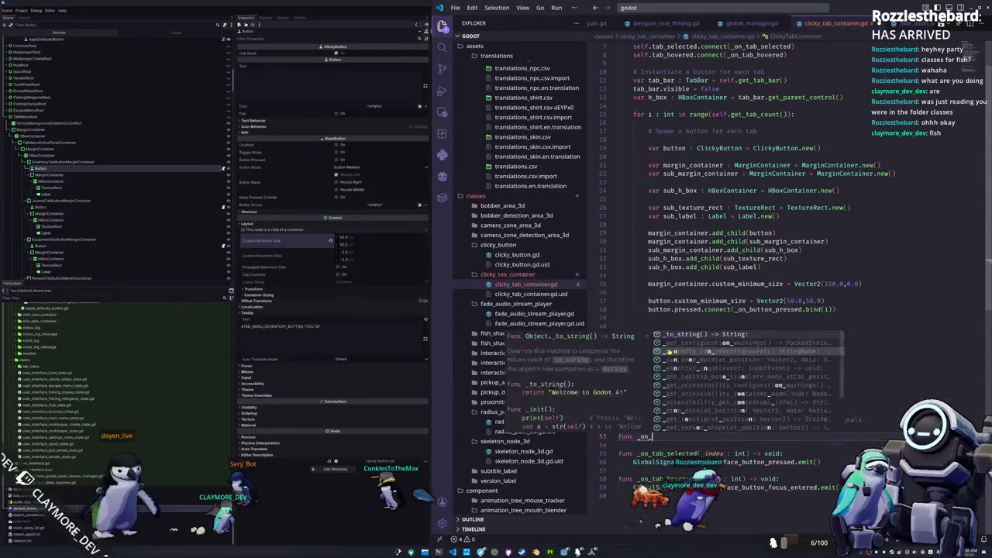
pyautogui.write('_button_pressed(index : int) -> void:')
pyautogui.press('Return')
pyautogui.write('self.')
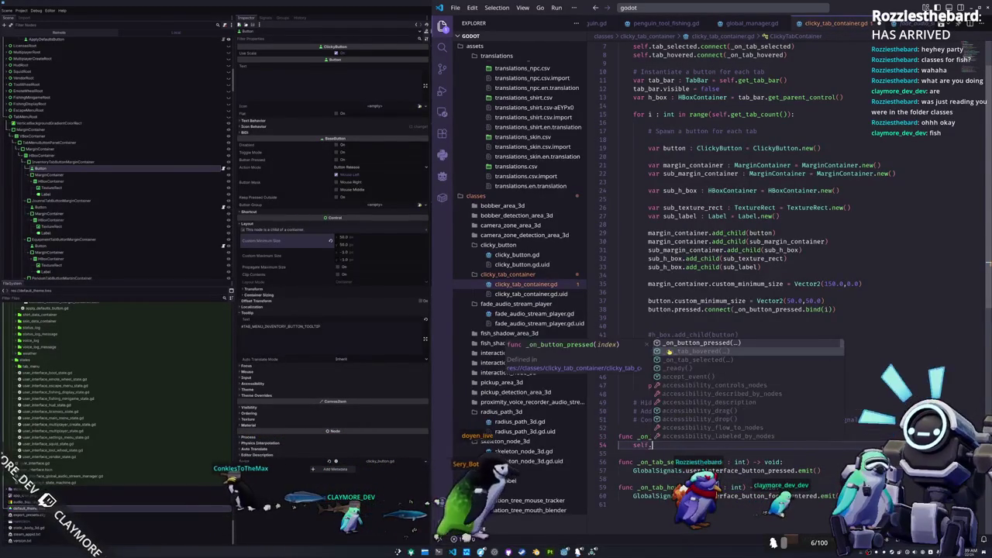
pyautogui.write('tab')
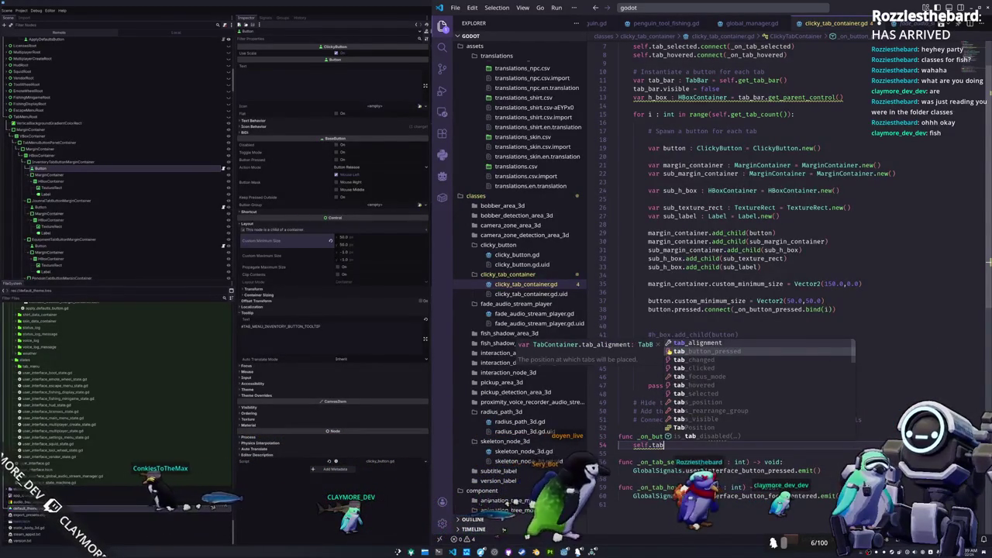
pyautogui.press('BackSpace')
pyautogui.press('BackSpace')
pyautogui.press('BackSpace')
pyautogui.write('sele')
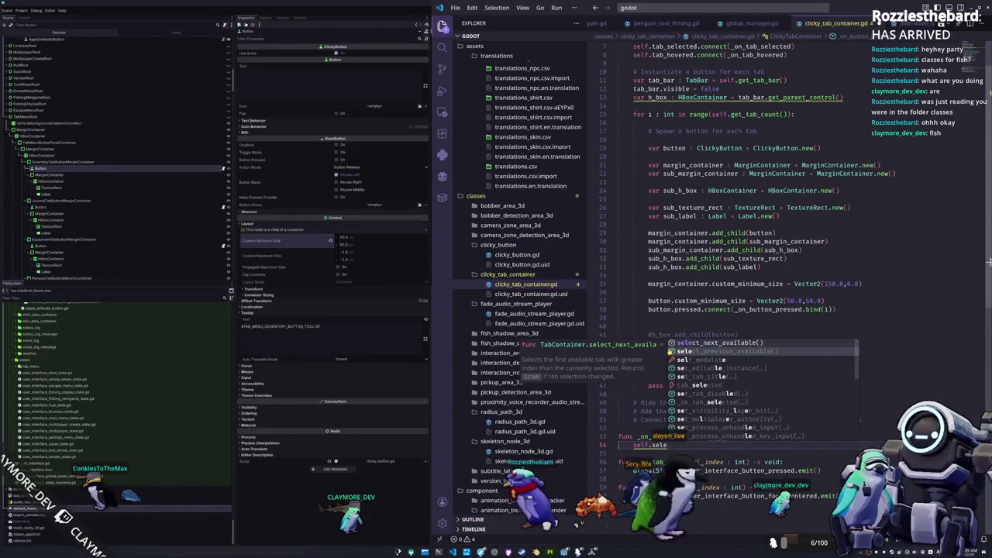
pyautogui.press('BackSpace')
pyautogui.press('BackSpace')
pyautogui.press('BackSpace')
pyautogui.press('BackSpace')
pyautogui.write('tab')
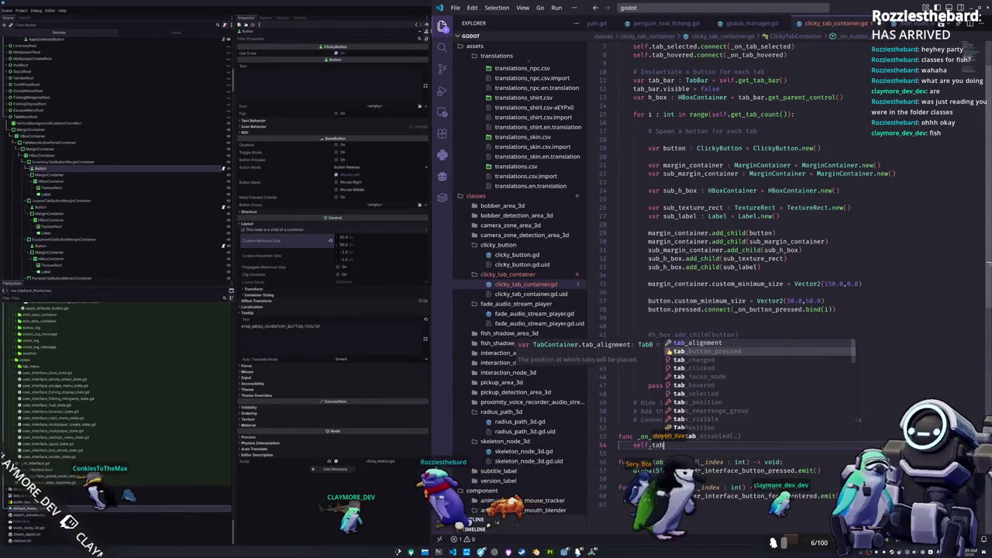
# Search member suggestions and the running SettingsTabContainer's properties for the current-tab property
pyautogui.press('Down')
pyautogui.press('Down')
pyautogui.press('Down')
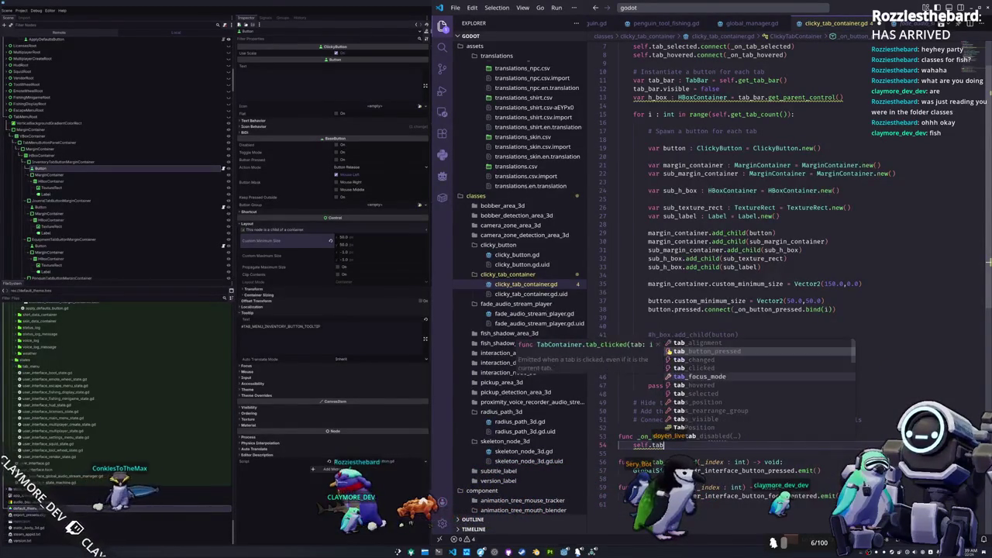
pyautogui.press('Down')
pyautogui.press('Down')
pyautogui.press('Down')
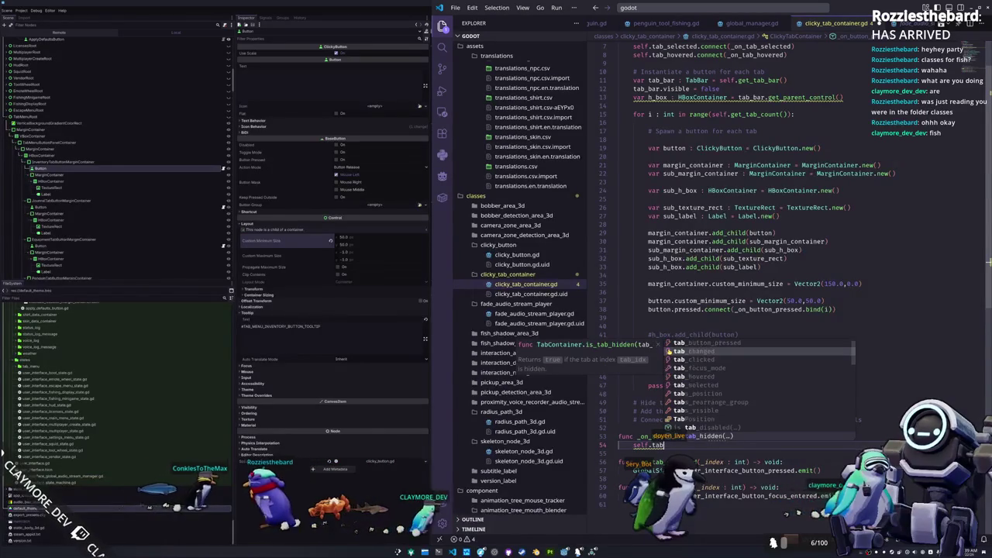
pyautogui.press('Down')
pyautogui.press('Down')
pyautogui.press('Down')
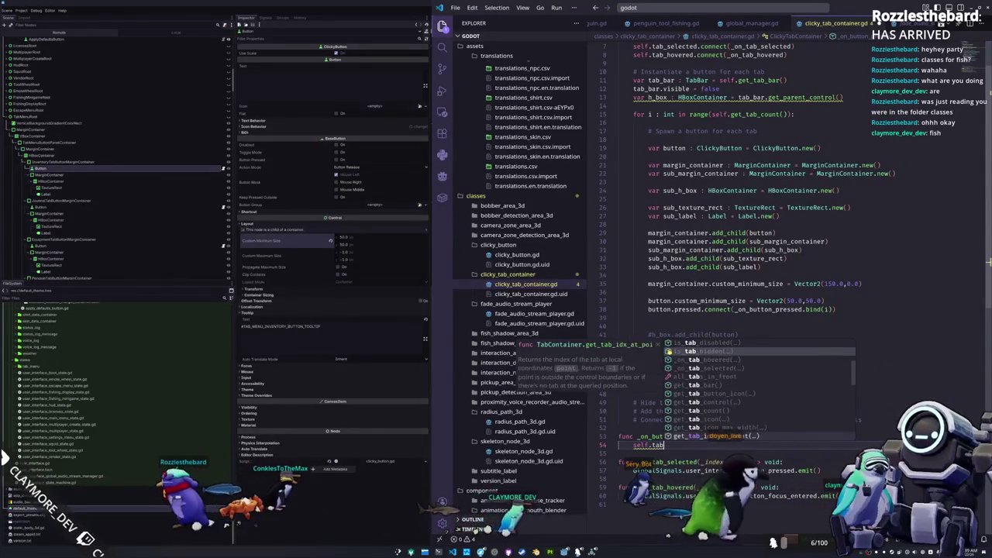
pyautogui.press('Down')
pyautogui.press('Down')
pyautogui.press('Down')
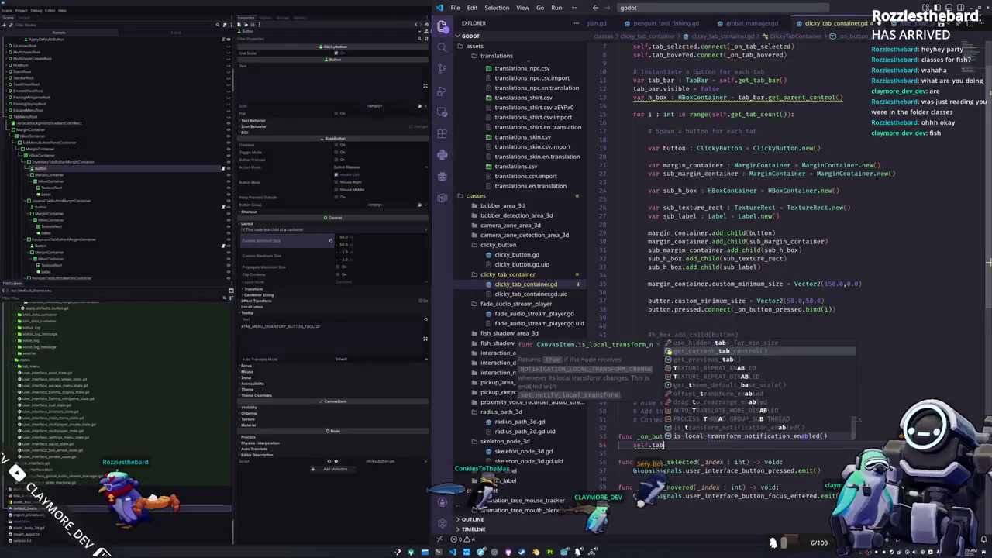
pyautogui.write('ex')
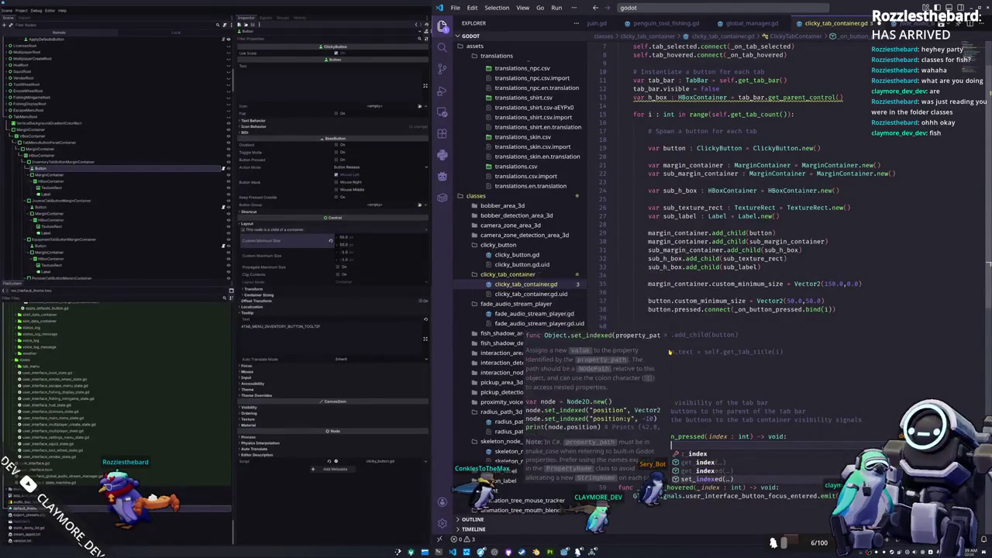
pyautogui.press('Escape')
pyautogui.write('.')
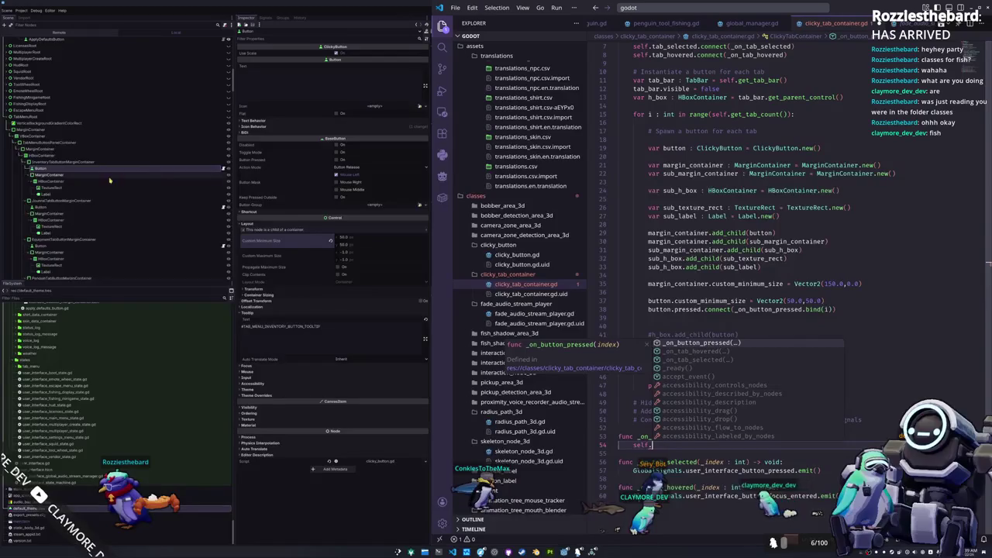
pyautogui.scroll(-10, 120, 179)
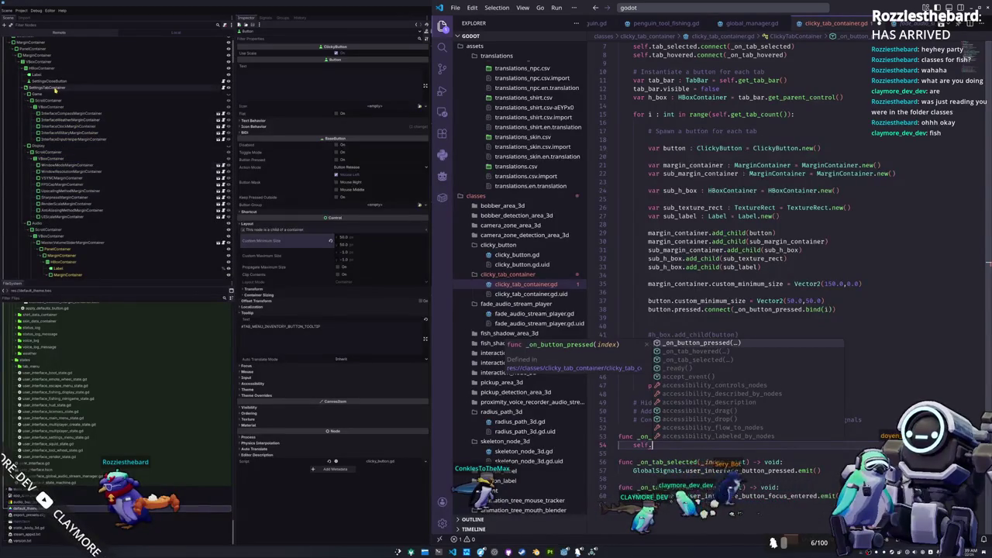
pyautogui.click(56, 88)
pyautogui.scroll(5, 281, 81)
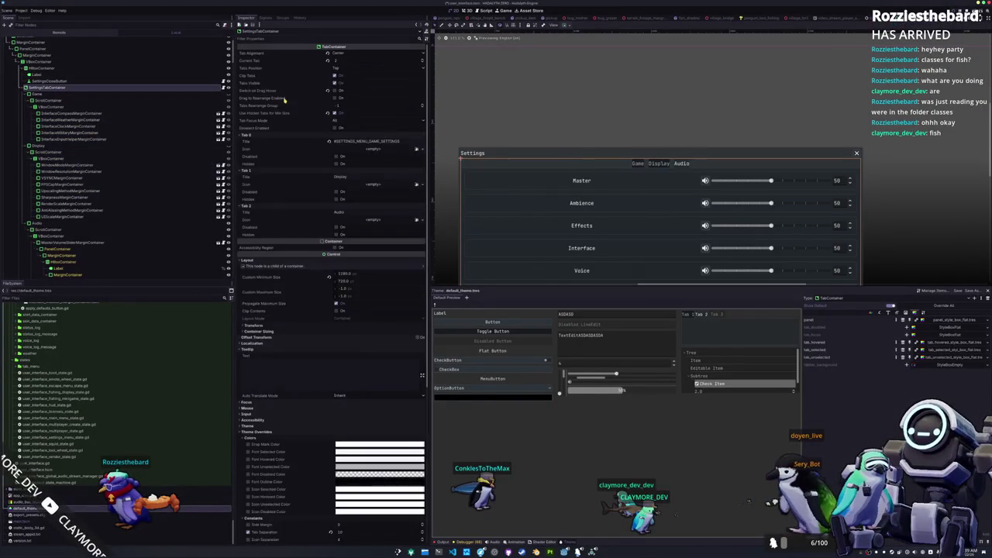
pyautogui.hotkey('alt', 'Tab')
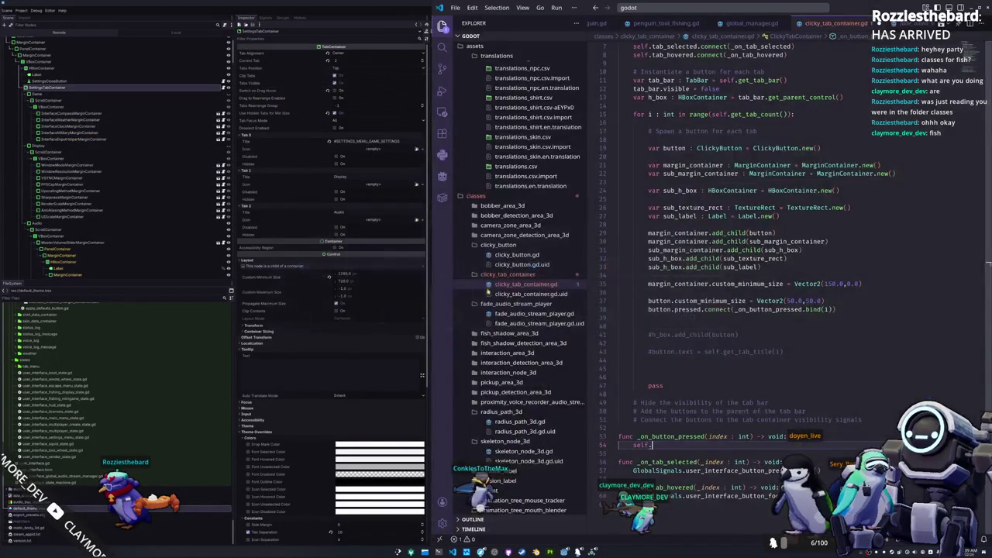
# Make the handler body self.current_tab = index
pyautogui.write('current')
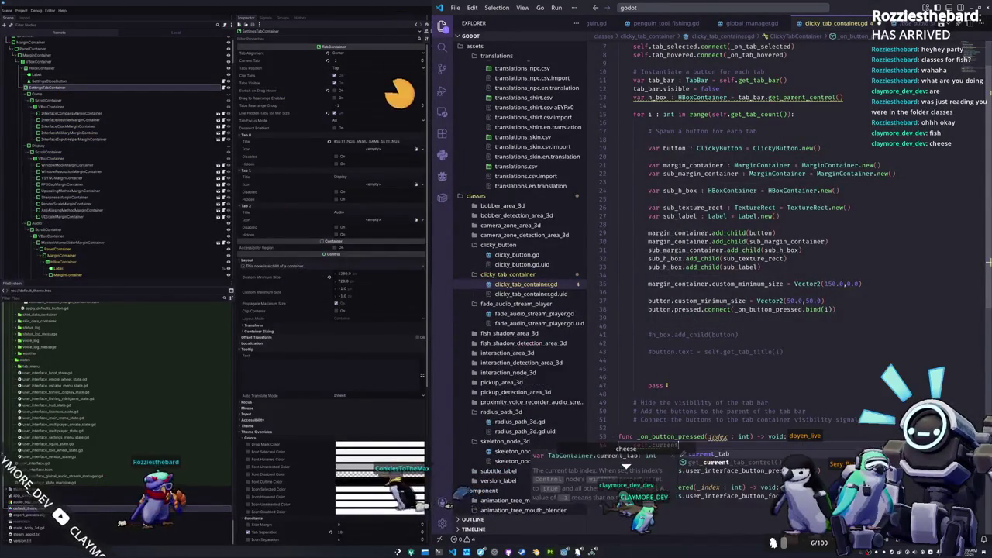
pyautogui.write('_tab = index')
pyautogui.press('Return')
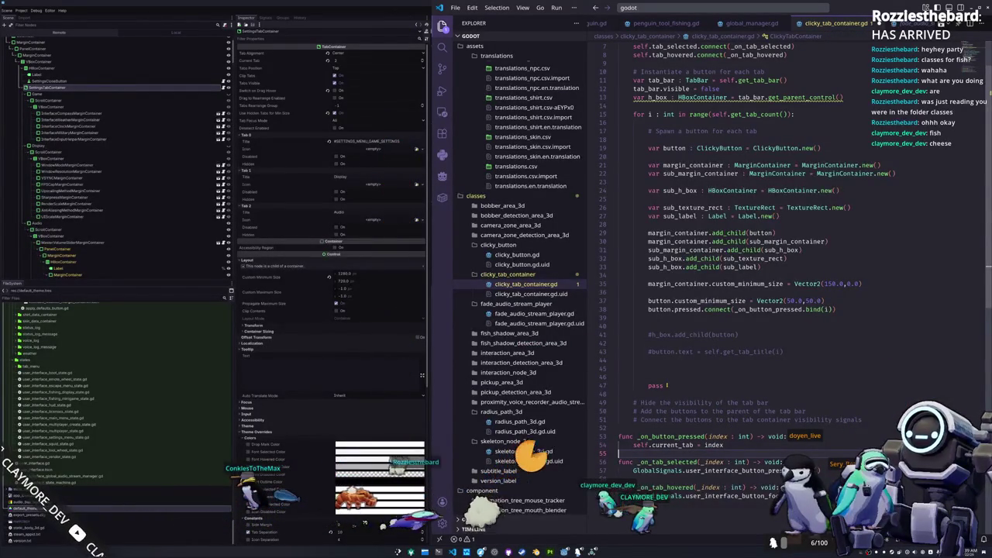
pyautogui.click(620, 343)
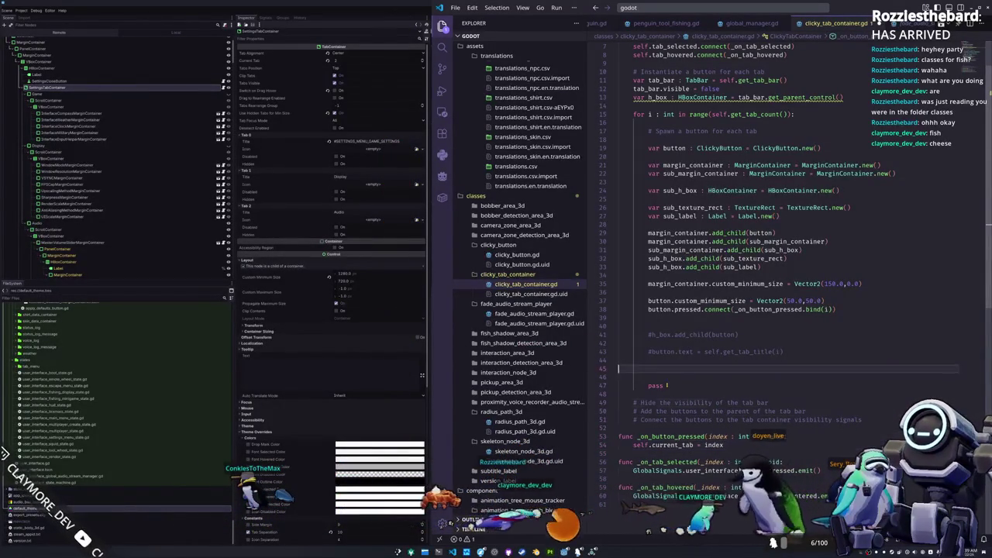
# Uncomment the h_box.add_child line, pass margin_container instead of button, and move it before pass
pyautogui.click(705, 335)
pyautogui.hotkey('ctrl', '/')
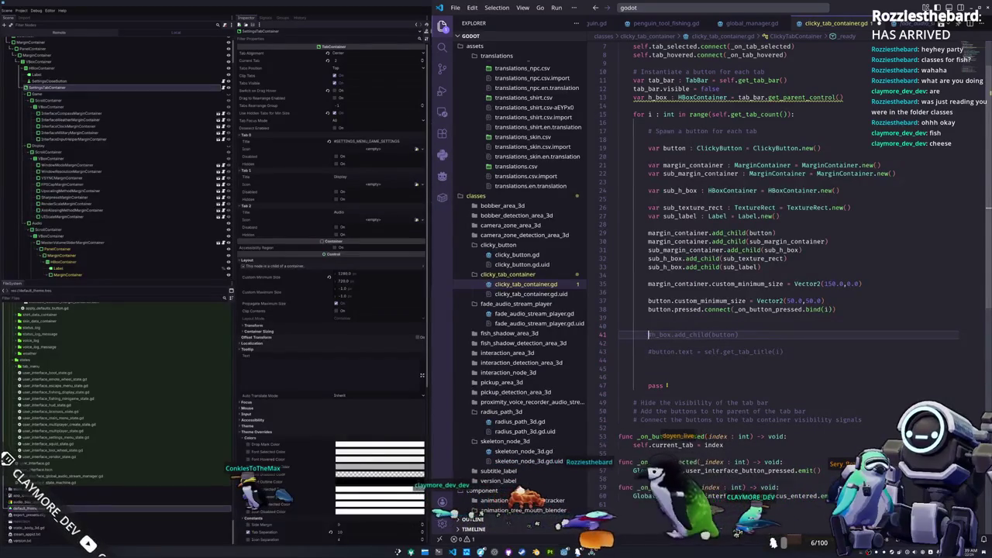
pyautogui.doubleClick(720, 334)
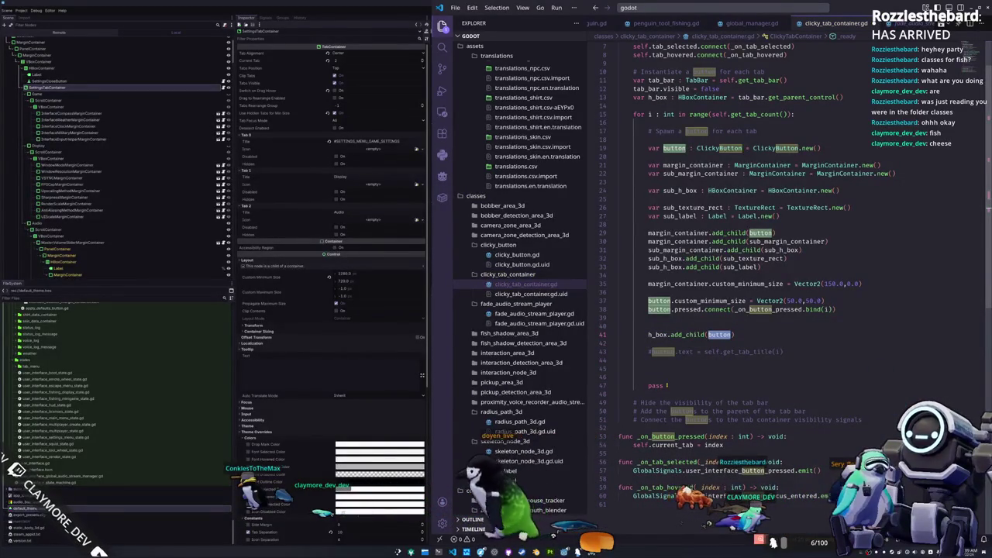
pyautogui.write('margin_container')
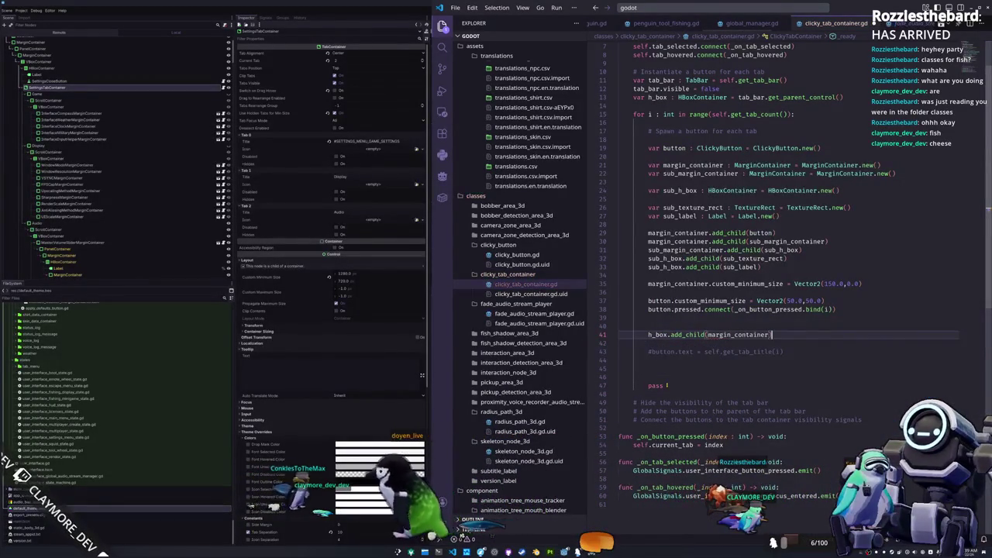
pyautogui.hotkey('alt', 'Down')
pyautogui.hotkey('alt', 'Down')
pyautogui.hotkey('alt', 'Down')
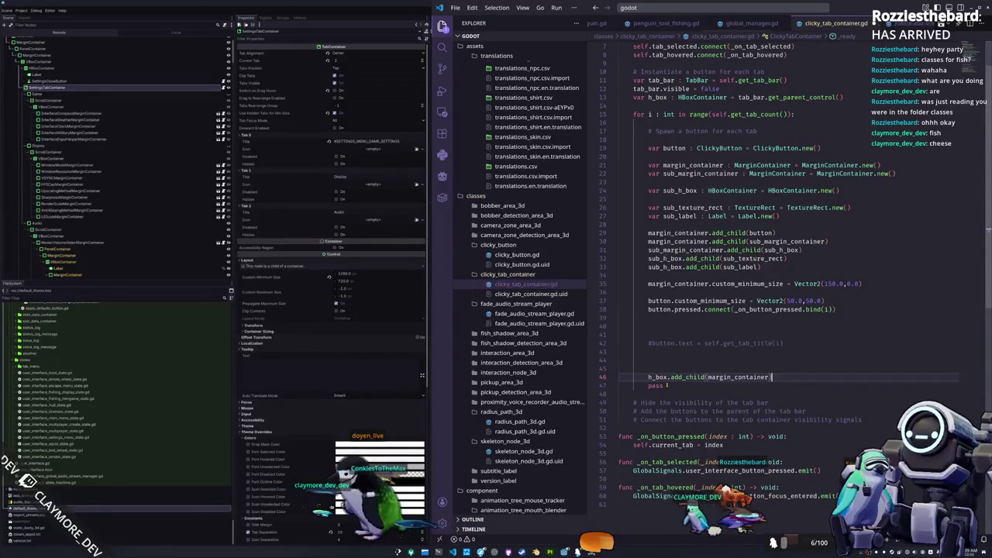
pyautogui.click(618, 318)
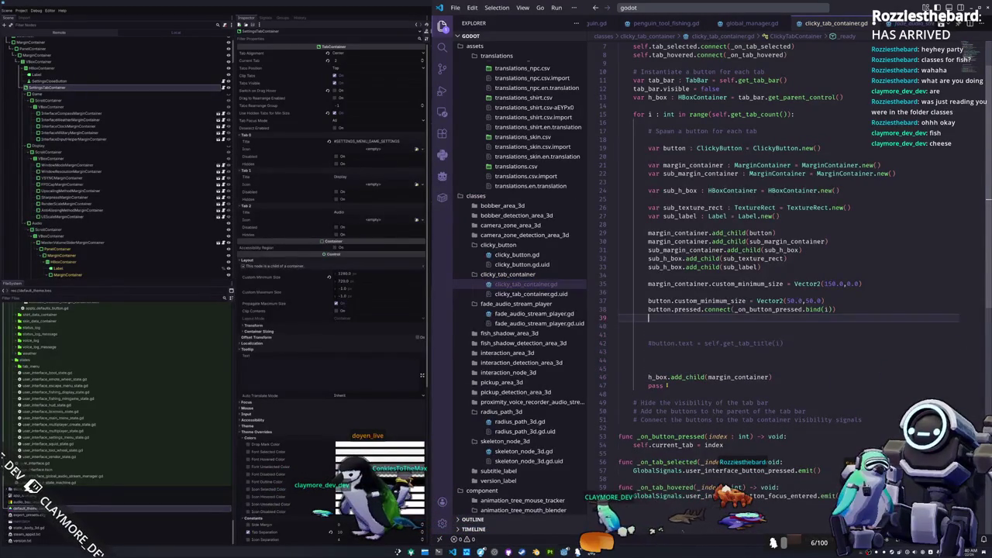
pyautogui.press('Return')
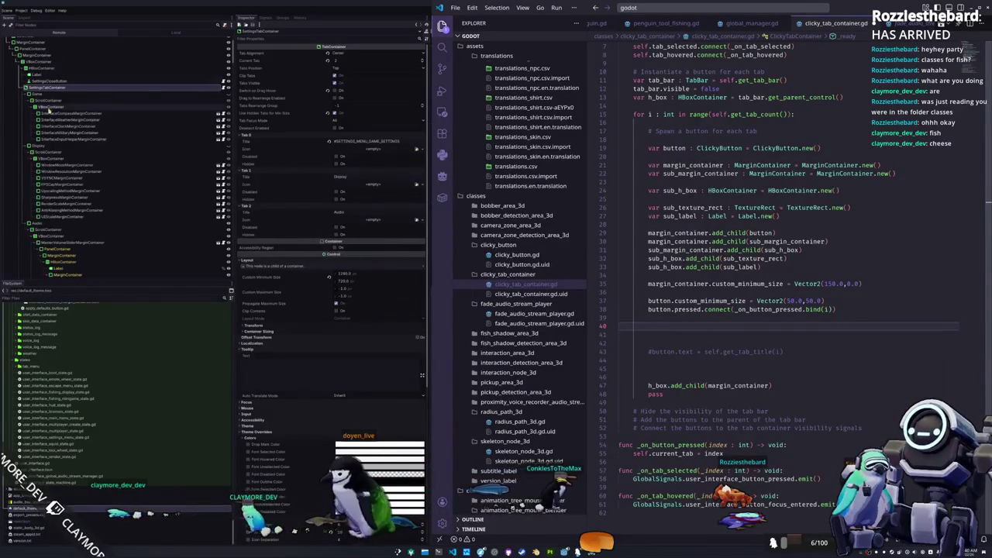
pyautogui.click(27, 91)
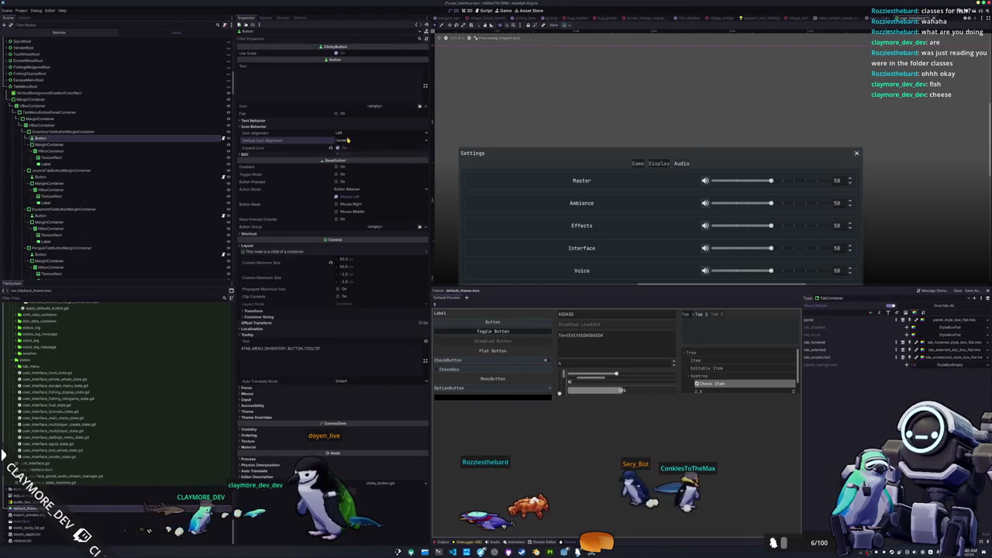
# Set the inventory Button's Icon Alignment to Center and expand its Transform and Container Sizing sections
pyautogui.click(341, 133)
pyautogui.click(343, 147)
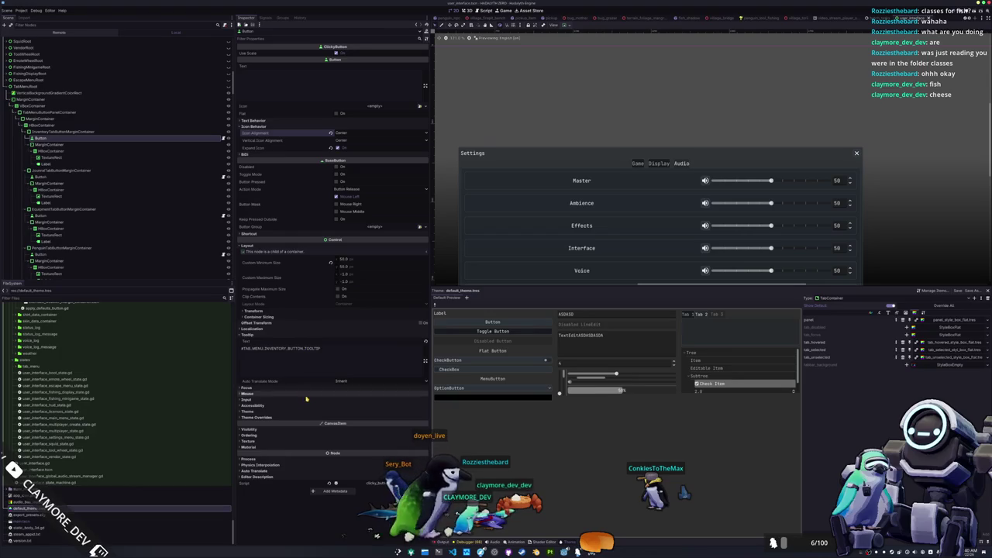
pyautogui.click(258, 317)
pyautogui.click(253, 311)
pyautogui.hotkey('alt', 'Tab')
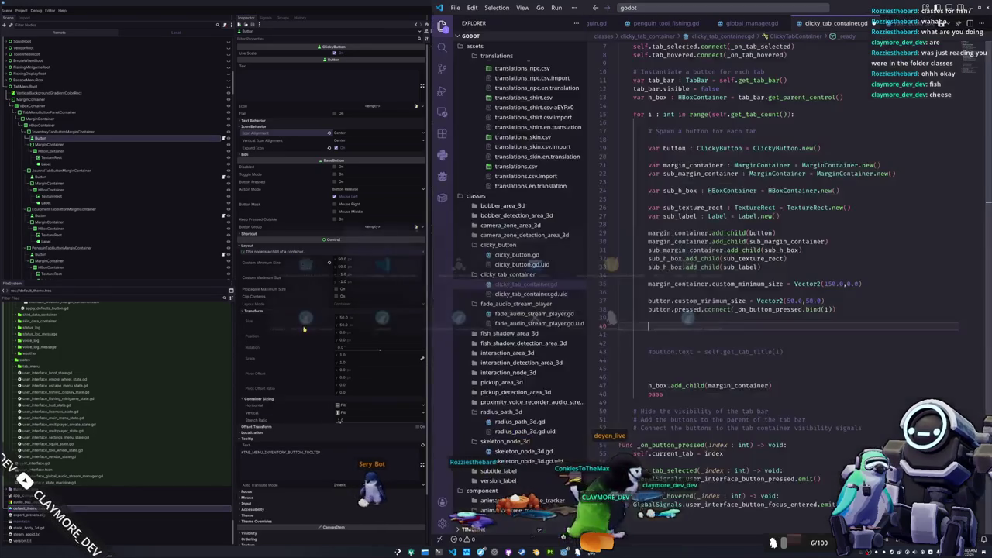
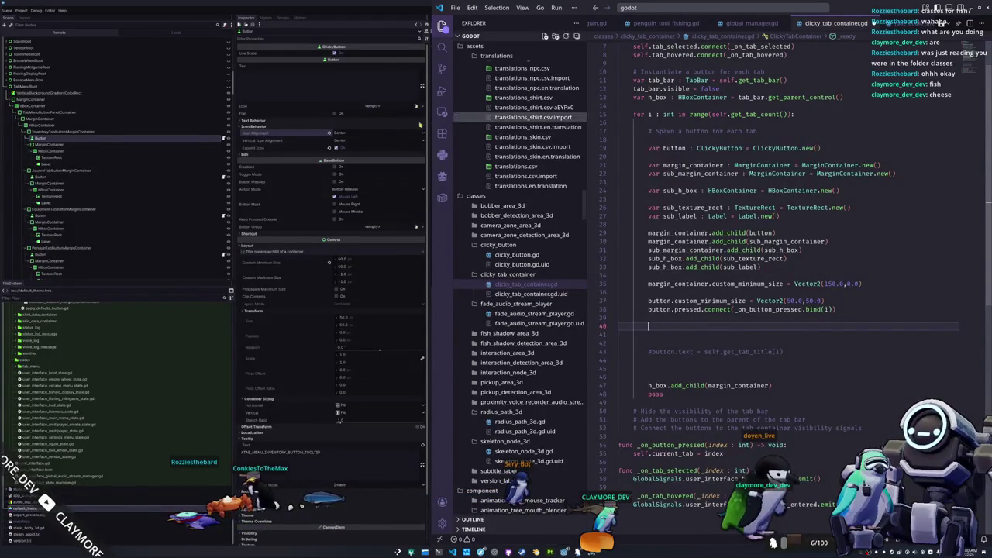
# Set sub_margin_container.z_index = 101 inside the tab loop of clicky_tab_container.gd
pyautogui.click(48, 144)
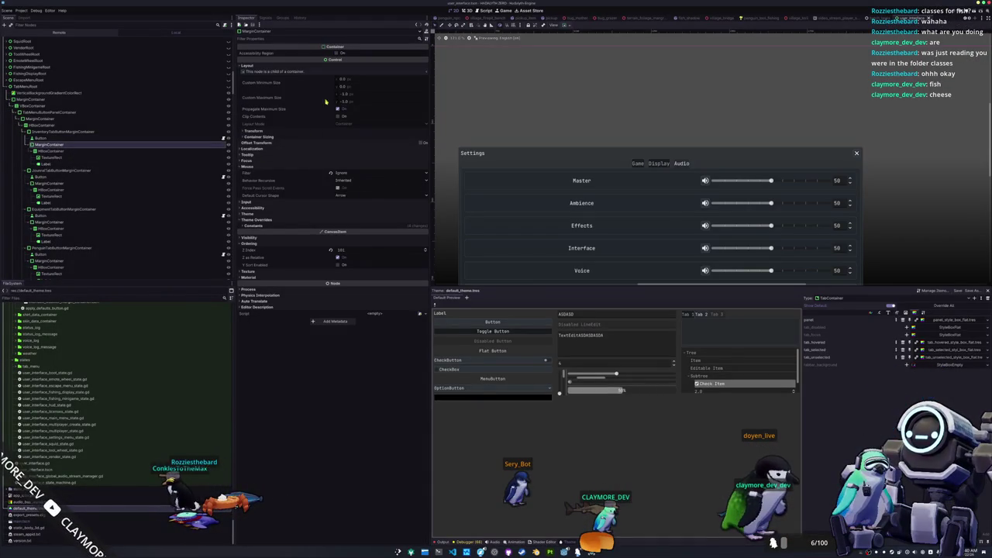
pyautogui.hotkey('alt', 'Tab')
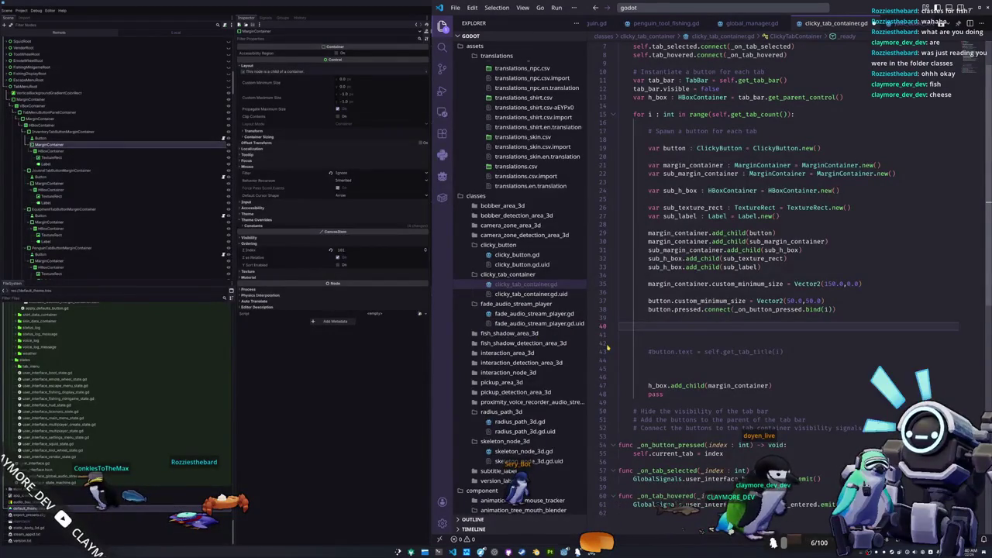
pyautogui.write('sub_margi')
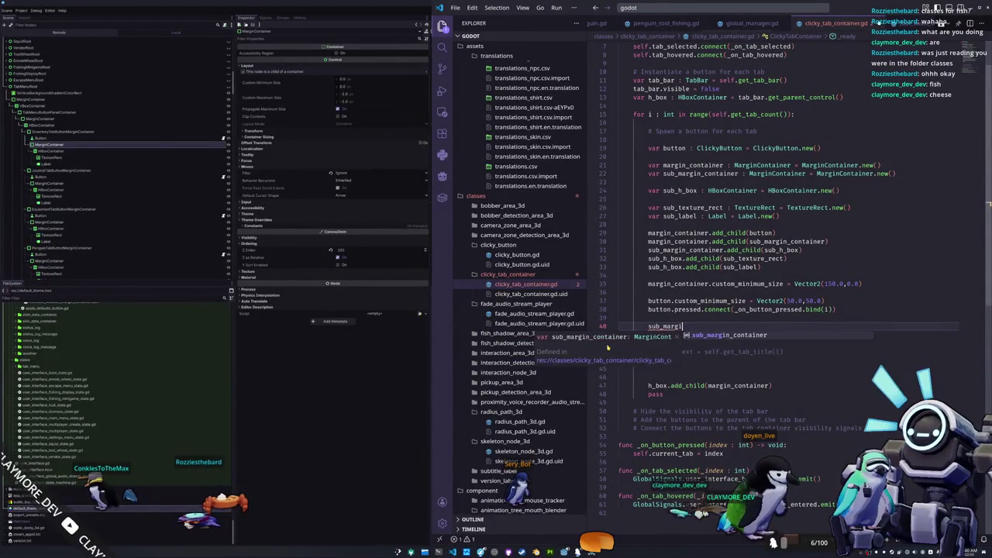
pyautogui.press('Tab')
pyautogui.write('.z_index = ')
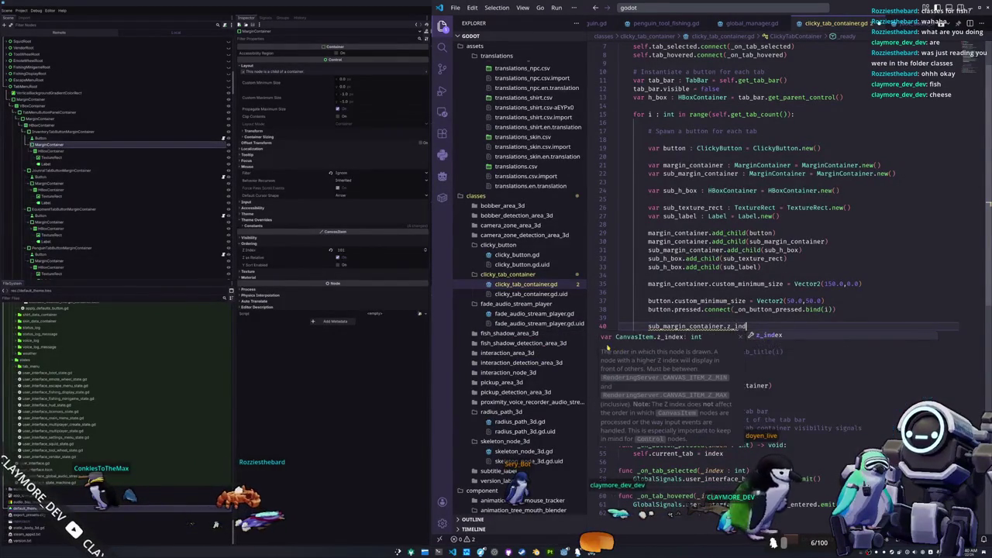
pyautogui.write('101')
pyautogui.press('Return')
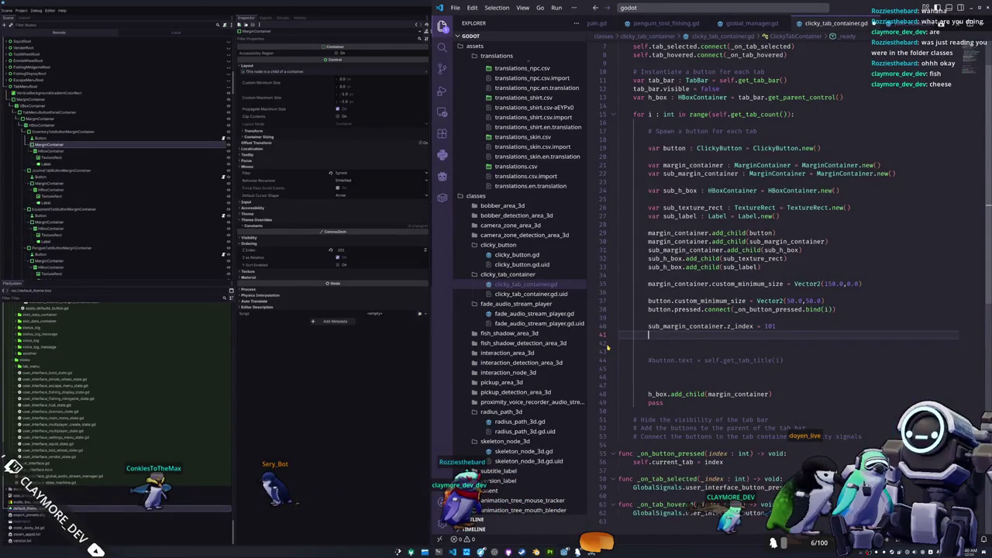
# Add sub_margin_container.mouse_filter = Control.MOUSE_FILTER_IGNORE below it, leaving a blank line
pyautogui.write('sub_ma')
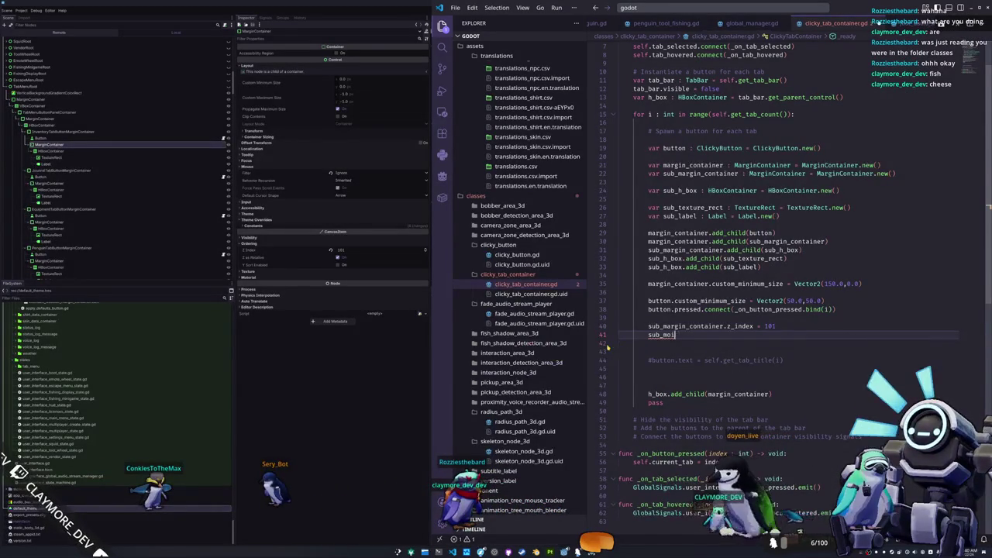
pyautogui.write('rgin_container.mouse_filter')
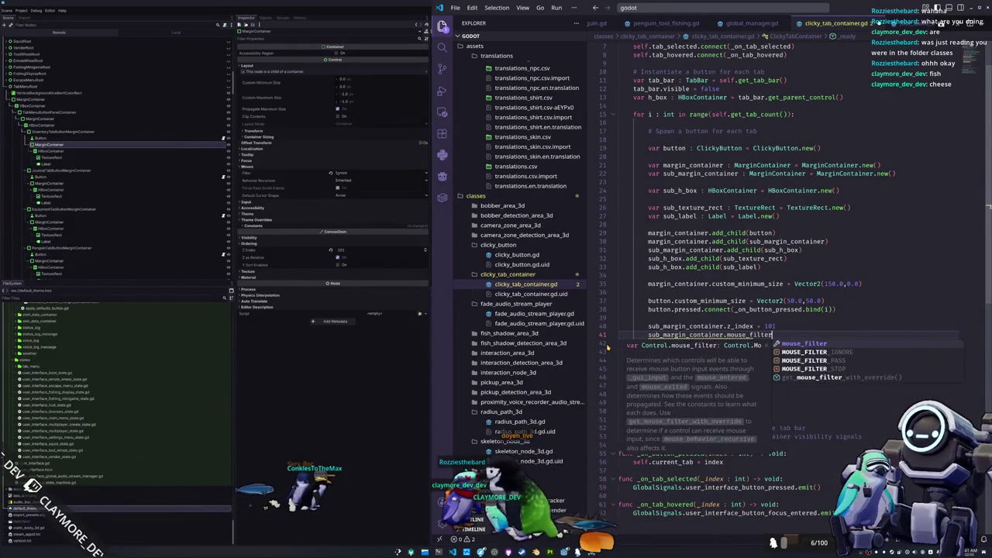
pyautogui.press('Return')
pyautogui.write('= ')
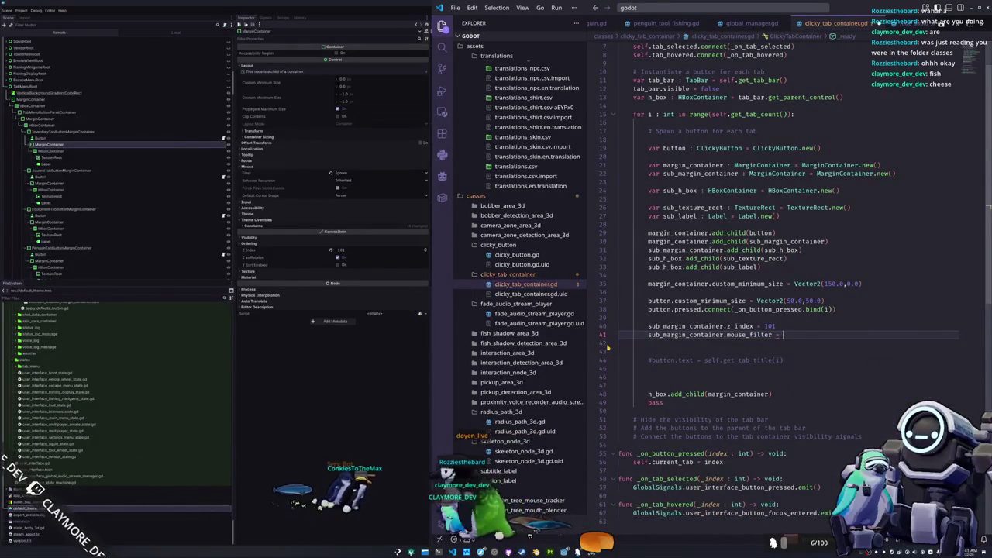
pyautogui.write('Control')
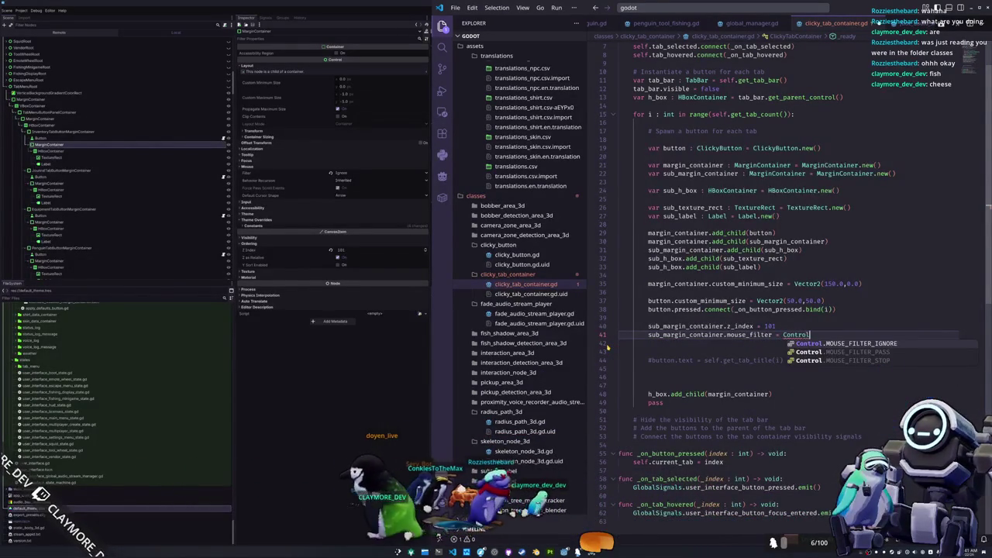
pyautogui.press('Return')
pyautogui.press('Down')
pyautogui.press('Return')
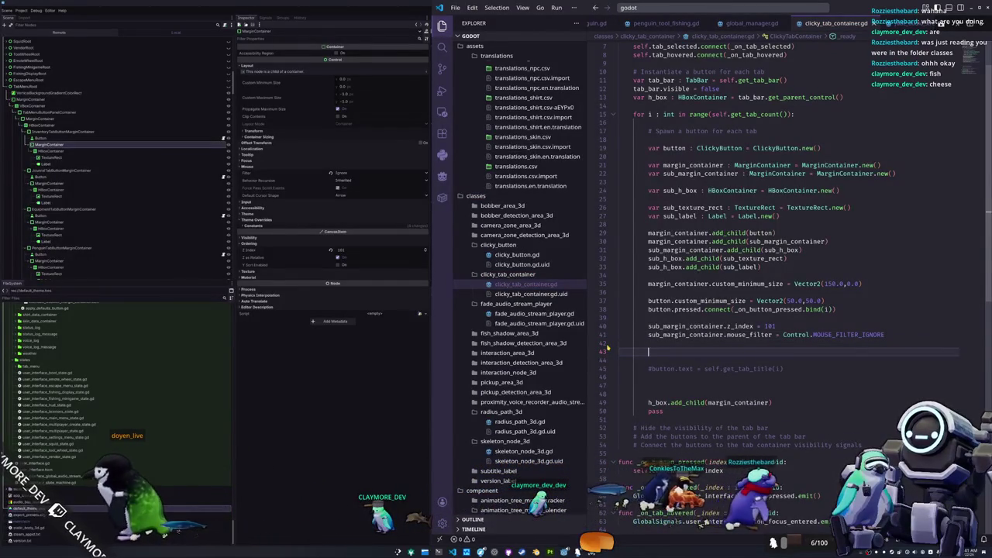
# Add sub_h_box.mouse_filter = Control.MOUSE_FILTER_IGNORE on the next line, followed by blank lines
pyautogui.click(48, 151)
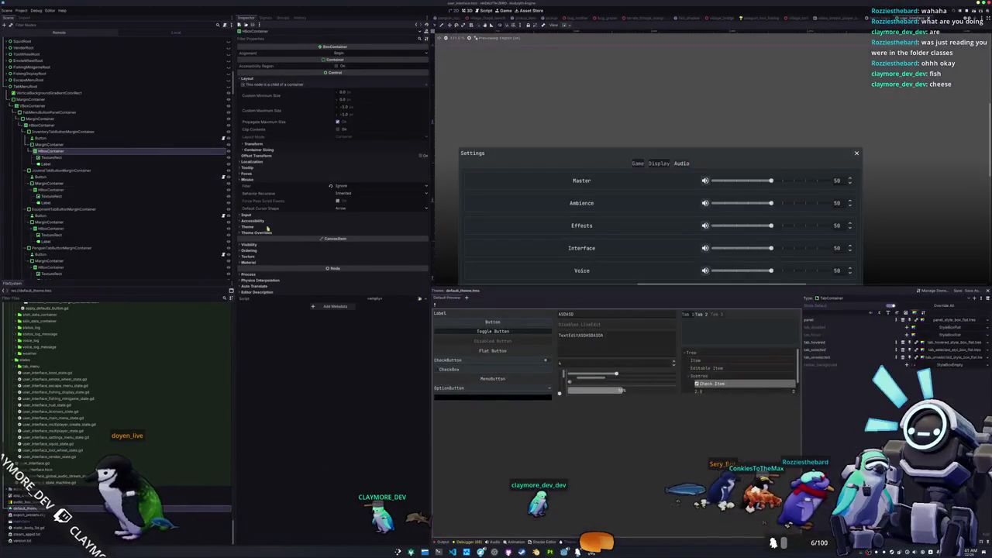
pyautogui.hotkey('alt', 'Tab')
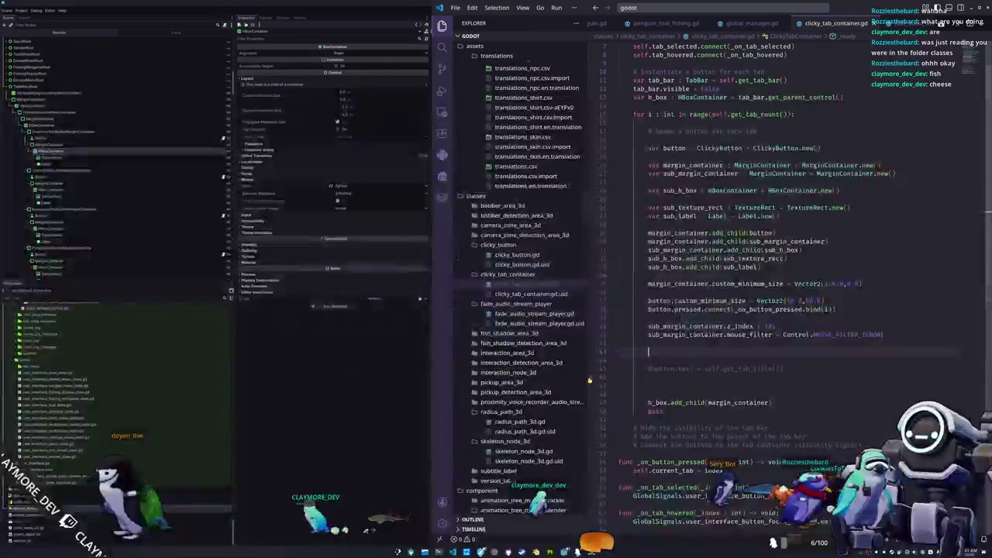
pyautogui.write('h_box')
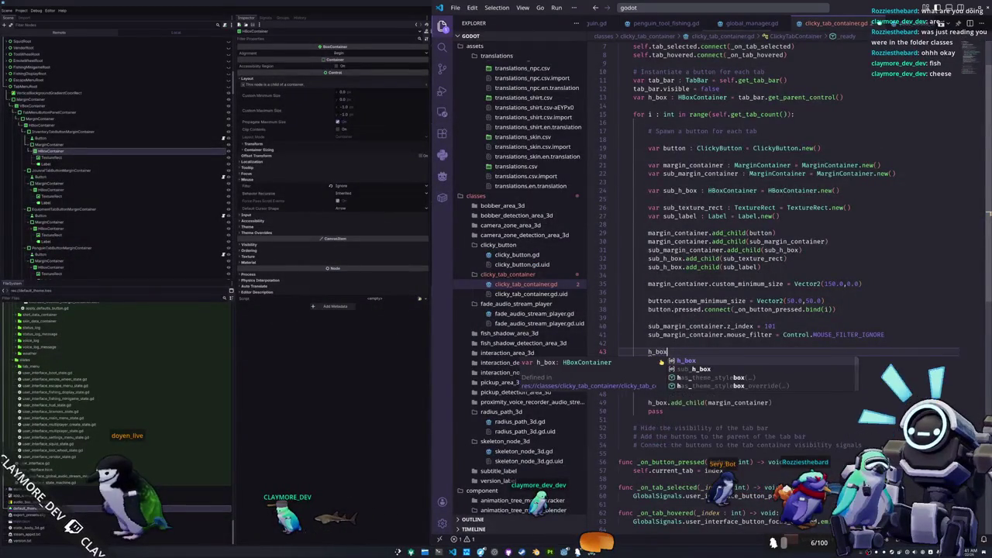
pyautogui.write('.mou')
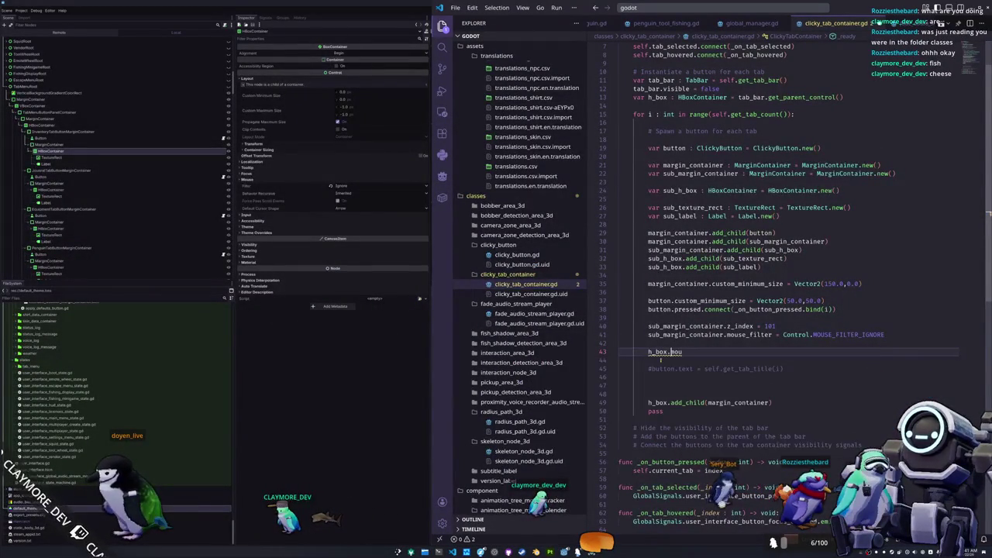
pyautogui.write('sub_')
pyautogui.press('End')
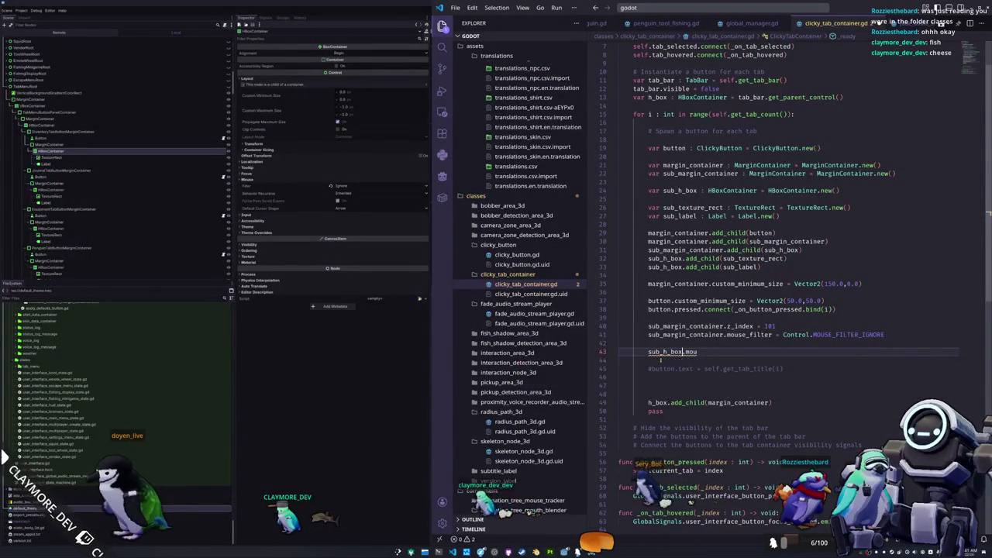
pyautogui.write('se')
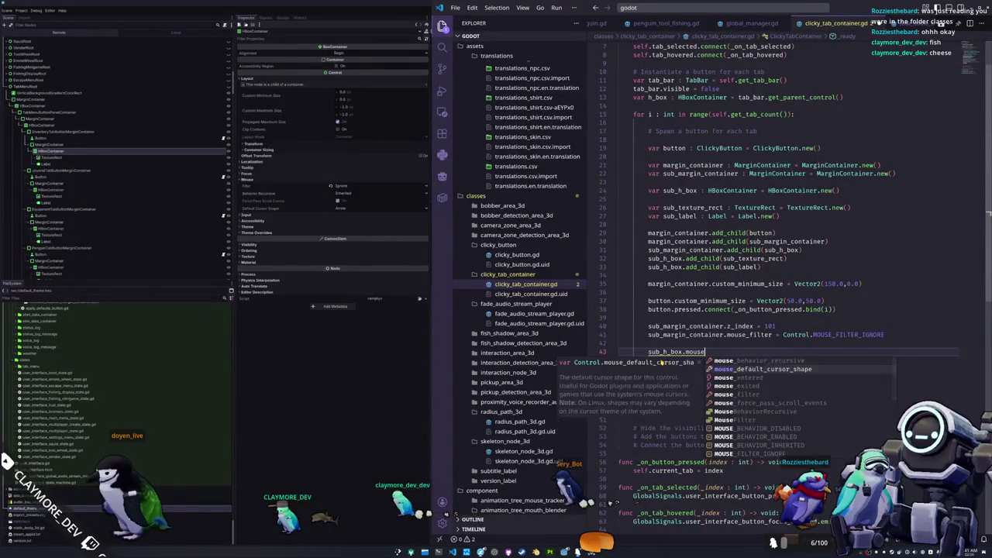
pyautogui.press('Return')
pyautogui.write('= C')
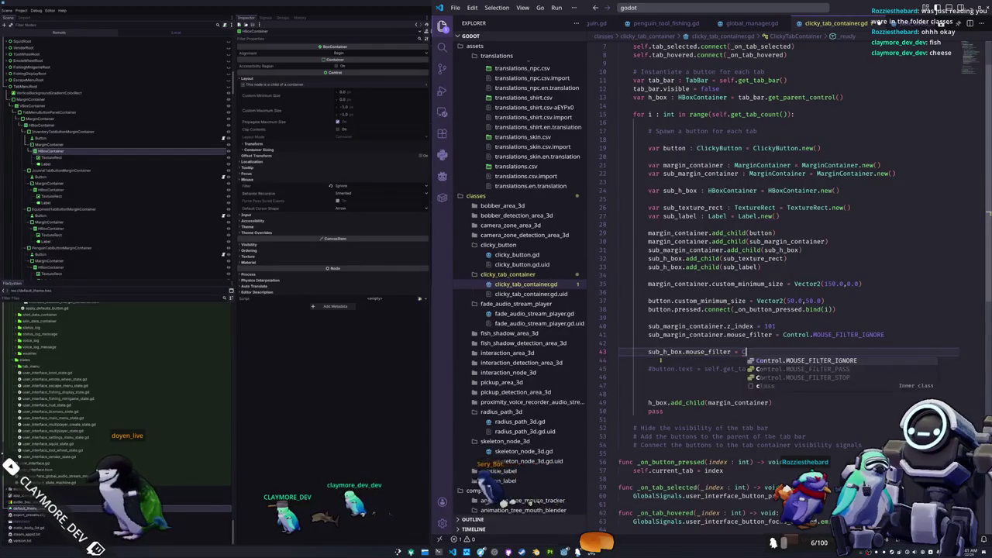
pyautogui.write('ontrol.MOUSE_FILTE')
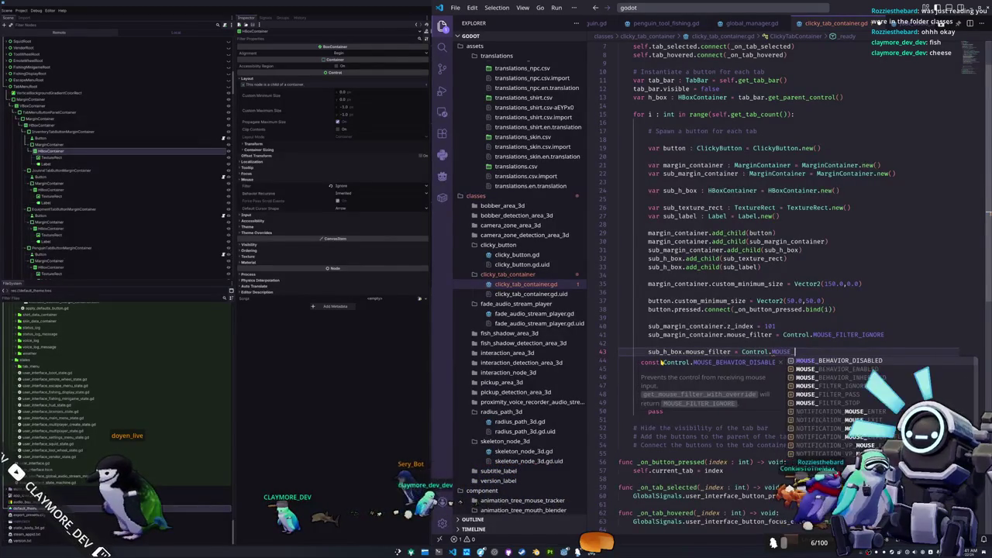
pyautogui.press('Return')
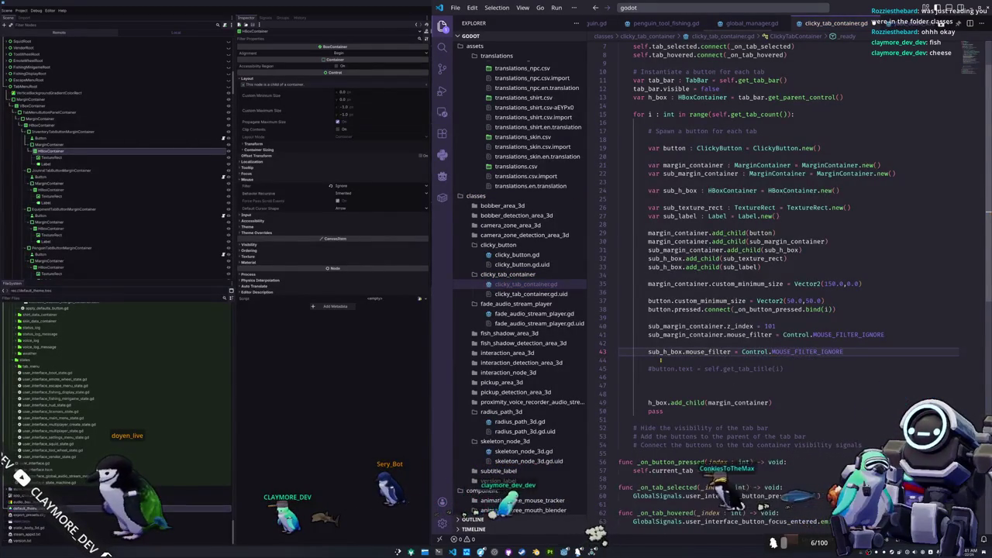
pyautogui.press('Return')
pyautogui.press('Return')
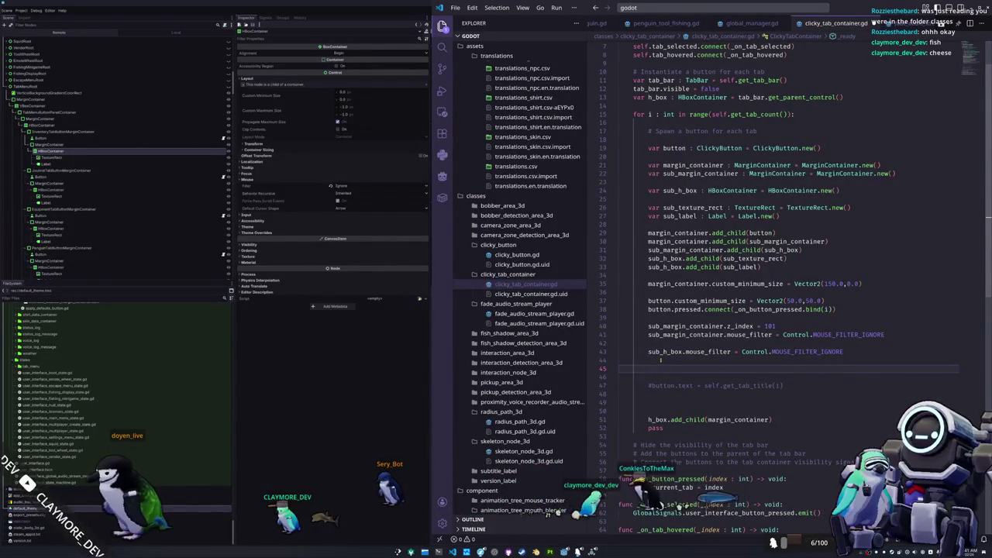
pyautogui.click(124, 157)
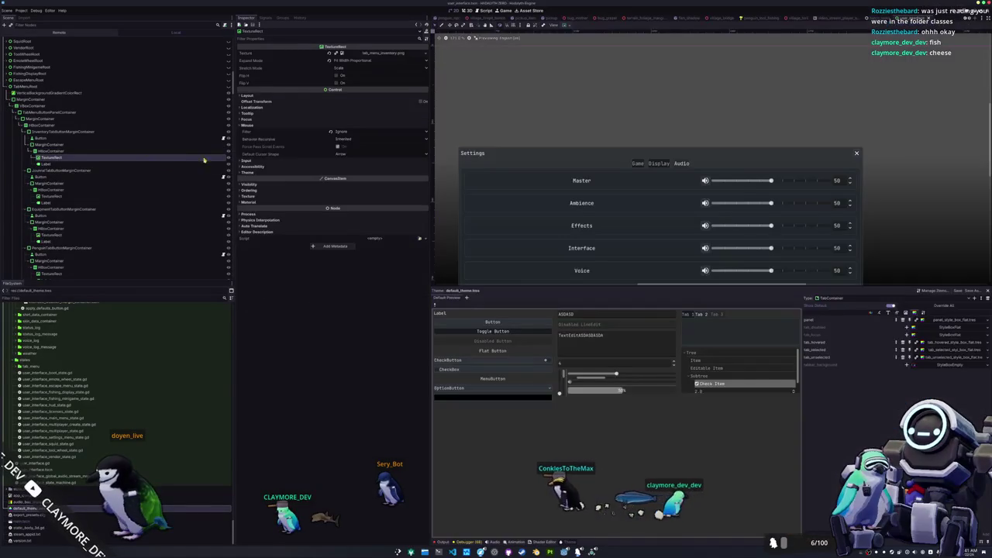
# Set sub_texture_rect.expand_mode to EXPAND_FIT_WIDTH_PROPORTIONAL
pyautogui.hotkey('alt', 'Tab')
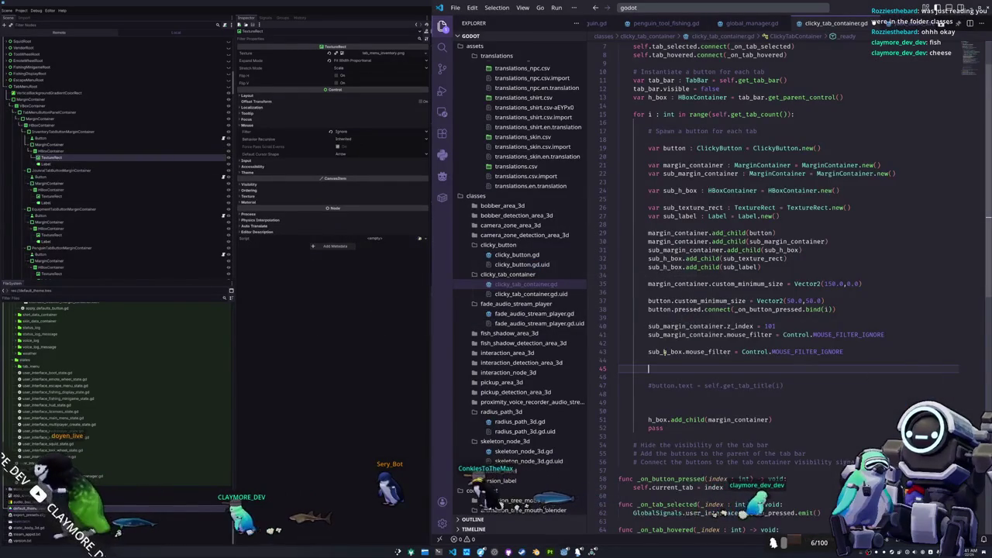
pyautogui.write('sub_textu')
pyautogui.press('Return')
pyautogui.write('expand_mode ')
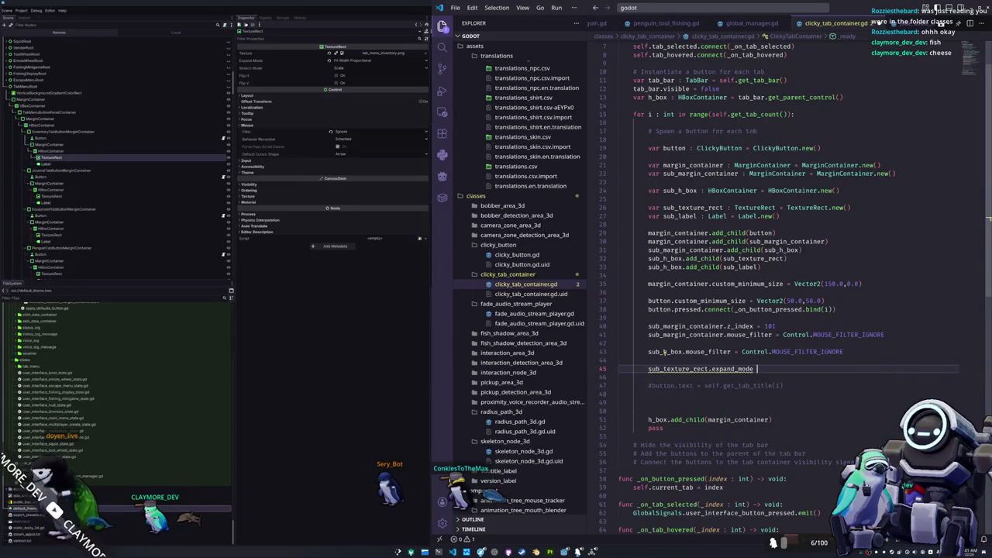
pyautogui.write('= Textu')
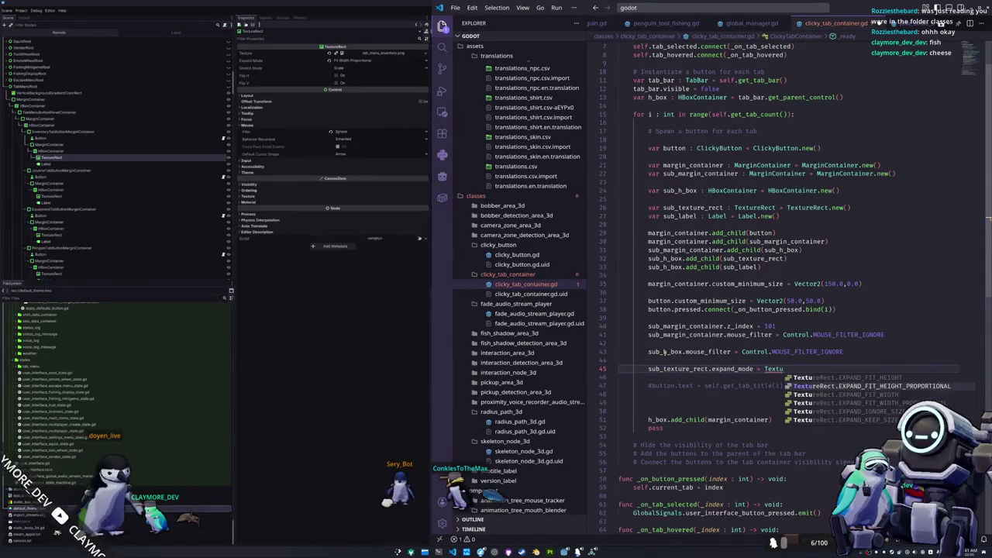
pyautogui.press('Down')
pyautogui.press('Down')
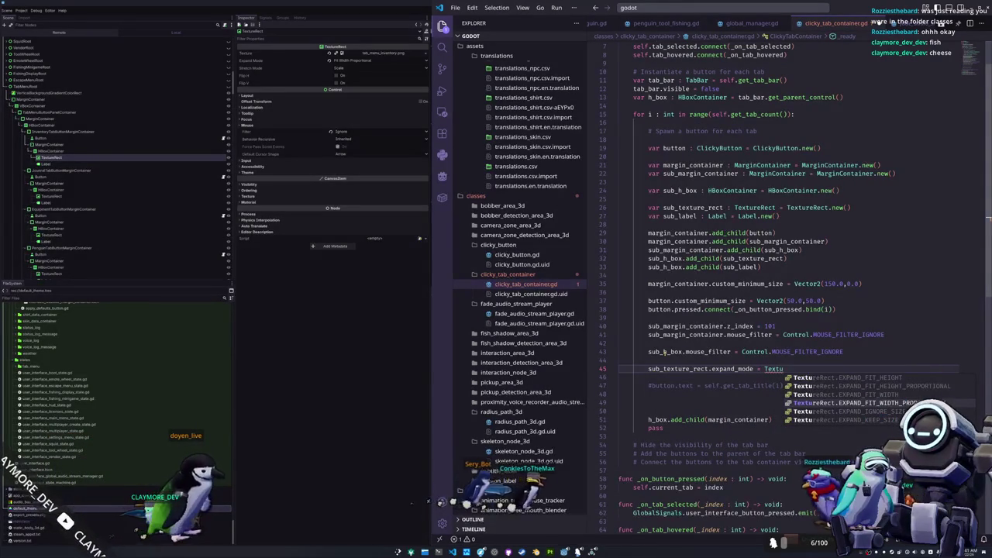
pyautogui.press('Return')
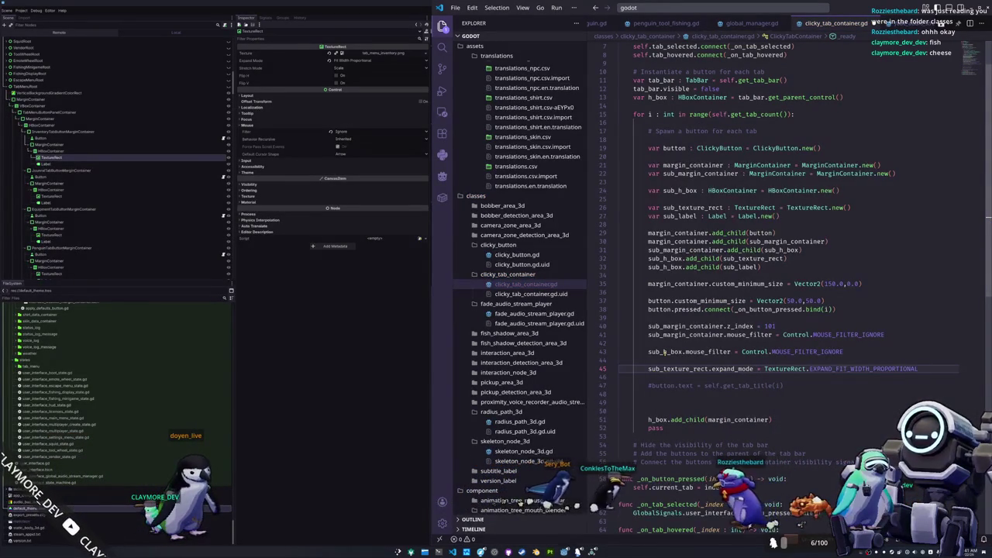
pyautogui.press('Return')
# Set sub_texture_rect.mouse_filter = Control.MOUSE_FILTER_IGNORE and begin a sub_label.text = line
pyautogui.write('sub')
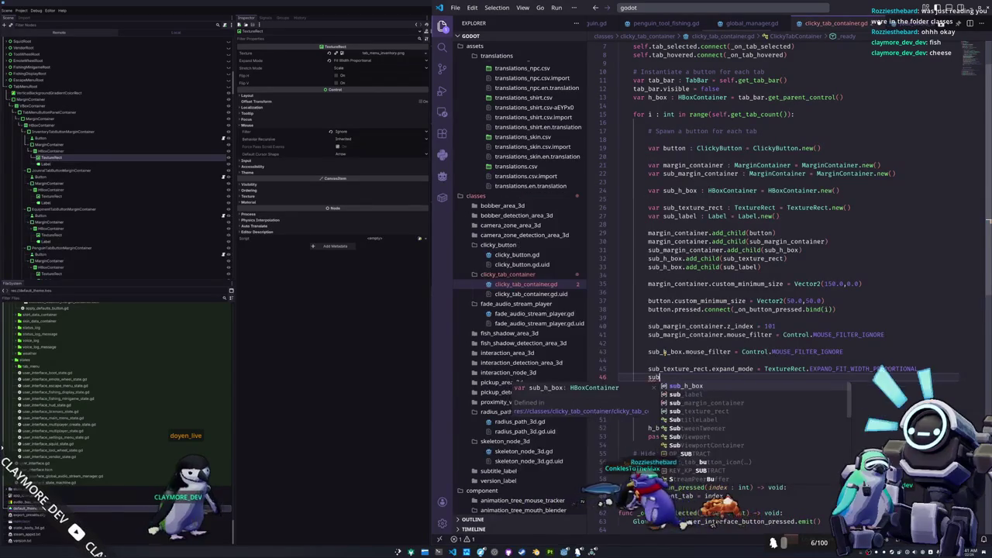
pyautogui.press('Down')
pyautogui.press('Down')
pyautogui.press('Down')
pyautogui.press('Return')
pyautogui.write('.')
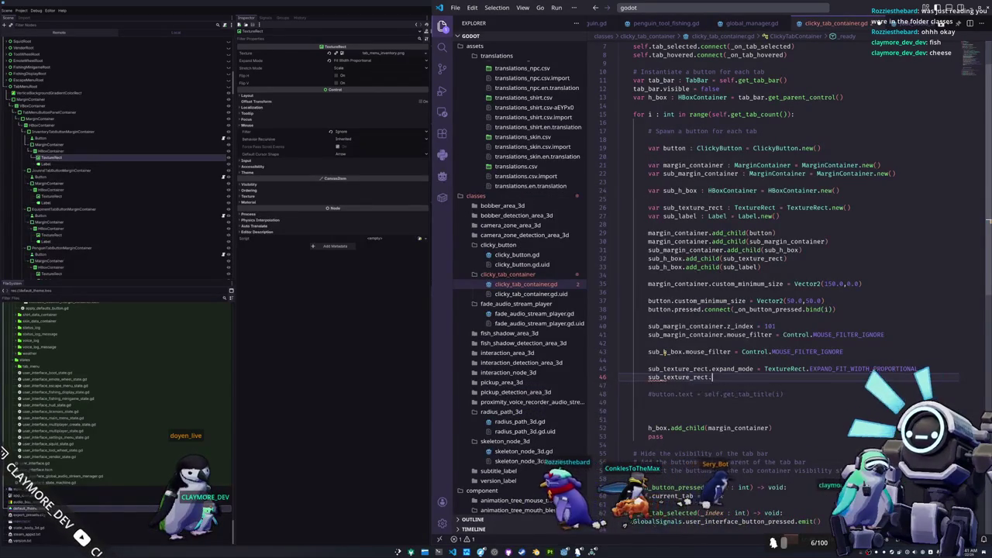
pyautogui.write('mouse_filte')
pyautogui.press('Return')
pyautogui.write('= ')
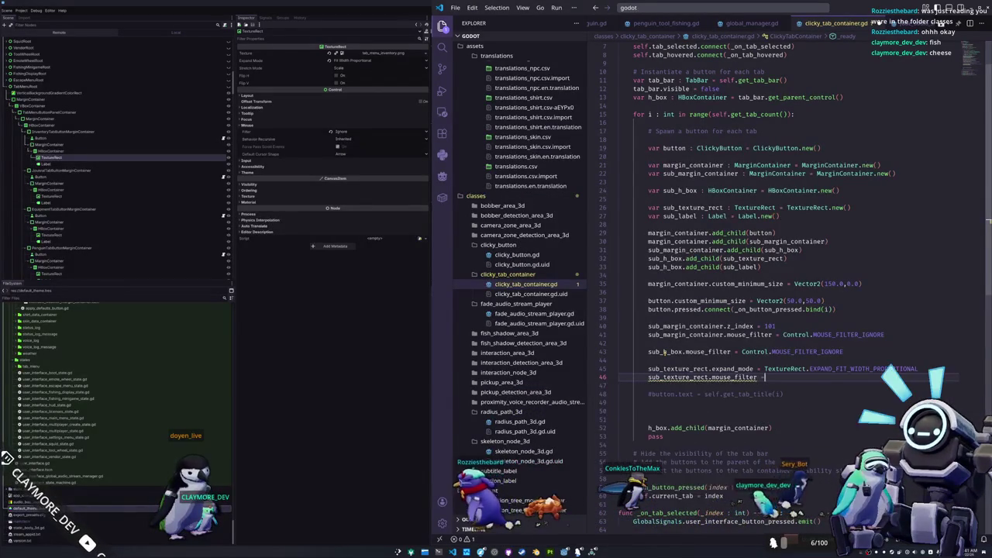
pyautogui.write('Control.M')
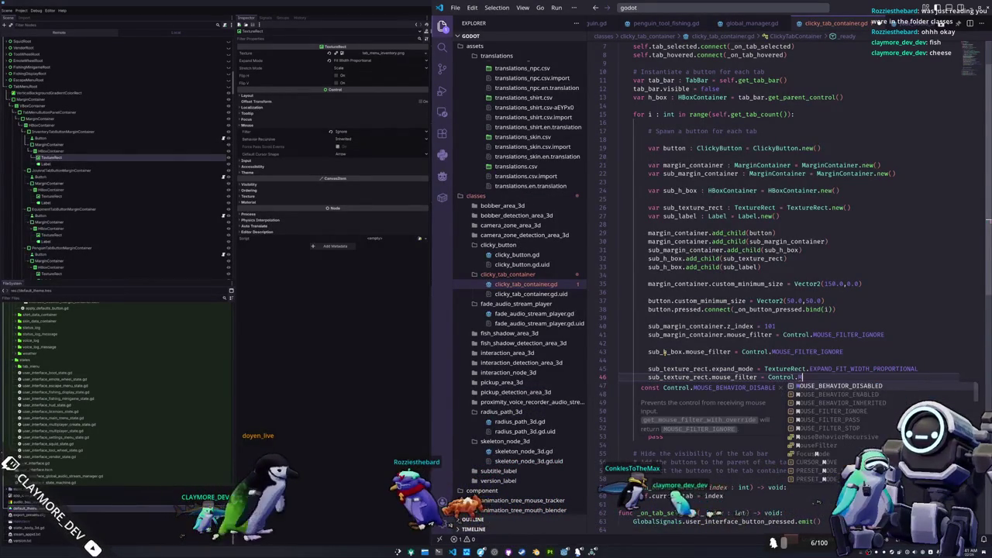
pyautogui.write('OUSE_FILTER')
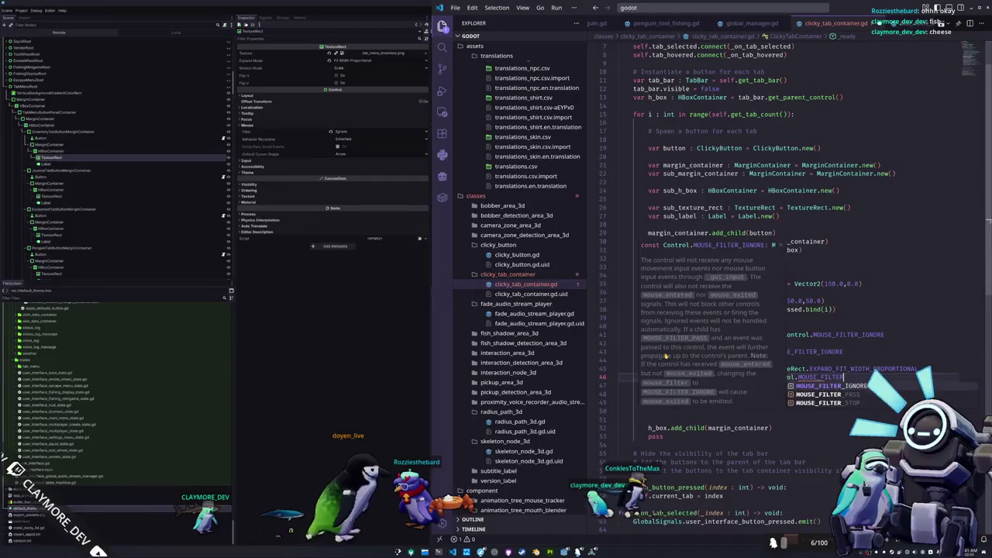
pyautogui.press('Return')
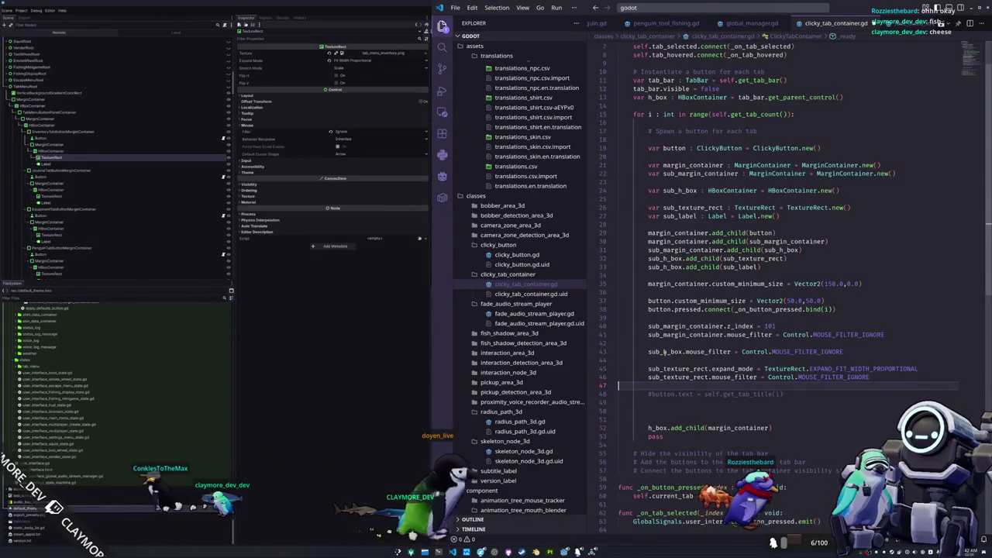
pyautogui.press('Return')
pyautogui.press('Return')
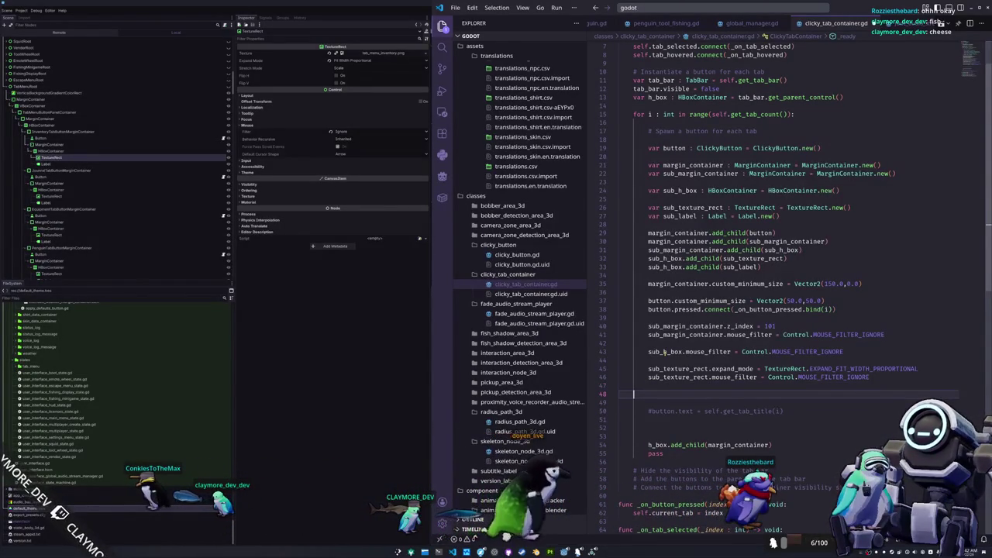
pyautogui.write('sub_')
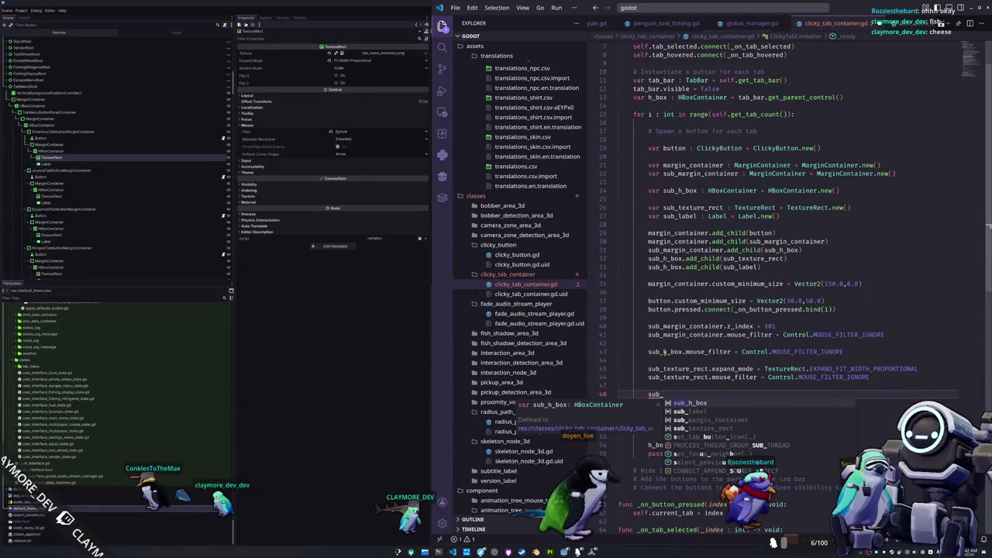
pyautogui.write('label.text =')
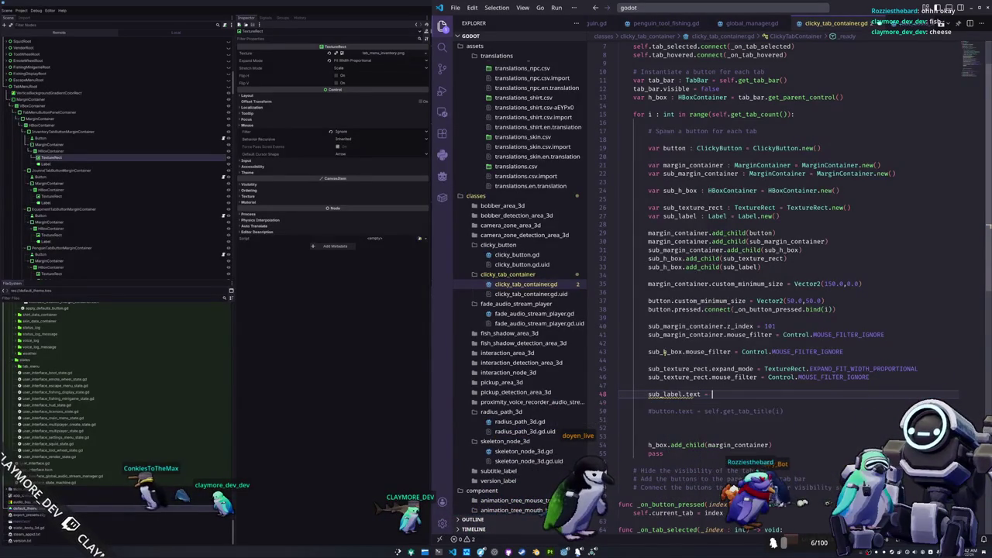
pyautogui.click(194, 166)
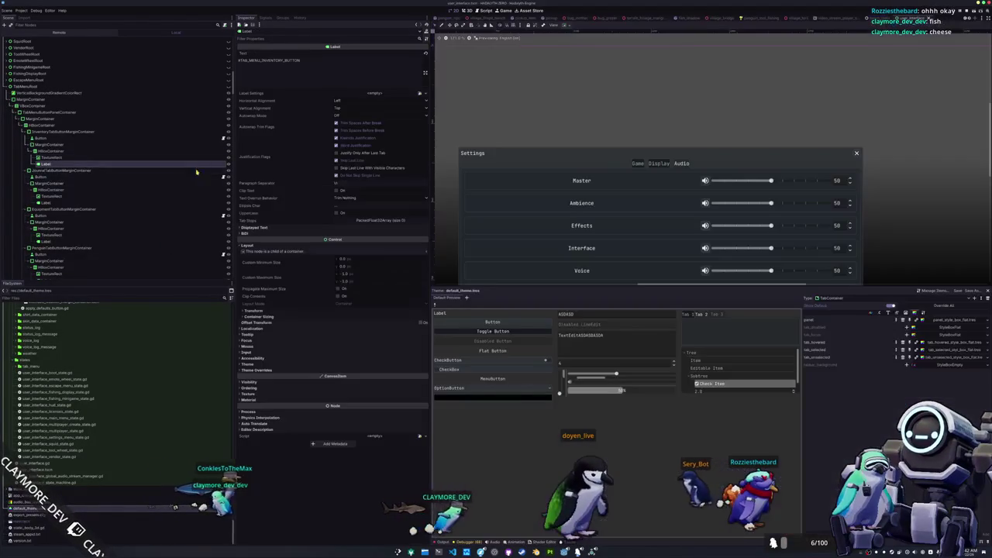
# Complete the label line as sub_label.text = self.get_tab_title(i)
pyautogui.hotkey('alt', 'Tab')
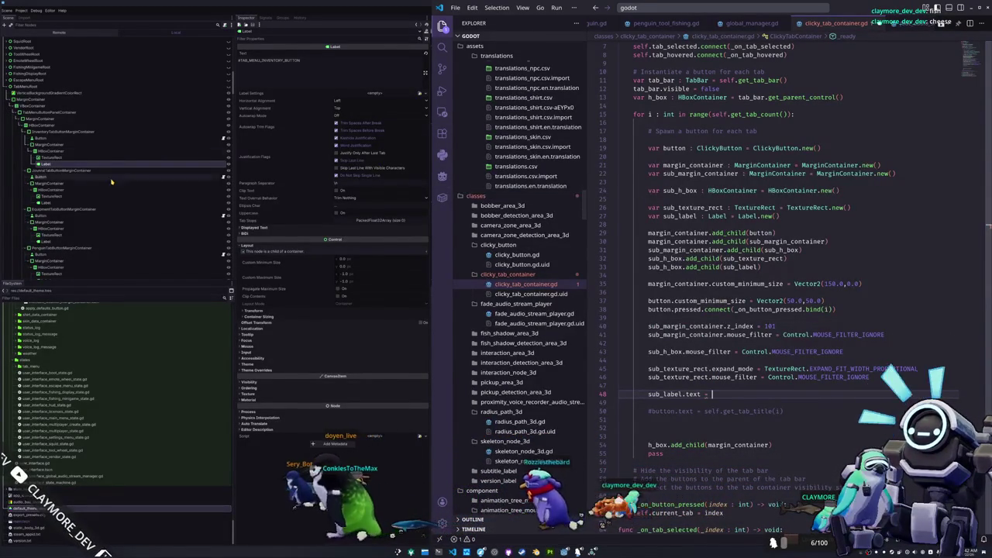
pyautogui.scroll(5, 91, 179)
pyautogui.scroll(8, 92, 178)
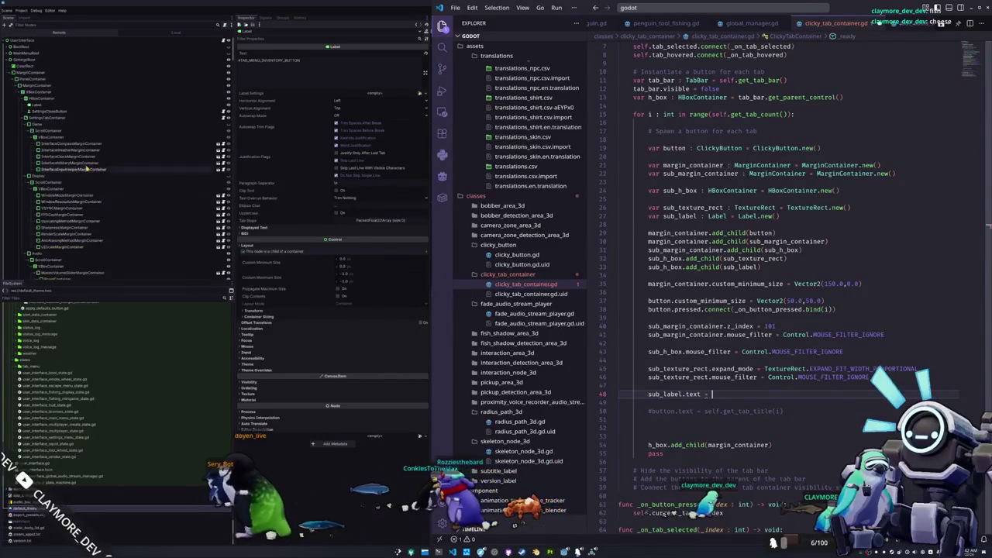
pyautogui.click(200, 115)
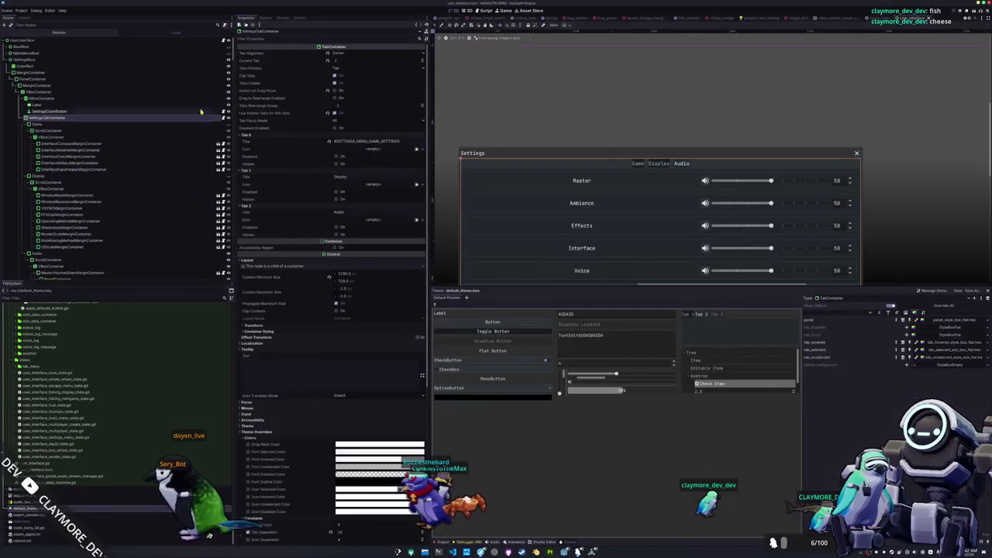
pyautogui.hotkey('alt', 'Tab')
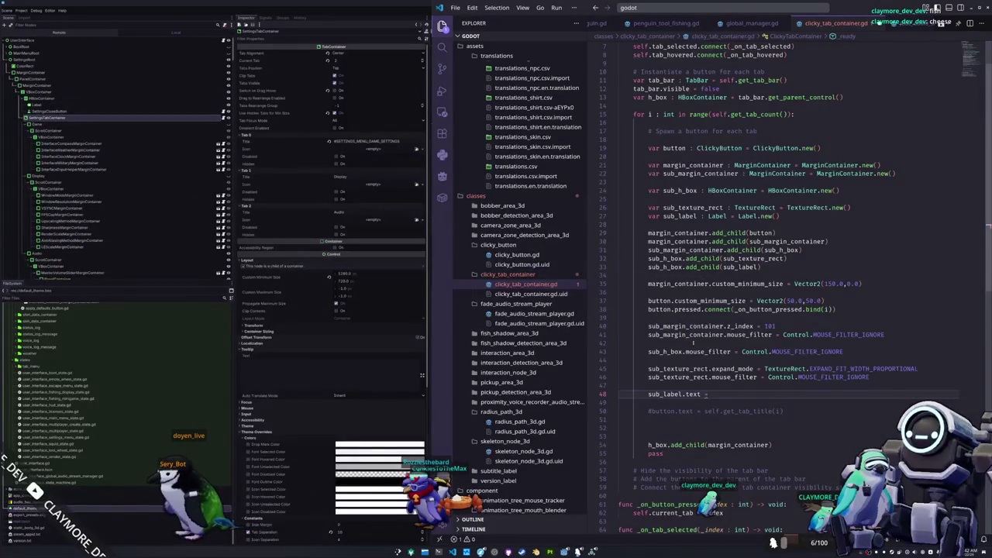
pyautogui.write(' self.get_t')
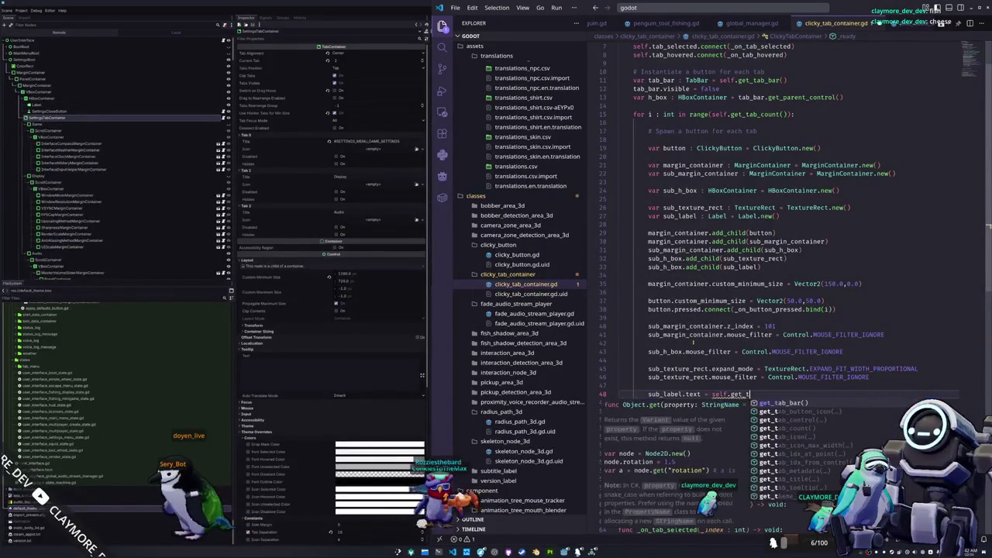
pyautogui.write('ab_titl)')
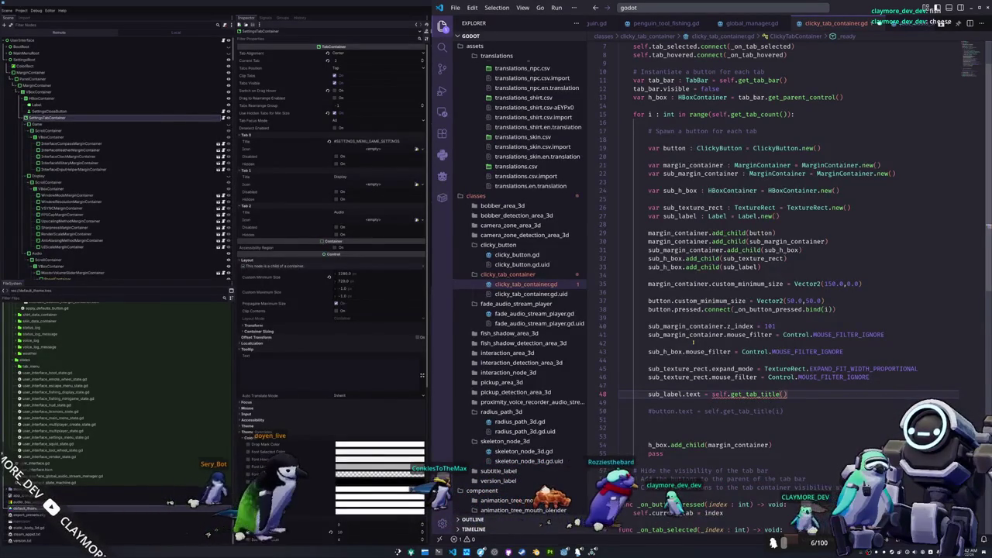
pyautogui.write('i')
pyautogui.press('Down')
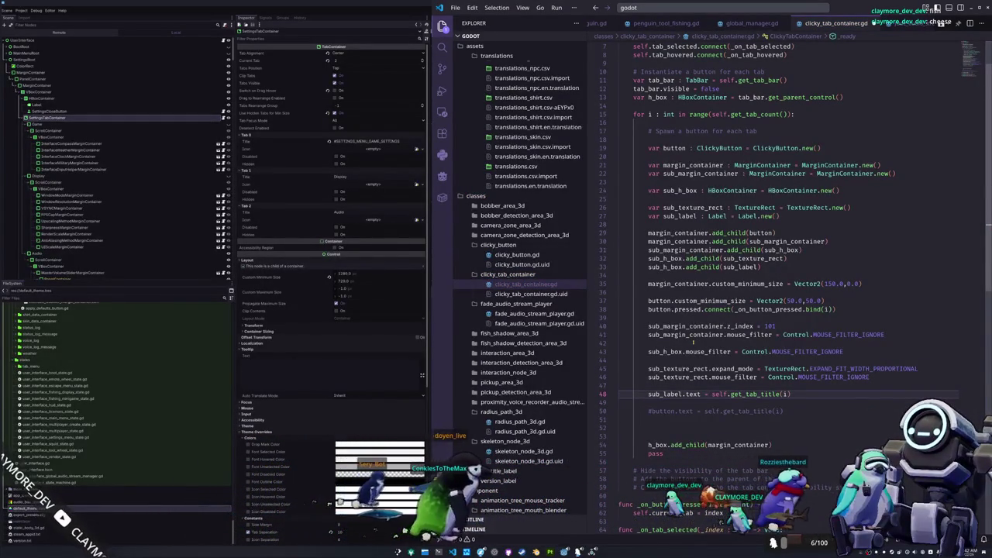
pyautogui.press('Return')
# Set sub_texture_rect.texture = self.get_tab_icon(i)
pyautogui.write('sub_textu')
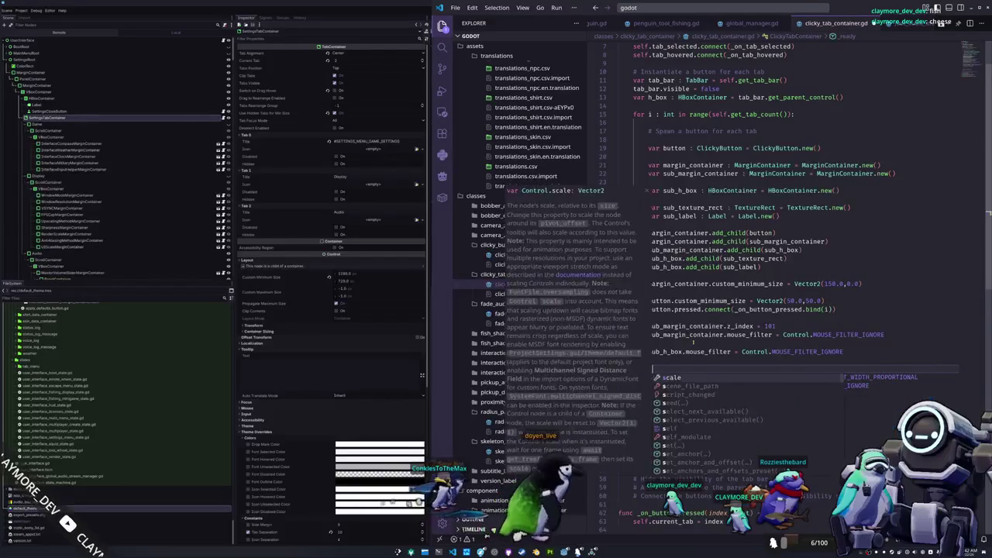
pyautogui.press('Return')
pyautogui.write('.texture ')
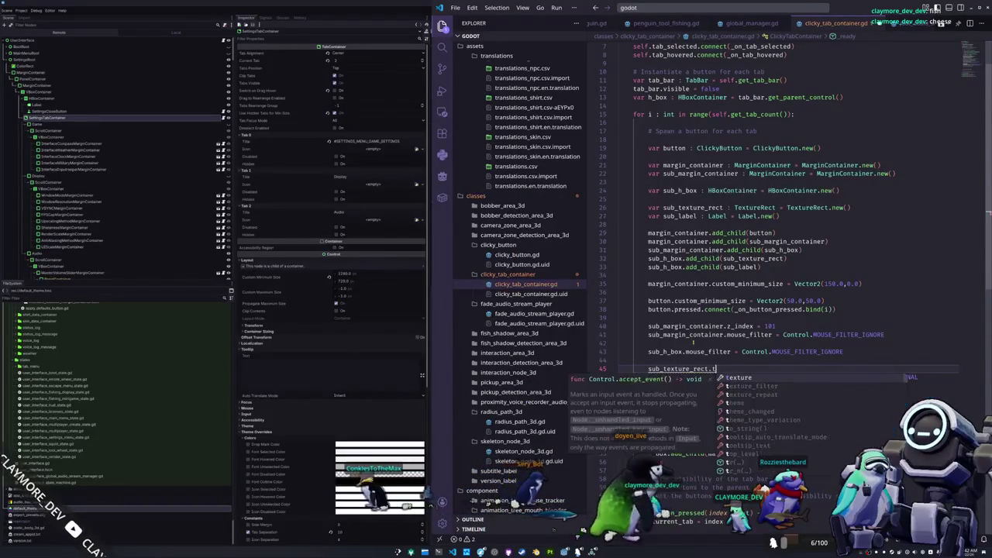
pyautogui.write('=')
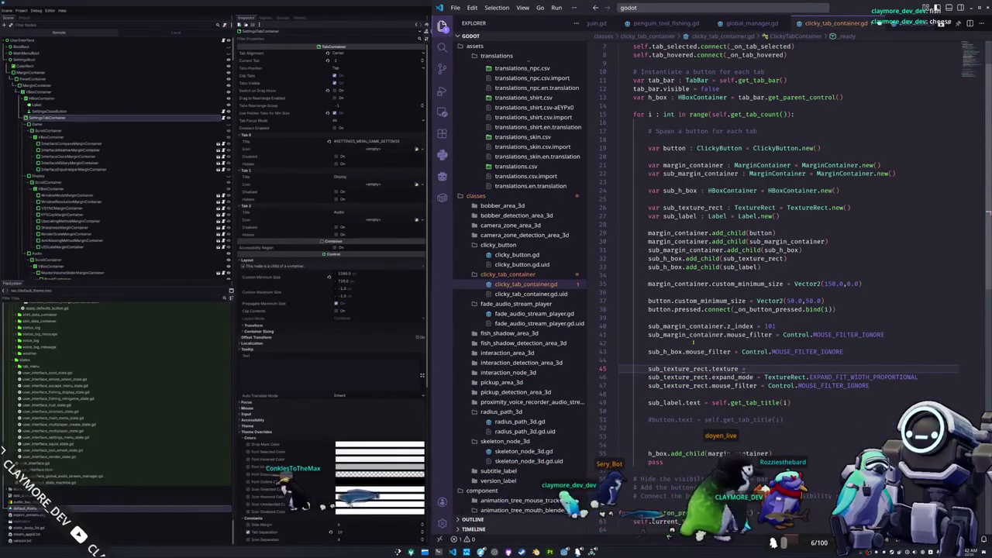
pyautogui.write(' self.ge')
pyautogui.write('t_tab_icon(')
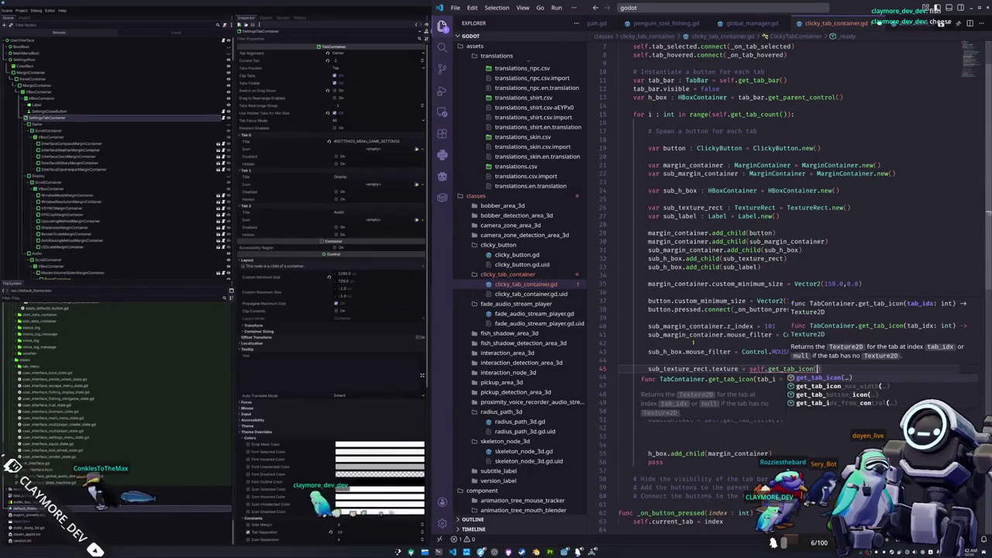
pyautogui.press('Tab')
pyautogui.press('Tab')
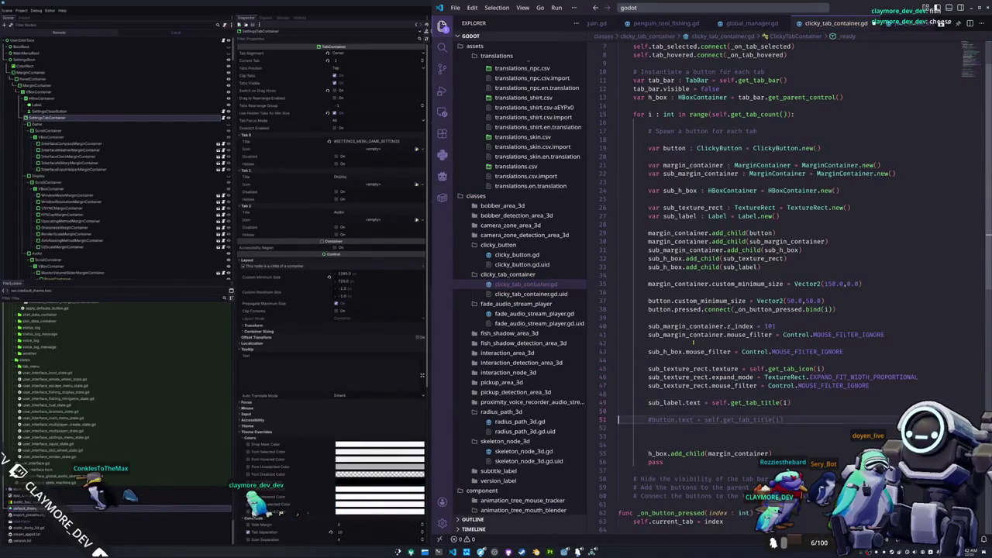
# Comment out the tab_selected/tab_hovered connections and their _on_tab_selected/_on_tab_hovered handlers
pyautogui.press('BackSpace')
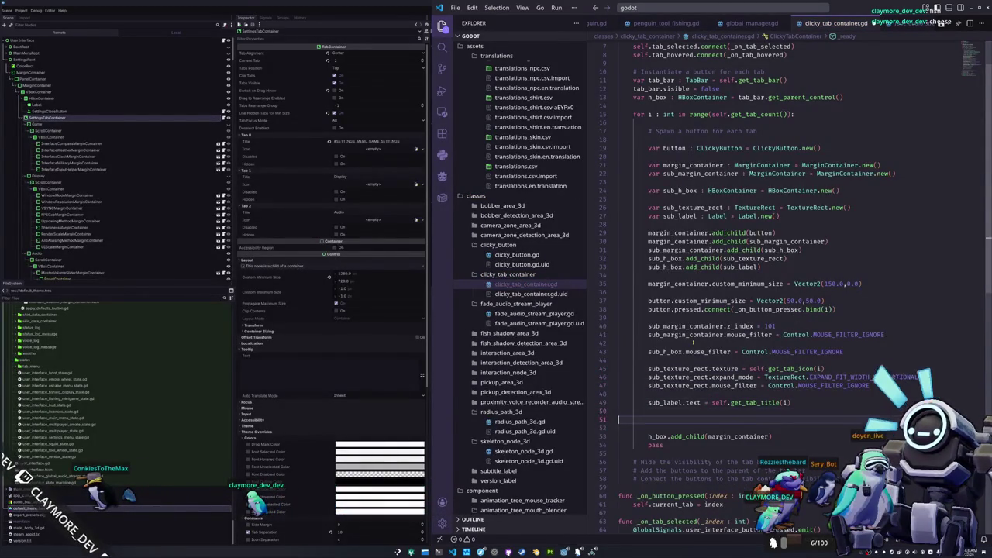
pyautogui.press('Down')
pyautogui.press('Down')
pyautogui.press('Down')
pyautogui.press('Down')
pyautogui.scroll(-2, 775, 272)
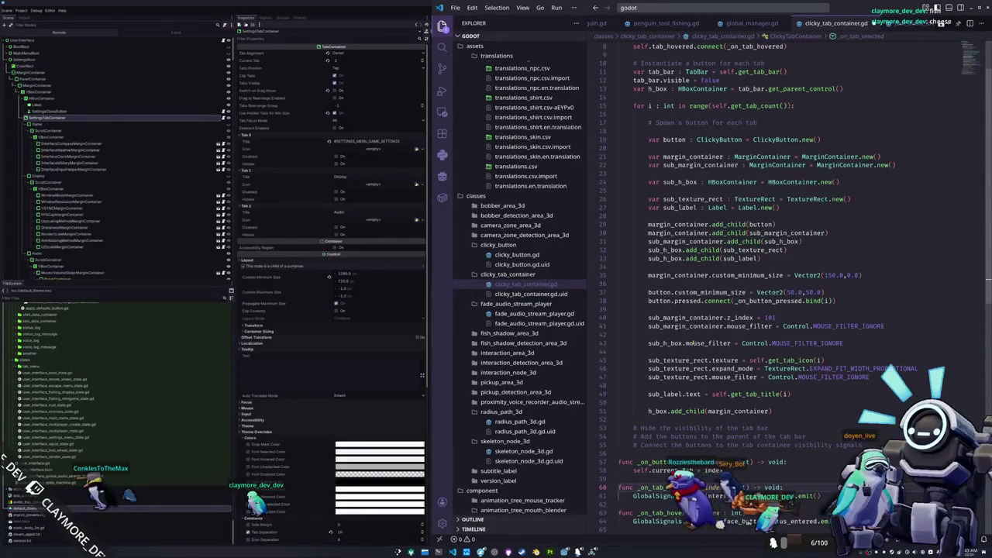
pyautogui.hotkey('shift', 'Down')
pyautogui.hotkey('shift', 'Down')
pyautogui.hotkey('shift', 'Down')
pyautogui.hotkey('ctrl', '/')
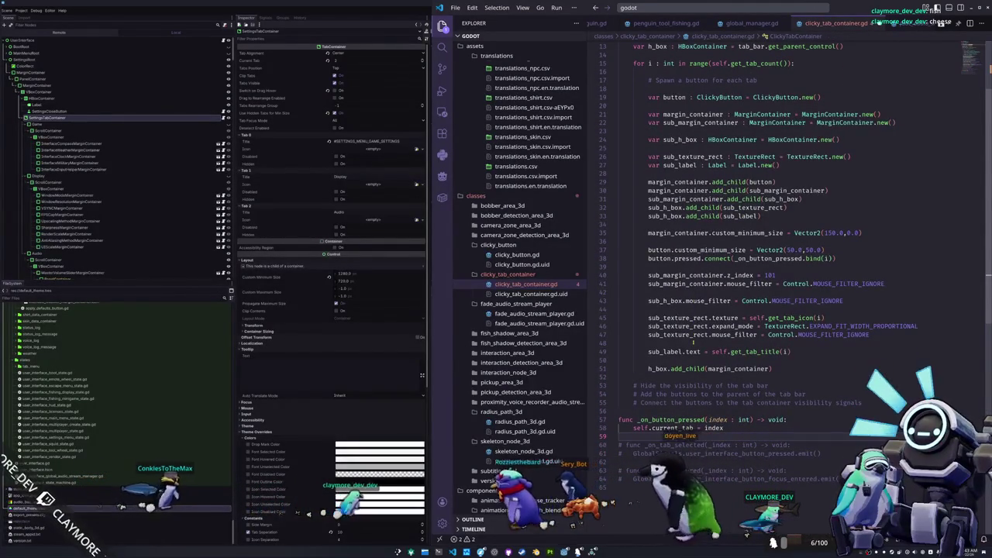
pyautogui.scroll(4, 775, 272)
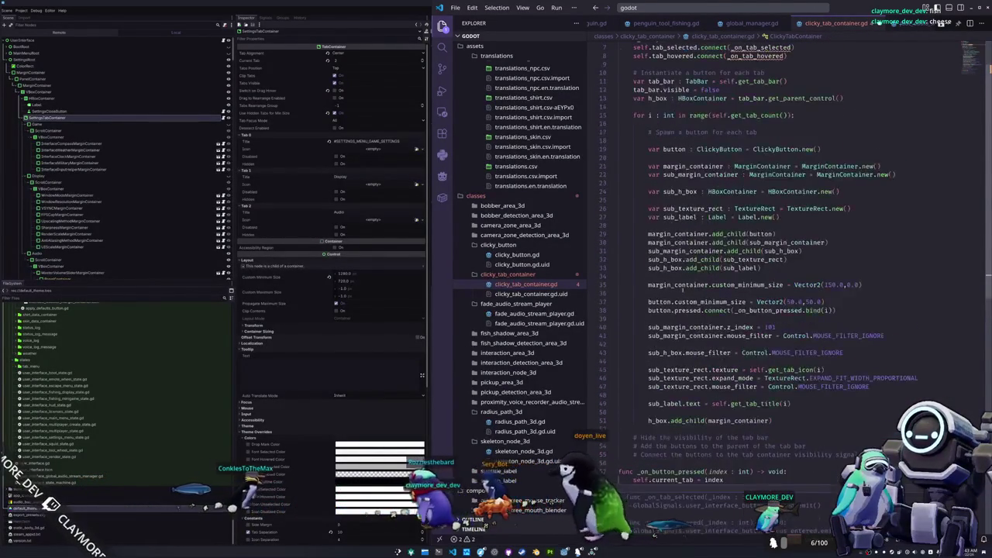
pyautogui.hotkey('ctrl', '/')
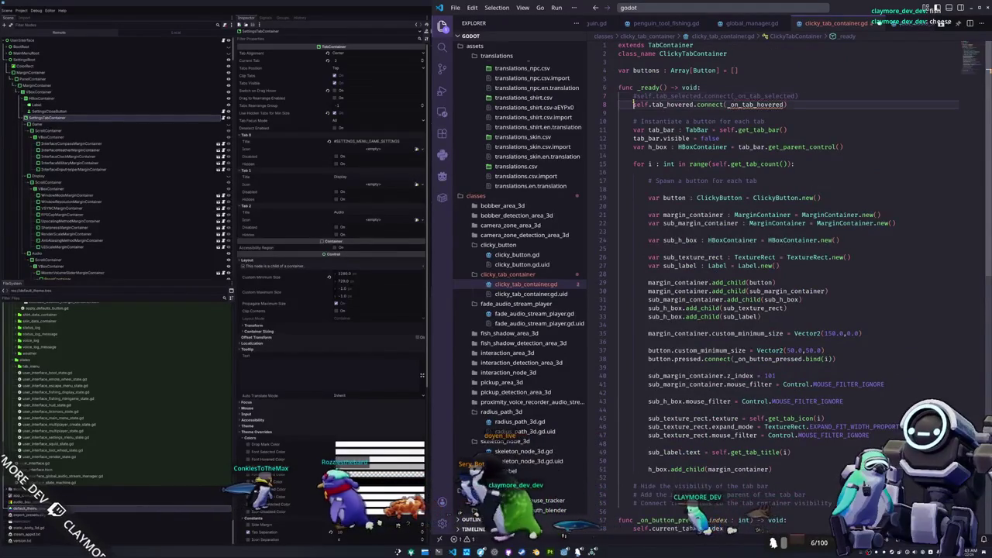
pyautogui.scroll(-5, 775, 271)
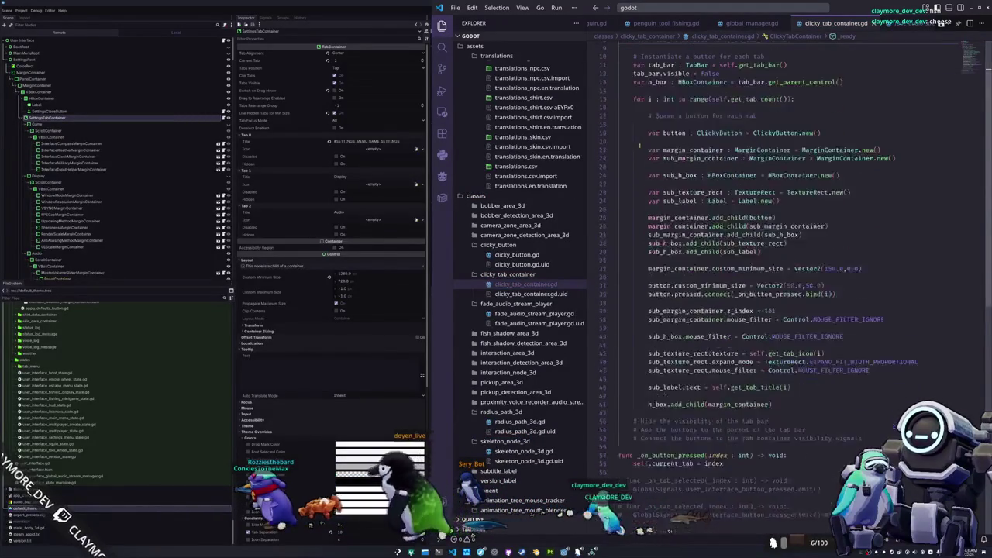
pyautogui.click(365, 354)
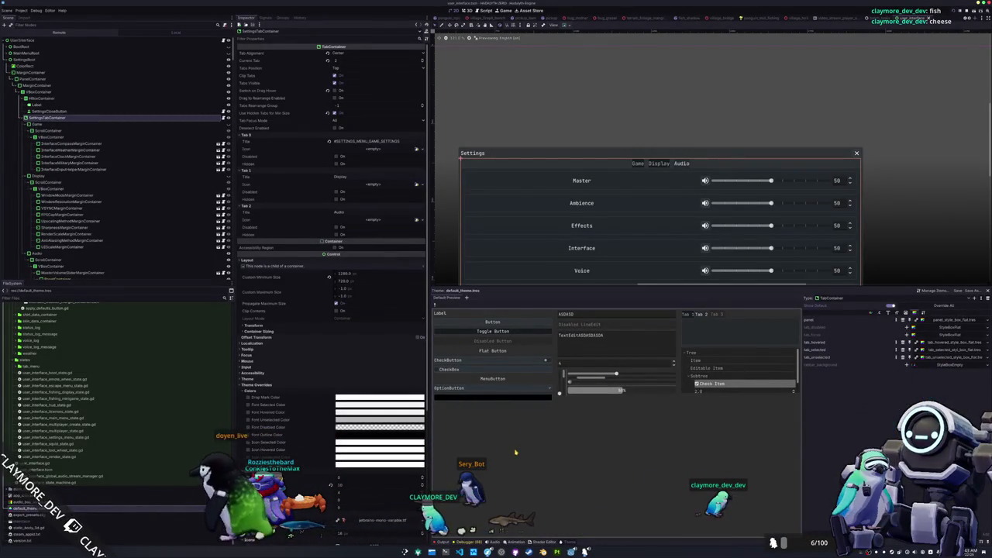
# Hide the bottom panel, run the game with F6, and move its window right
pyautogui.hotkey('ctrl', 'j')
pyautogui.press('F6')
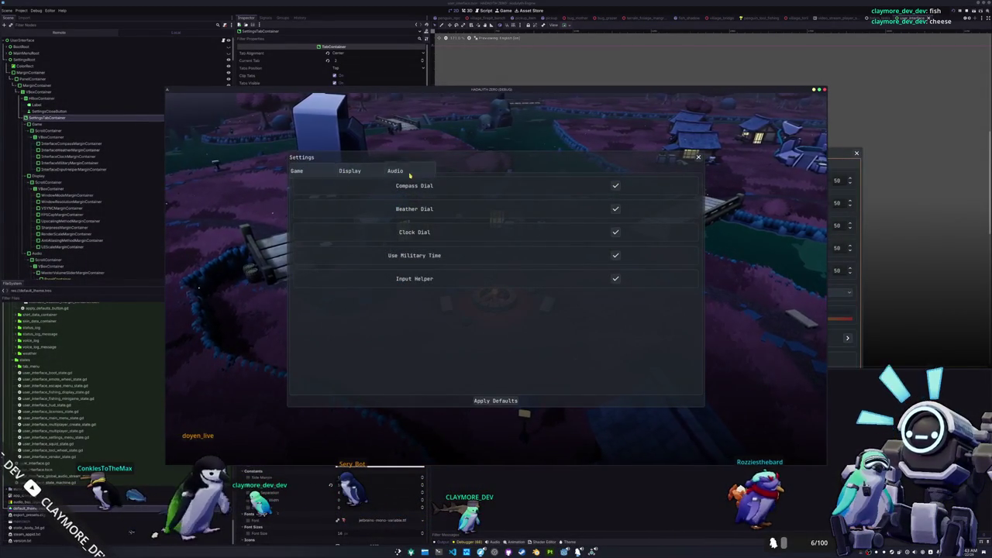
pyautogui.moveTo(368, 90)
pyautogui.mouseDown()
pyautogui.moveTo(482, 107)
pyautogui.moveTo(544, 101)
pyautogui.mouseUp()
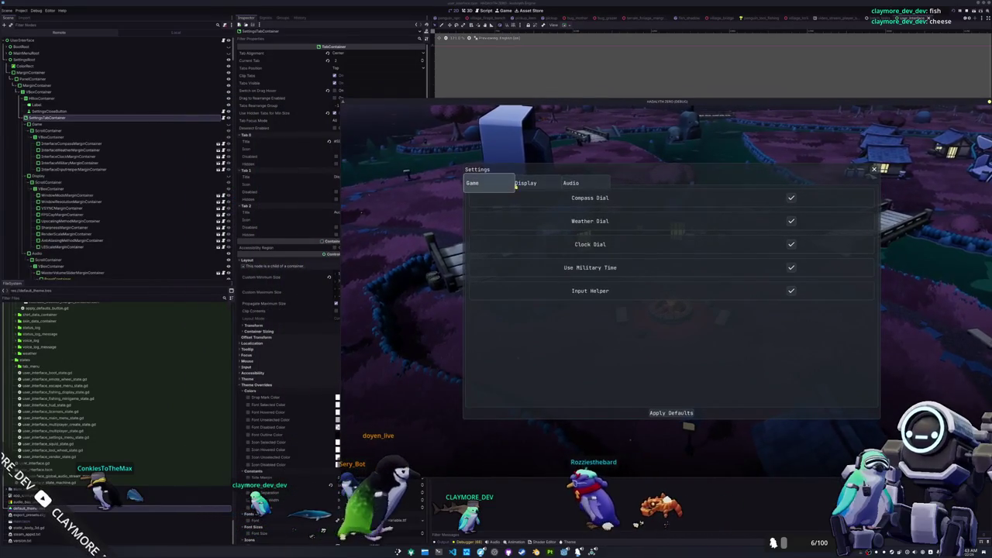
# Switch the in-game Settings through Display, Audio and Display, ending on Game
pyautogui.click(520, 184)
pyautogui.click(572, 184)
pyautogui.click(529, 184)
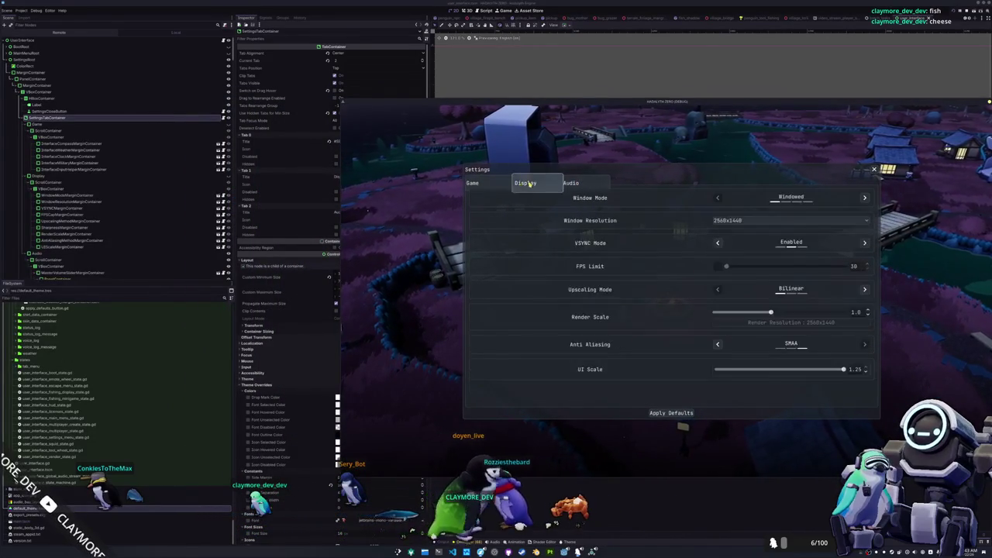
pyautogui.click(497, 184)
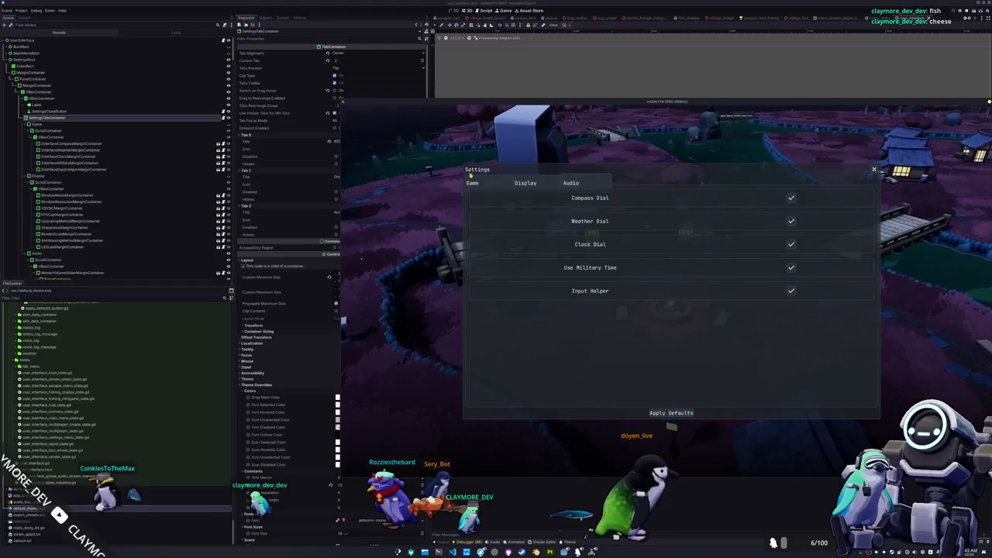
# Show the Remote scene tree and expand Main > UserInterface > SettingsRoot down to the HBoxContainer
pyautogui.click(59, 31)
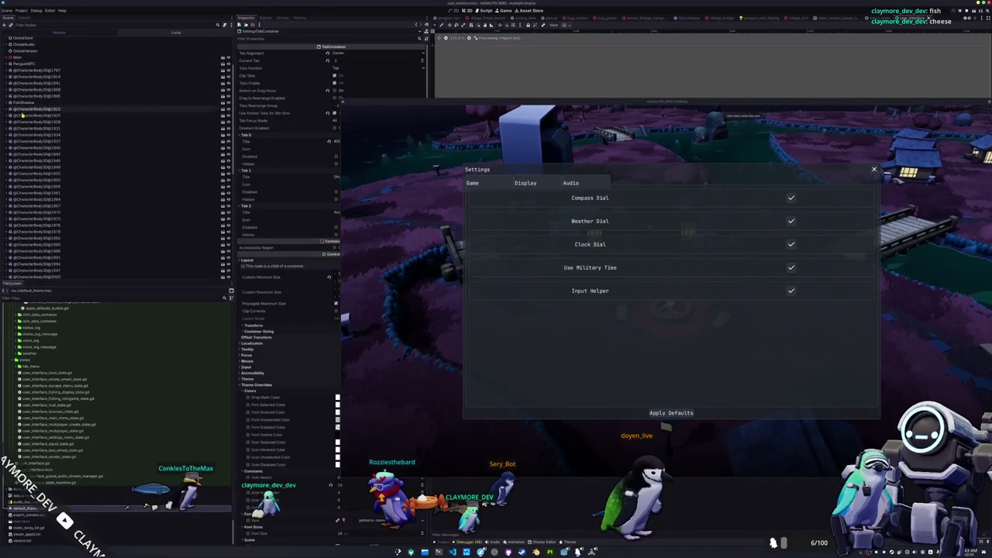
pyautogui.click(6, 57)
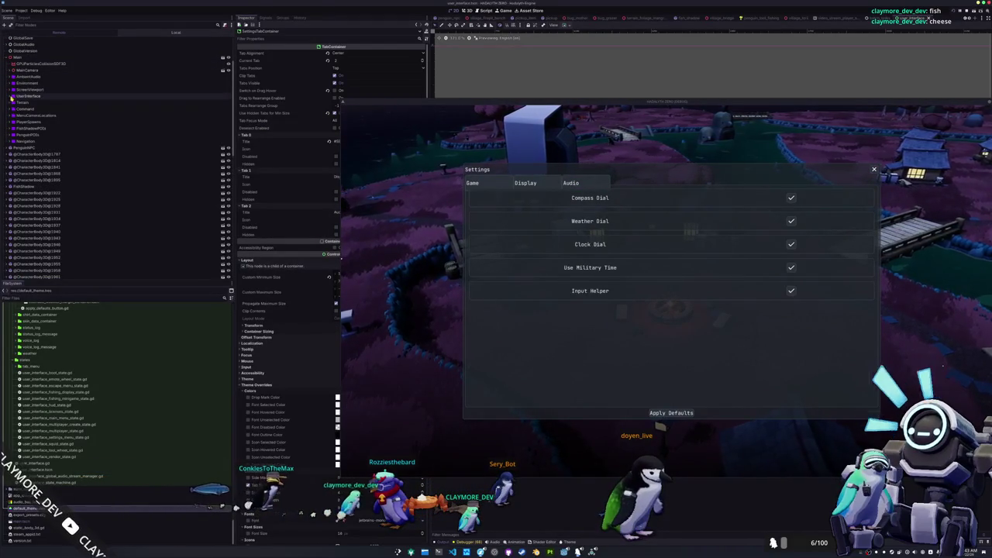
pyautogui.click(10, 101)
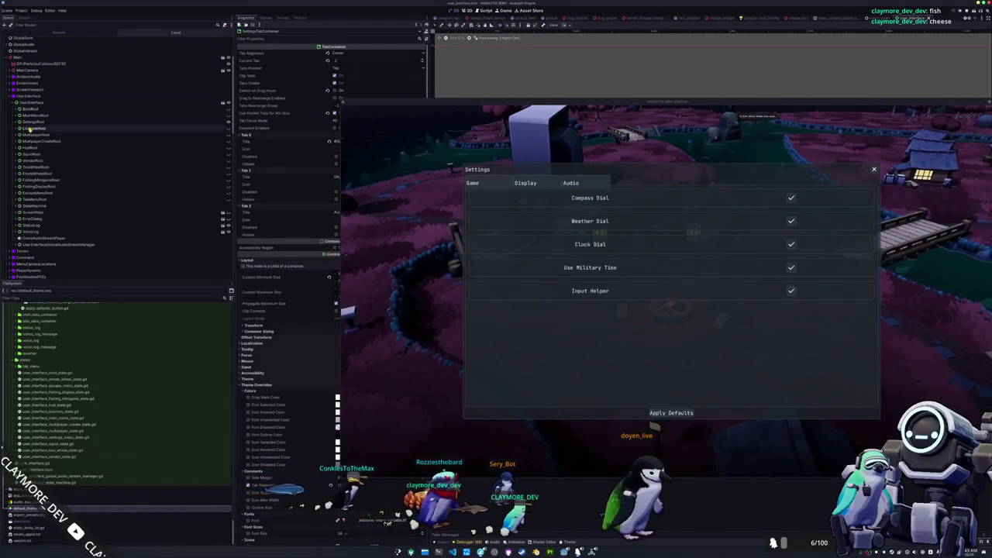
pyautogui.click(20, 122)
pyautogui.click(22, 128)
pyautogui.click(26, 134)
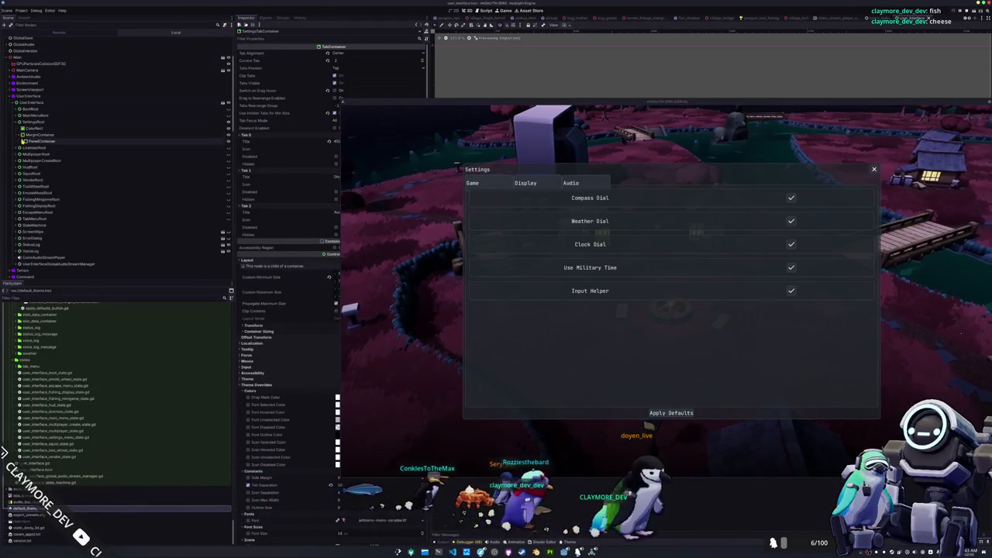
pyautogui.click(29, 141)
pyautogui.click(32, 148)
pyautogui.click(30, 155)
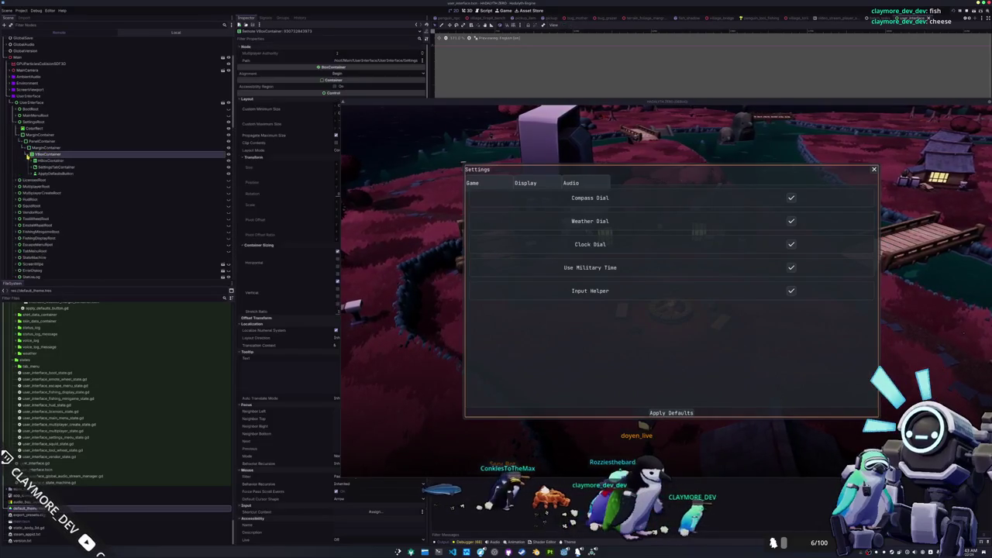
pyautogui.click(31, 160)
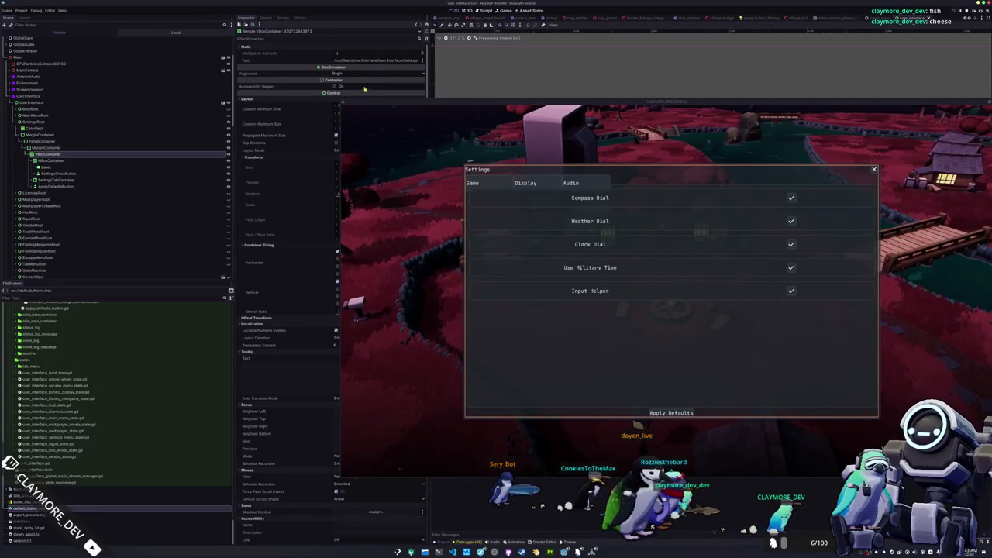
# Inspect the SettingsTabContainer and Game/Display tab containers, then select the live TabBar
pyautogui.moveTo(361, 105)
pyautogui.mouseDown()
pyautogui.moveTo(461, 114)
pyautogui.moveTo(442, 114)
pyautogui.mouseUp()
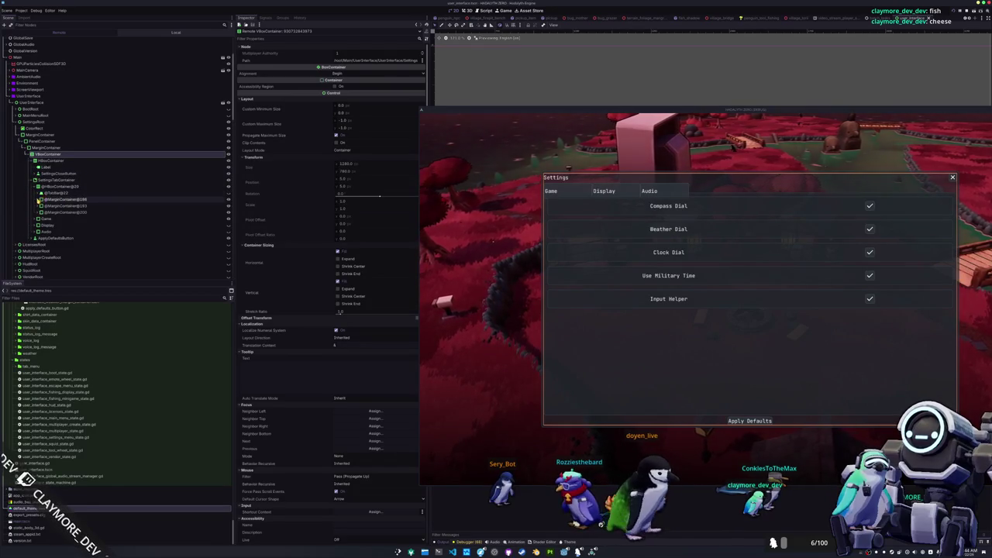
pyautogui.click(53, 187)
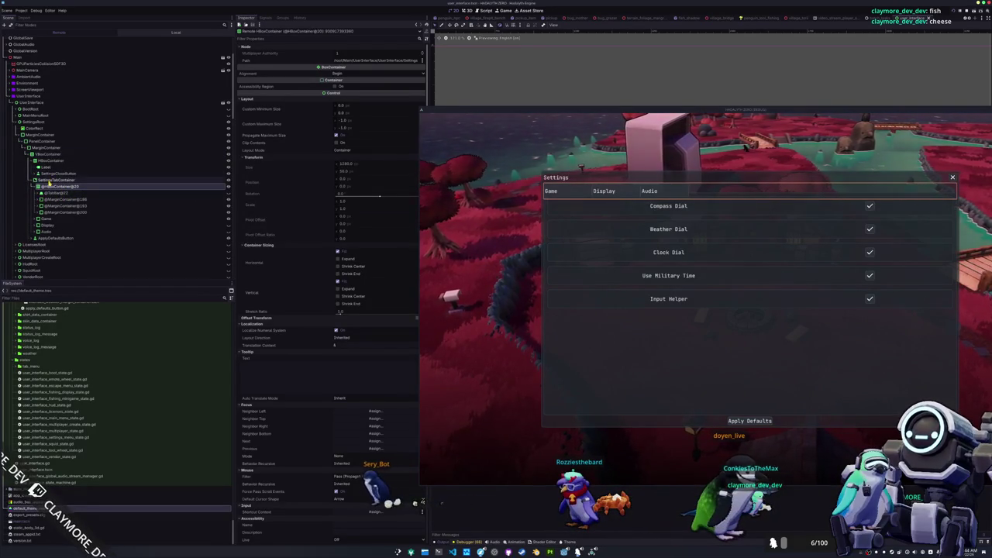
pyautogui.click(48, 181)
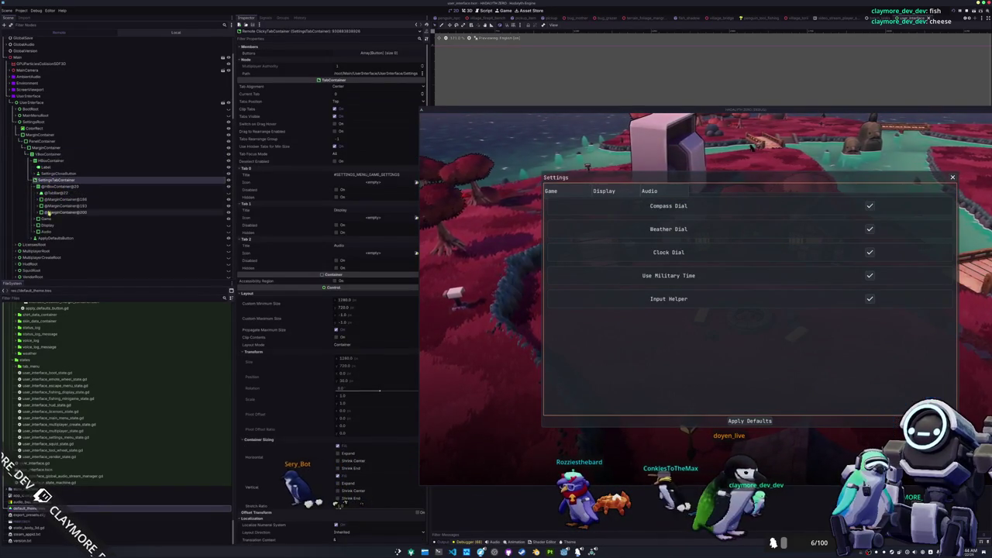
pyautogui.click(45, 220)
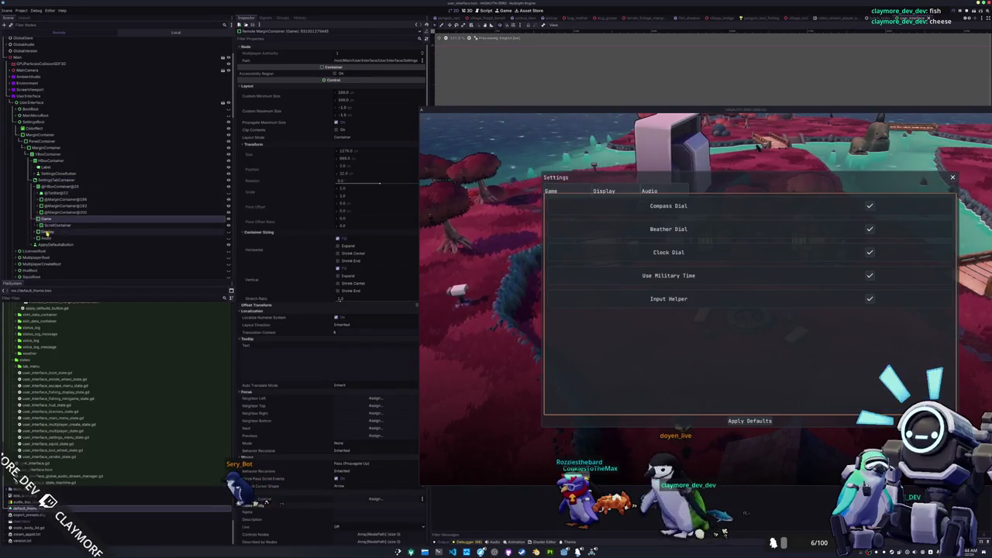
pyautogui.click(47, 232)
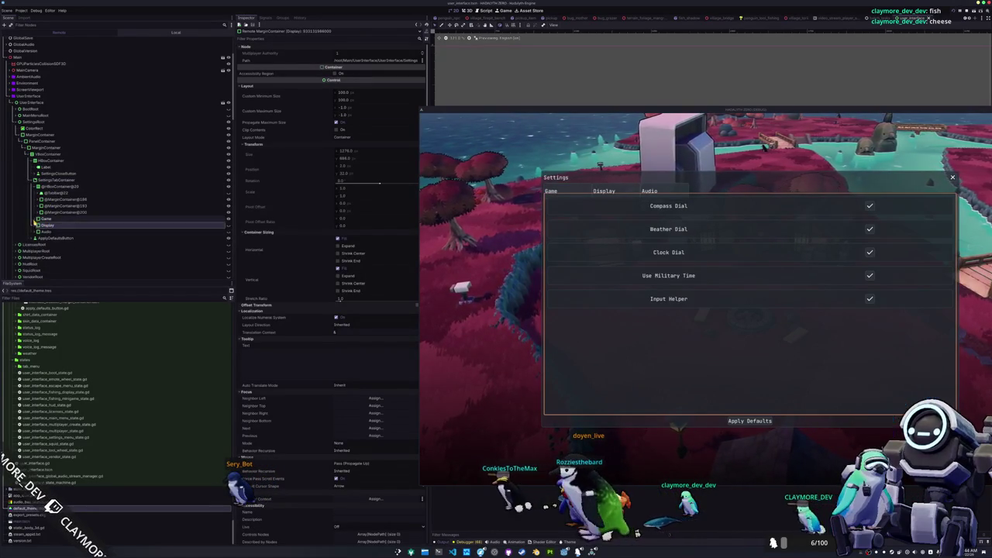
pyautogui.click(44, 221)
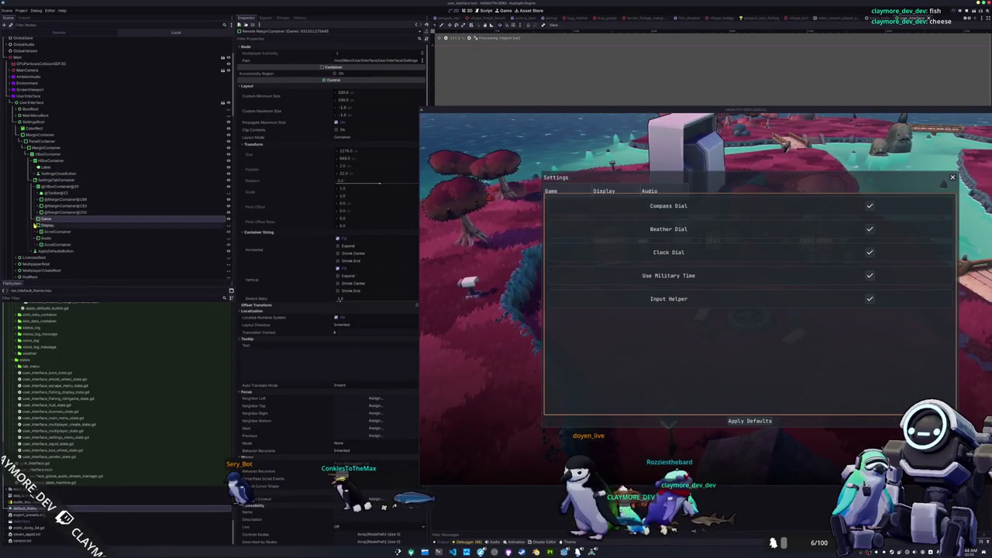
pyautogui.click(54, 188)
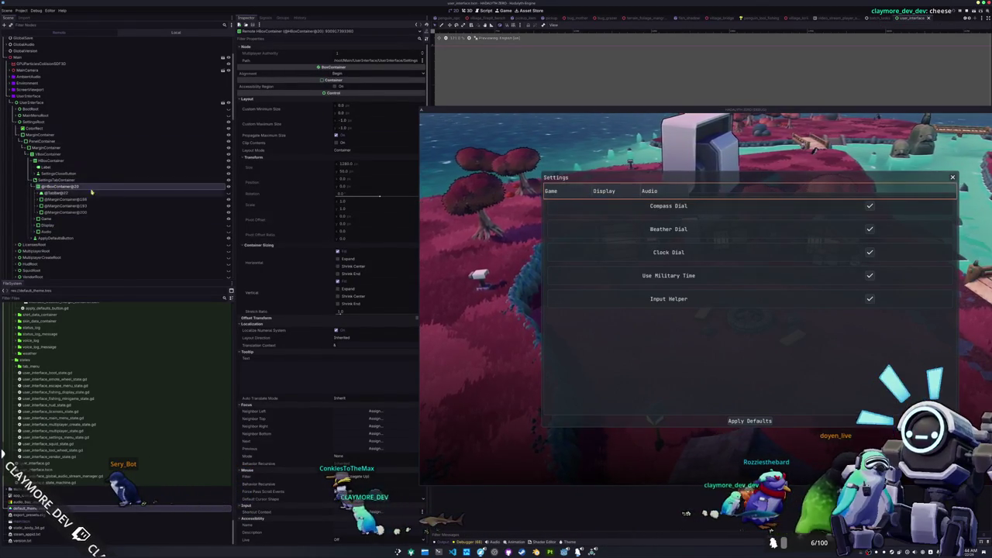
pyautogui.click(67, 193)
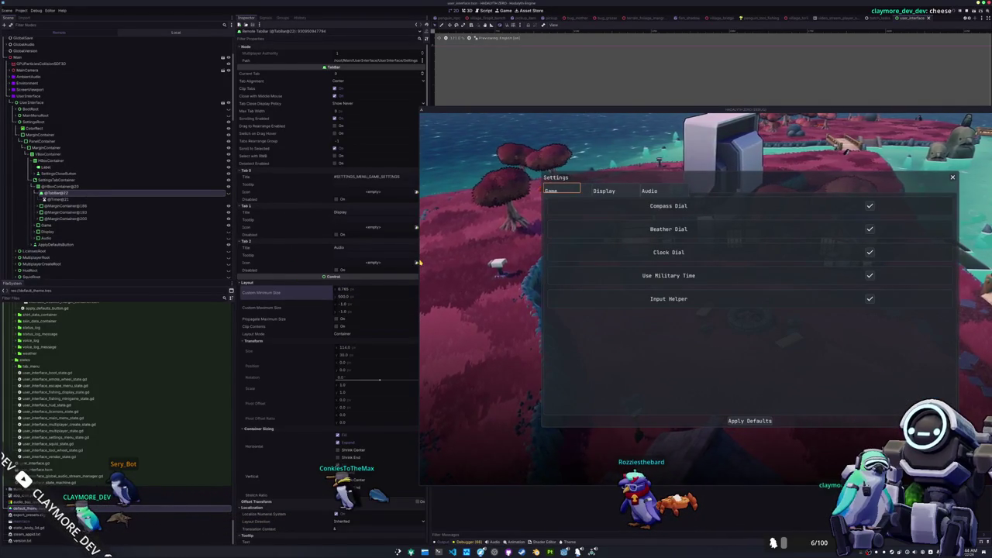
# Reset the TabBar's Custom Minimum Size x to 0 and inspect the surrounding containers
pyautogui.hotkey('ctrl', 'z')
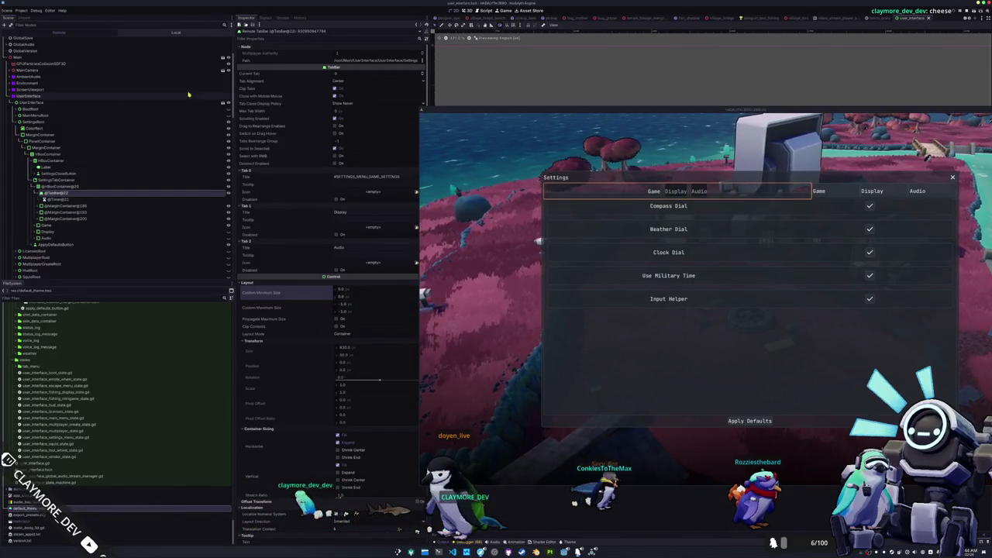
pyautogui.click(58, 188)
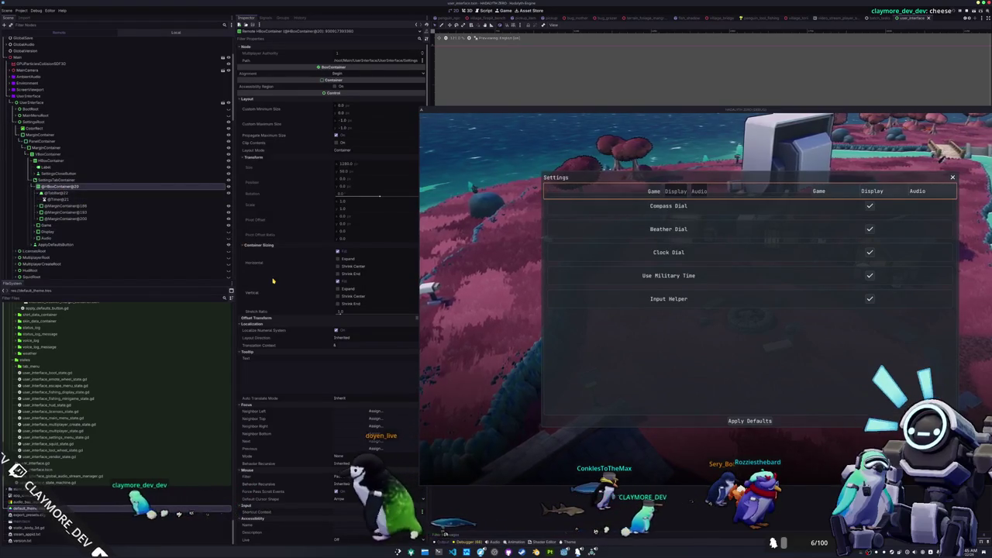
pyautogui.click(78, 193)
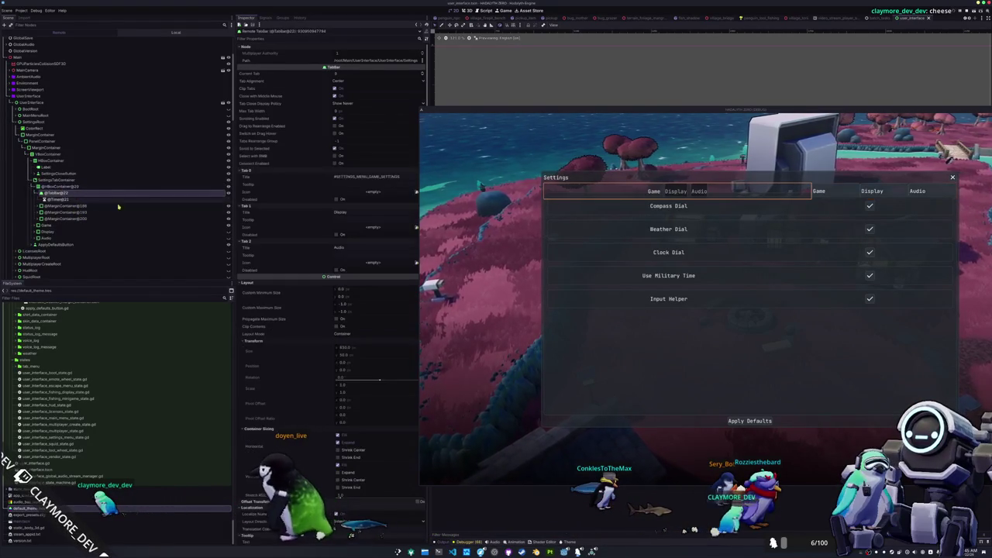
pyautogui.click(104, 181)
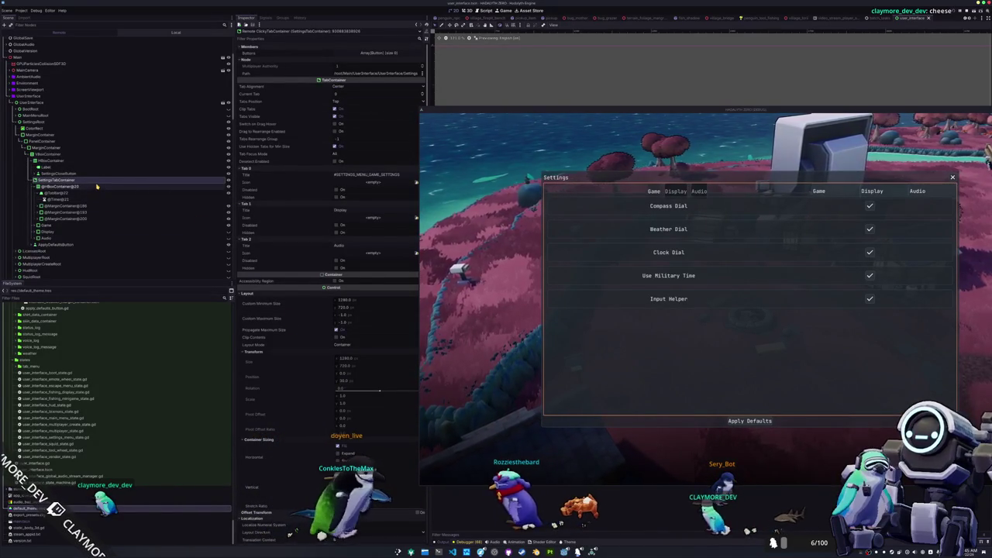
# Test the Display, Audio, Display and Game tabs, then reselect TabBar and scroll to Theme Overrides
pyautogui.click(677, 191)
pyautogui.click(699, 191)
pyautogui.click(676, 191)
pyautogui.click(655, 191)
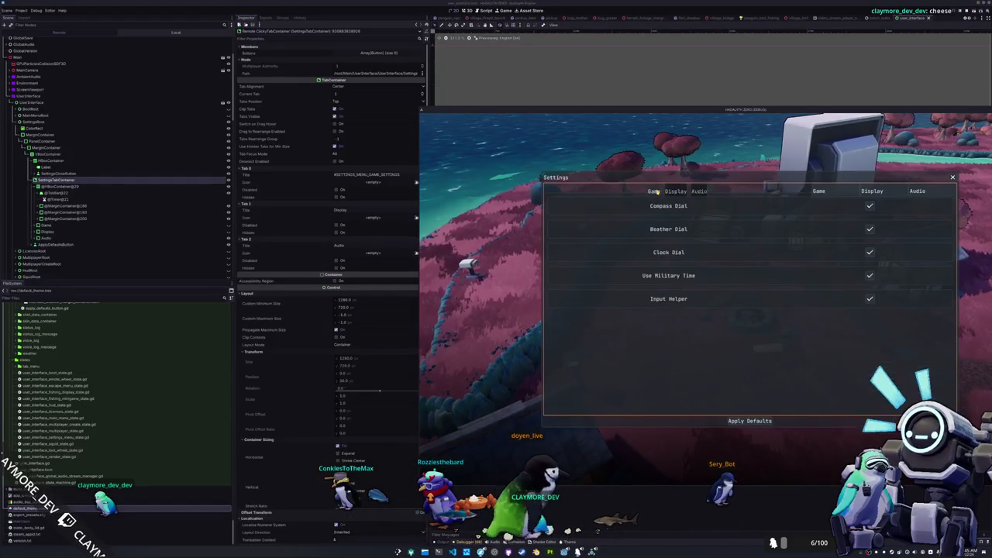
pyautogui.click(69, 192)
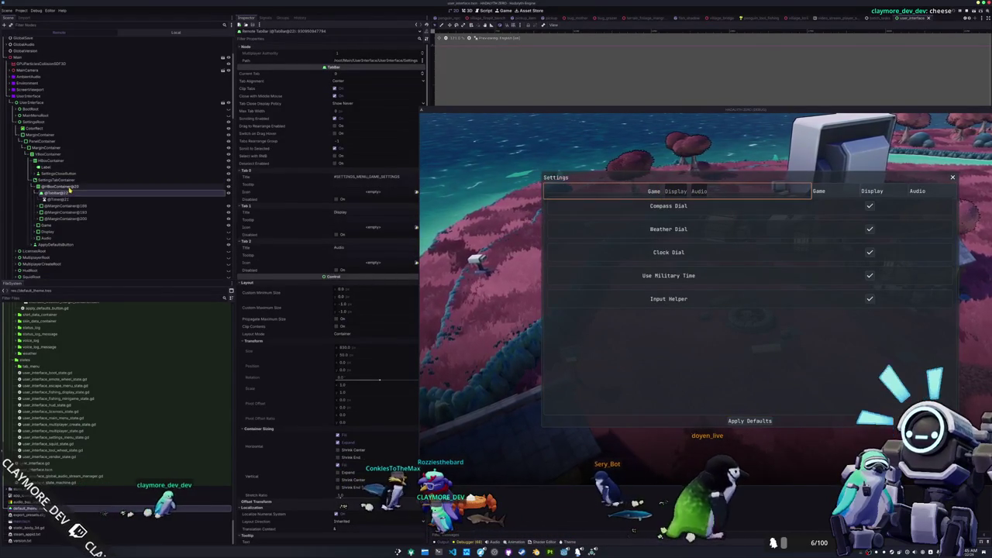
pyautogui.scroll(-5, 302, 431)
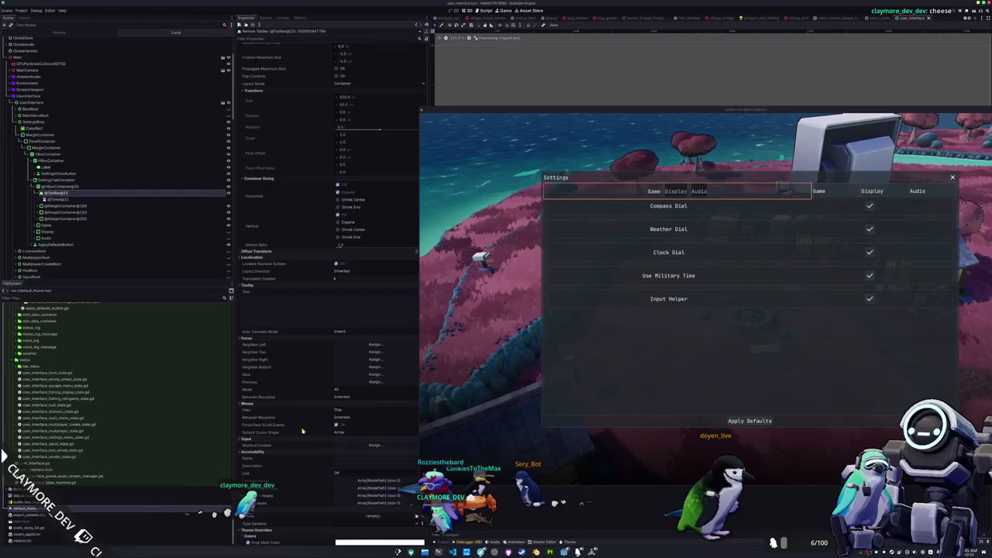
pyautogui.scroll(-3, 293, 461)
pyautogui.scroll(-3, 296, 448)
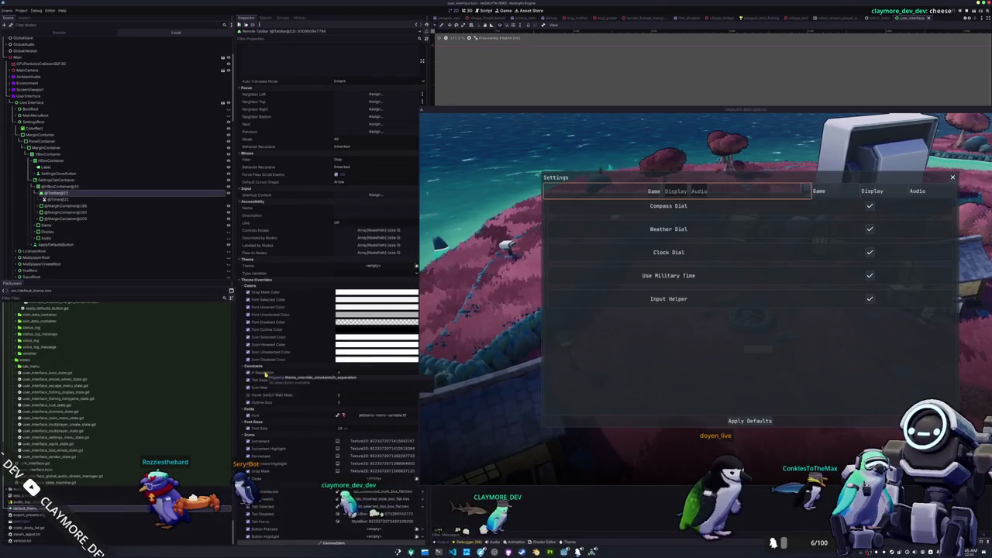
# Adjust the tab bar's separation constants, Tab Separation to 118 and H Separation to 241
pyautogui.click(344, 375)
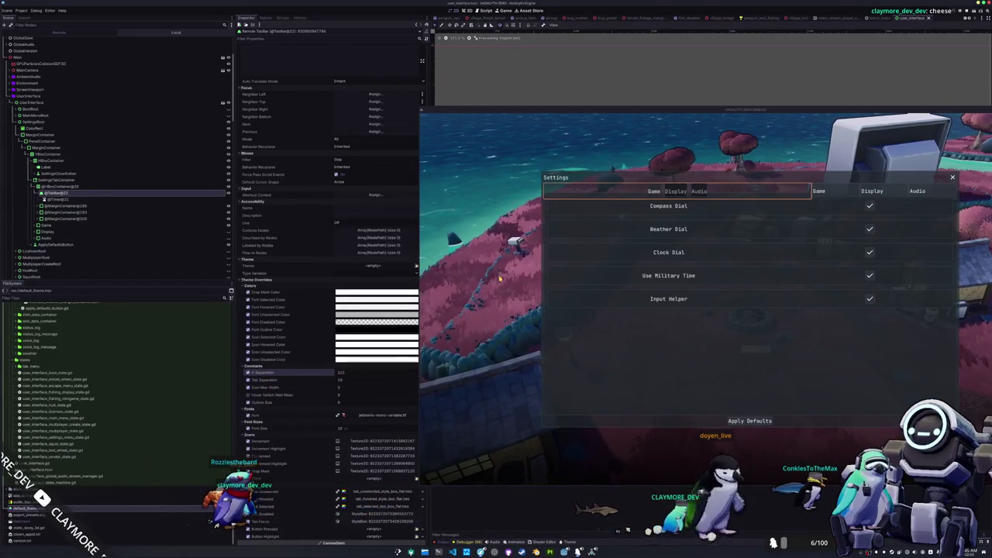
pyautogui.moveTo(341, 380); pyautogui.dragTo(388, 380)
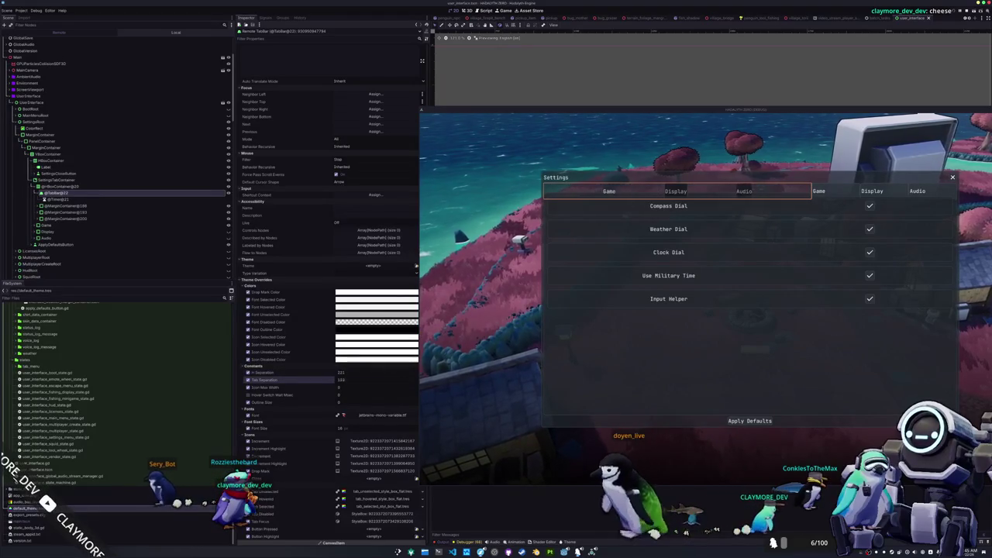
pyautogui.moveTo(341, 372)
pyautogui.mouseDown()
pyautogui.moveTo(357, 372)
pyautogui.moveTo(339, 372)
pyautogui.moveTo(329, 392)
pyautogui.mouseUp()
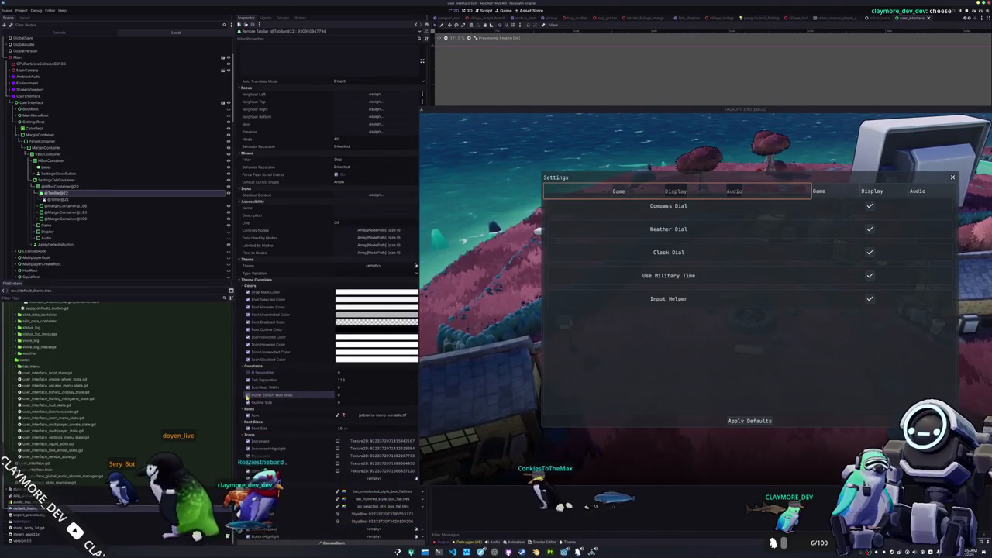
# Try an Outline Size override of -10, then uncheck it to restore the default
pyautogui.click(248, 402)
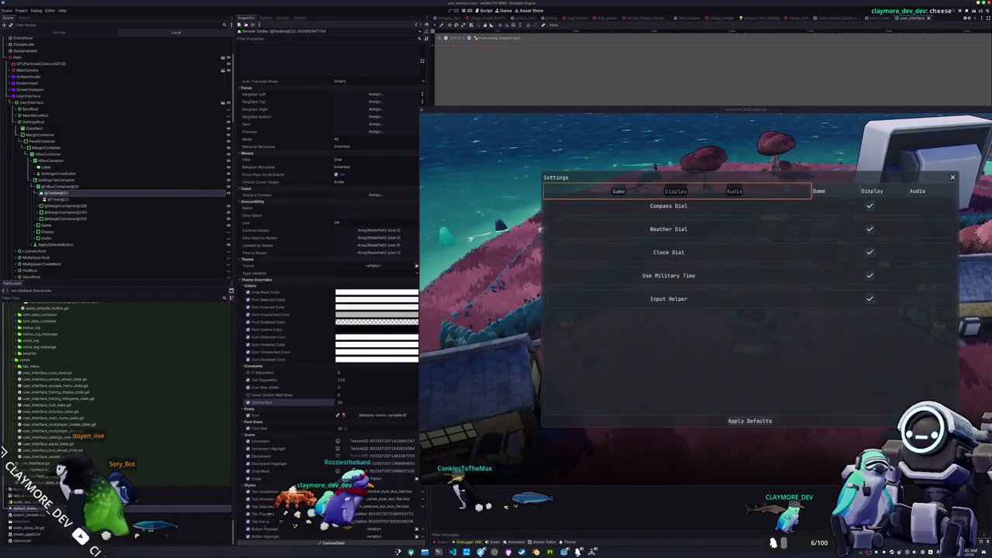
pyautogui.write('-10')
pyautogui.press('Return')
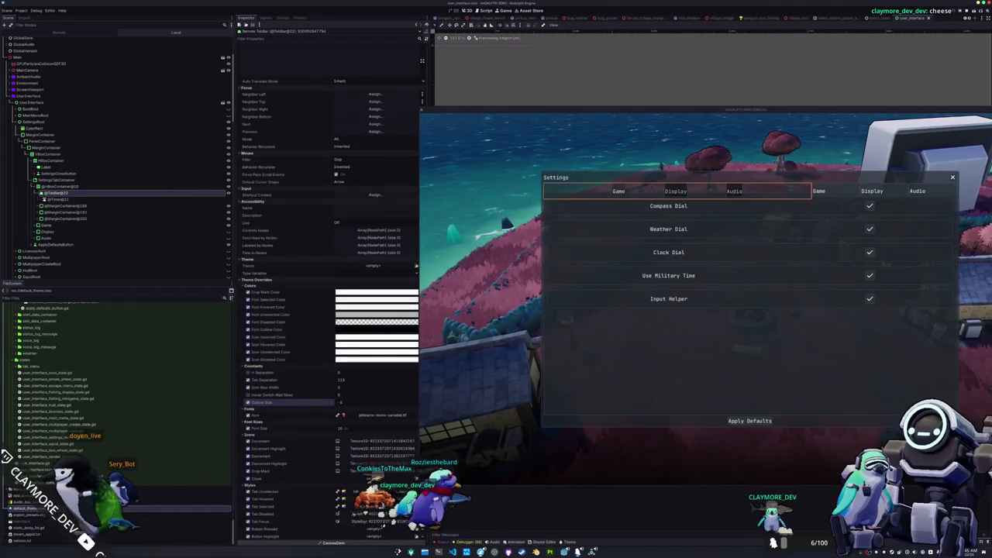
pyautogui.click(248, 402)
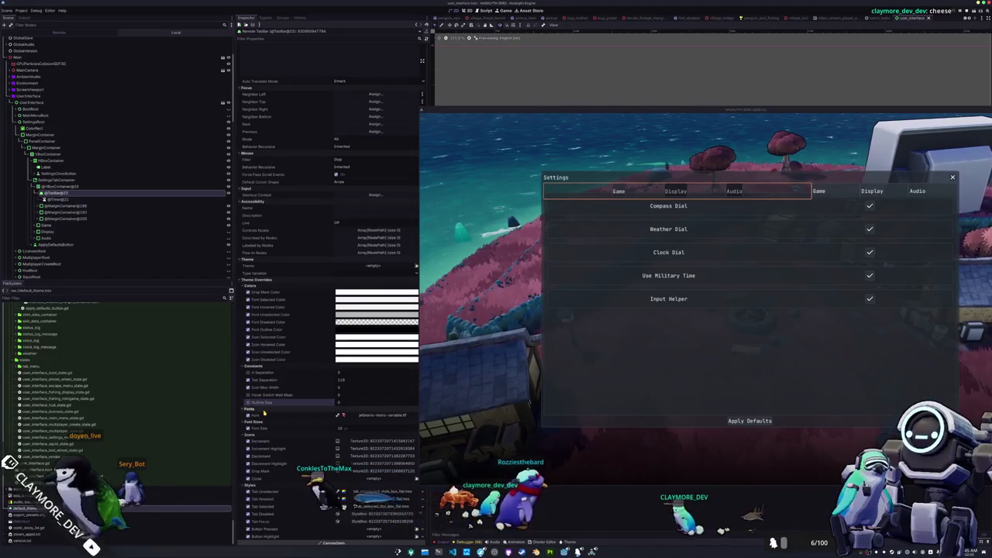
pyautogui.scroll(-5, 267, 413)
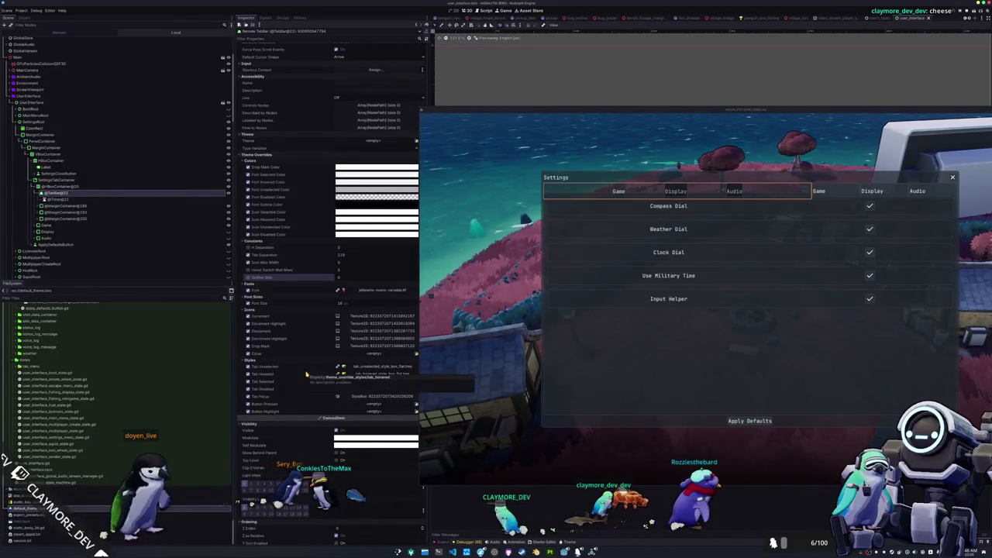
pyautogui.scroll(-5, 294, 373)
pyautogui.scroll(-2, 289, 372)
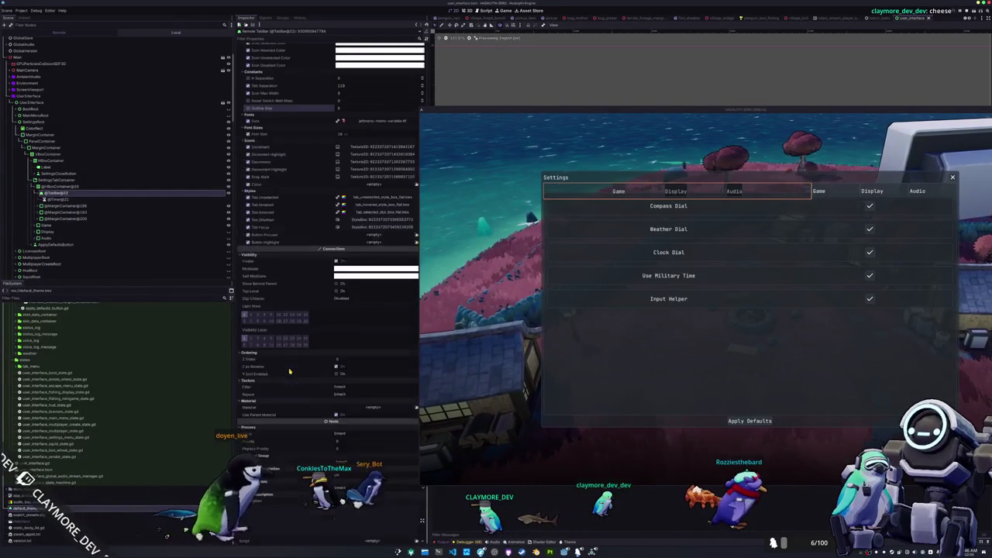
pyautogui.scroll(12, 287, 371)
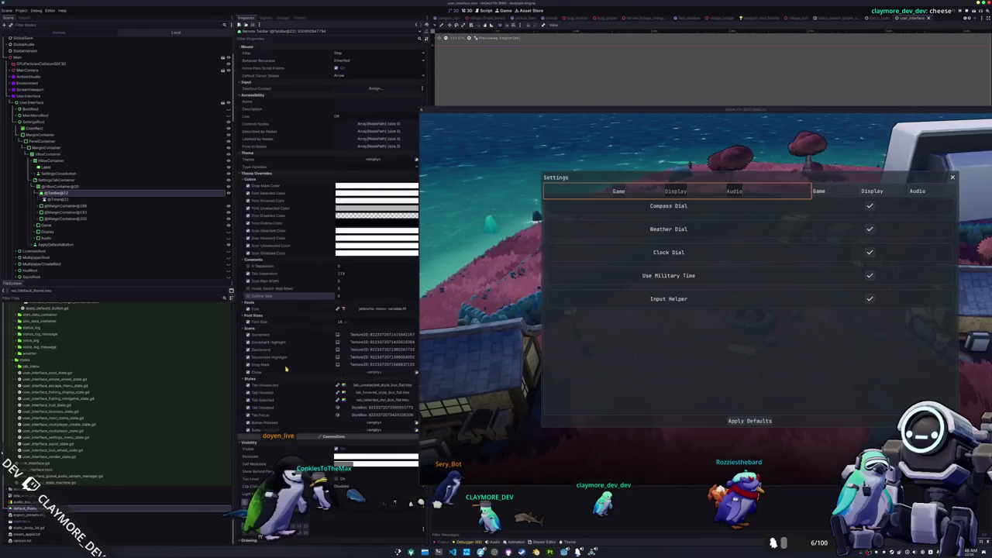
pyautogui.scroll(3, 286, 365)
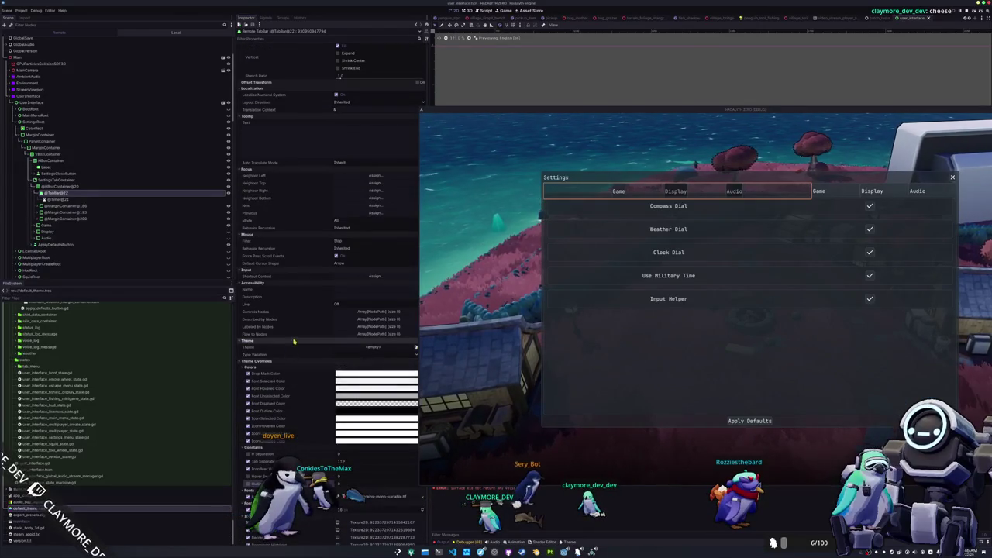
pyautogui.scroll(3, 303, 303)
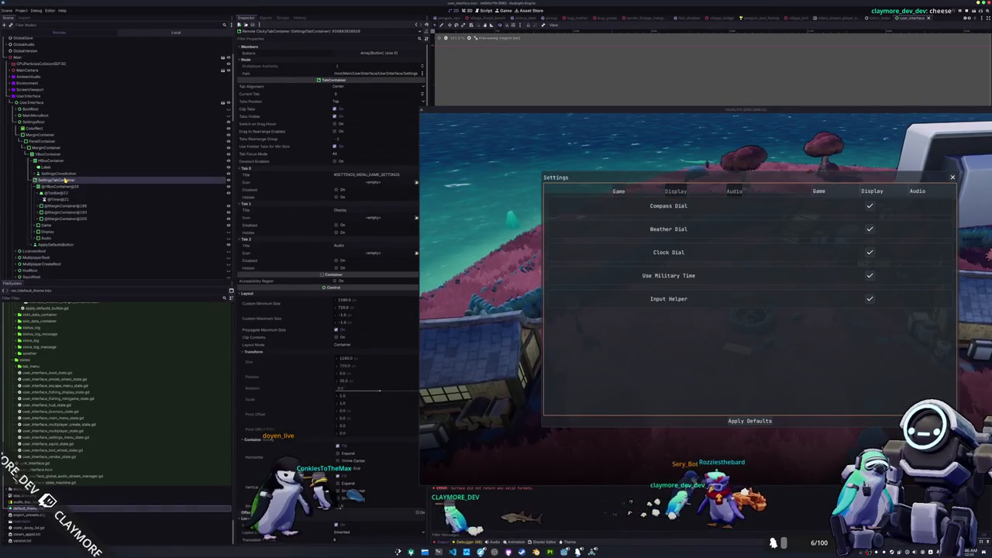
# Set the tab row HBoxContainer's Alignment to Center
pyautogui.click(56, 206)
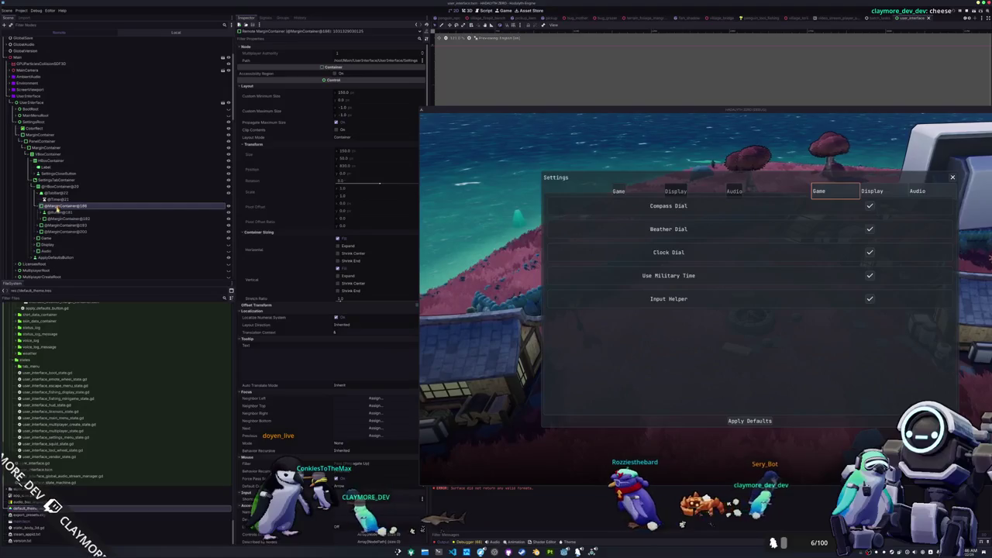
pyautogui.click(54, 225)
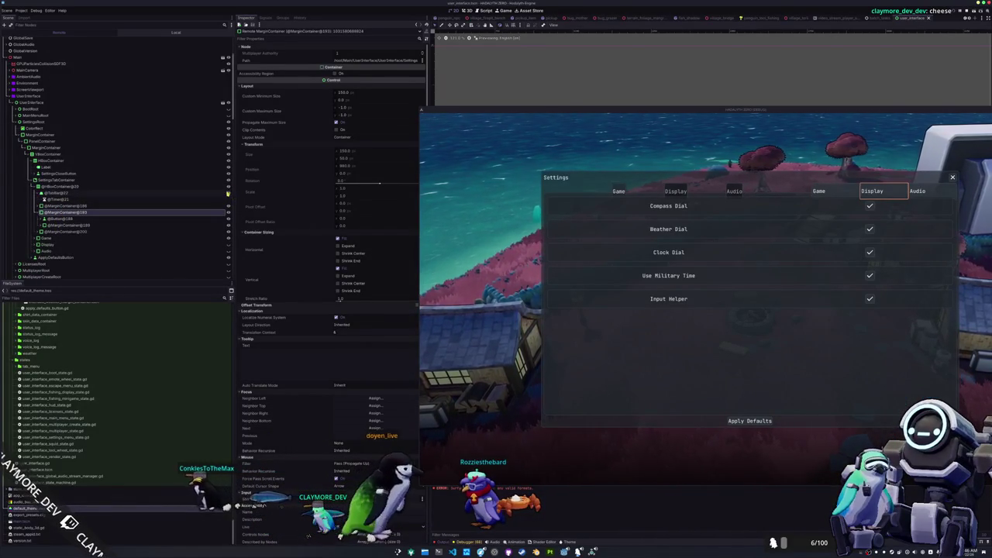
pyautogui.click(58, 188)
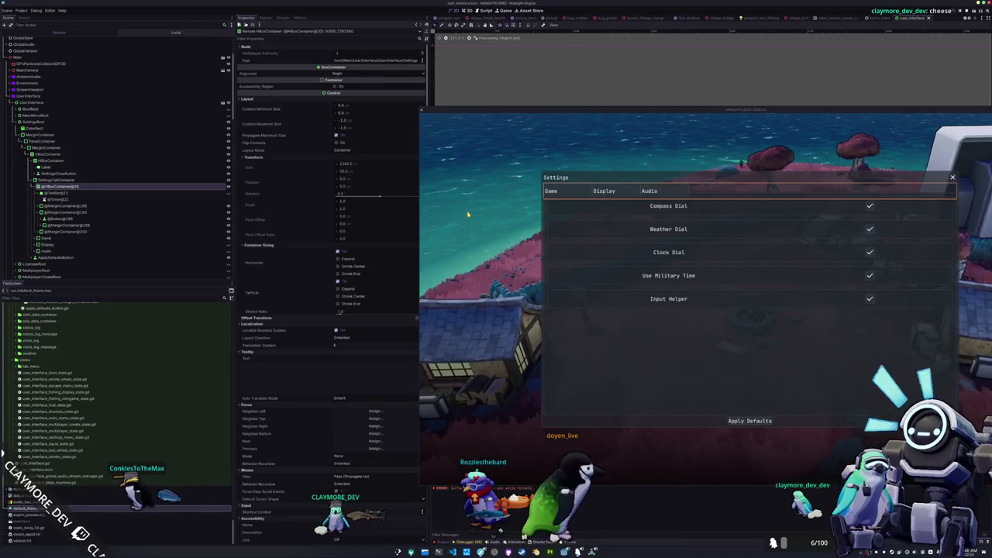
pyautogui.click(352, 74)
pyautogui.click(344, 89)
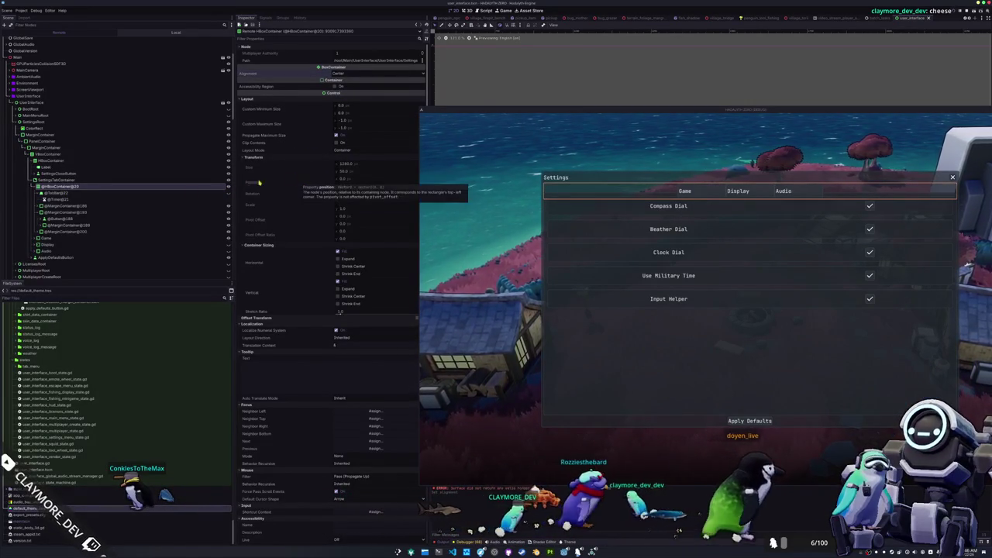
# Enable Horizontal Expand on the Game, Display and Audio MarginContainers and test the tabs in-game
pyautogui.click(93, 207)
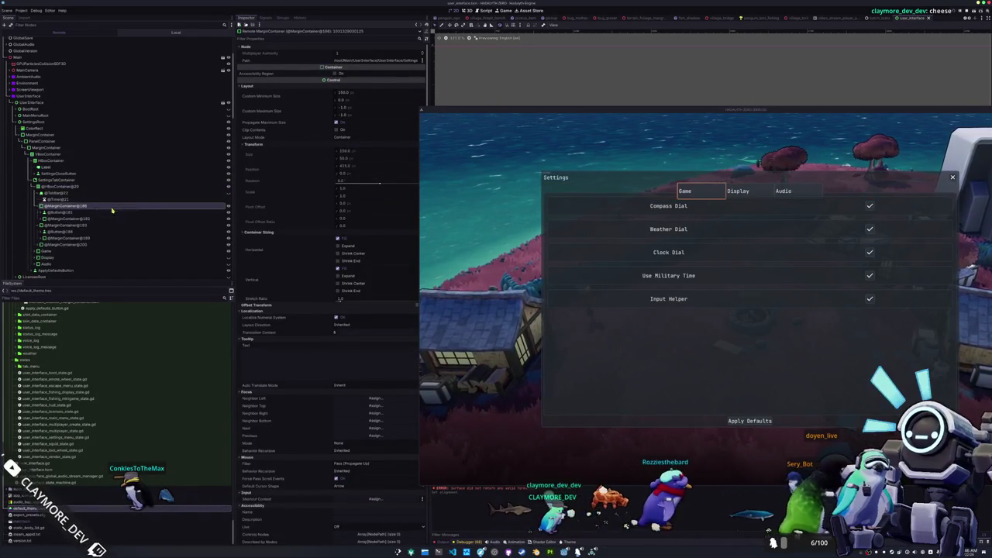
pyautogui.keyDown('ctrl'); pyautogui.click(73, 224); pyautogui.keyUp('ctrl')
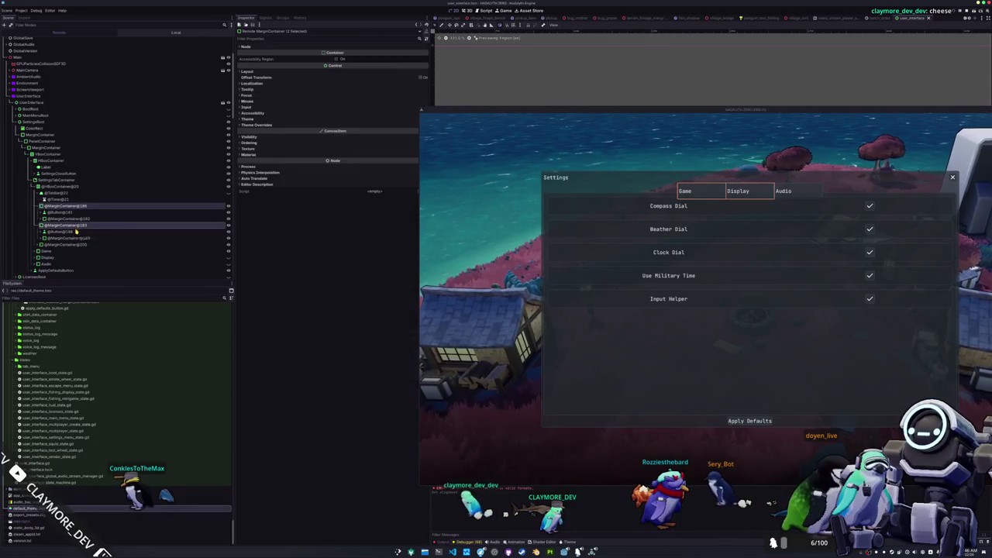
pyautogui.keyDown('ctrl'); pyautogui.click(68, 245); pyautogui.keyUp('ctrl')
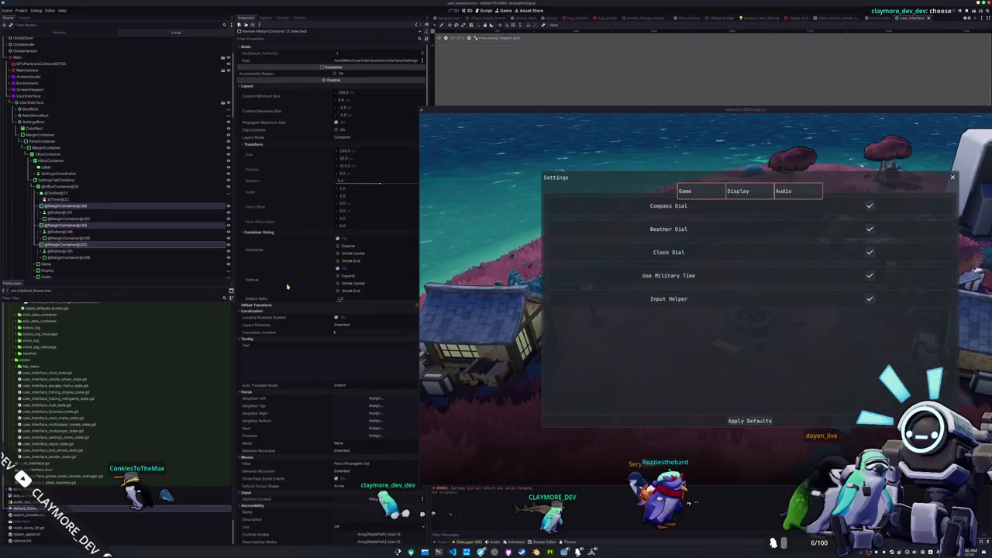
pyautogui.click(338, 245)
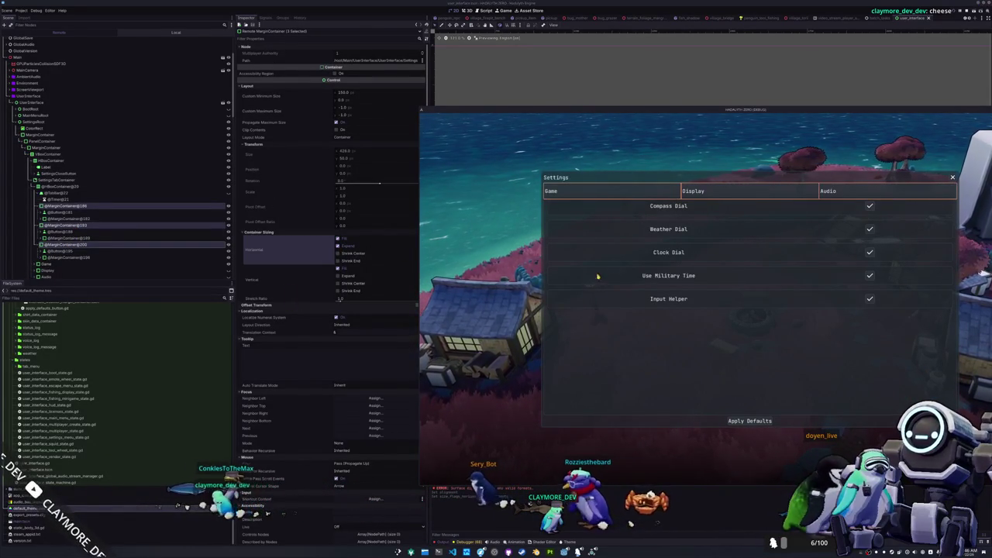
pyautogui.click(706, 194)
pyautogui.click(707, 196)
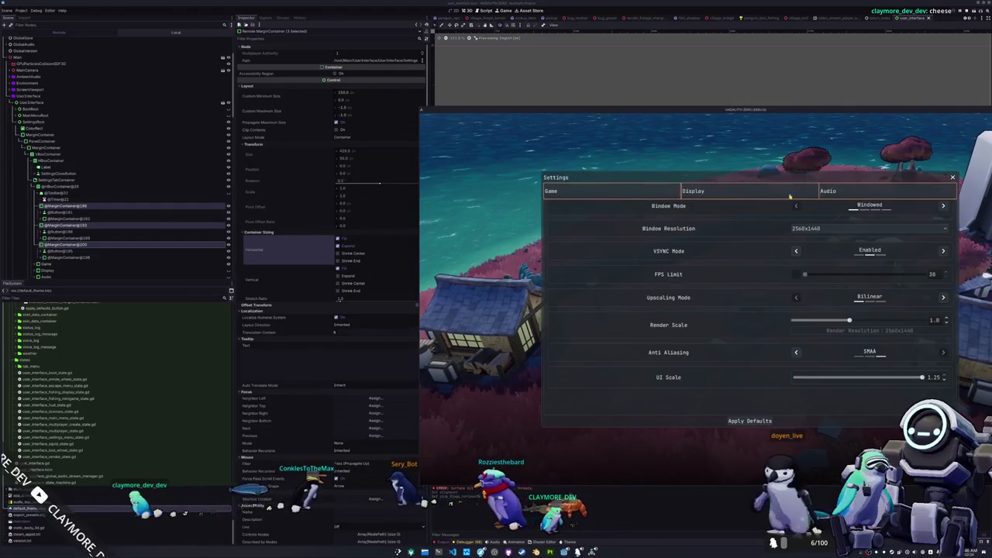
pyautogui.click(831, 194)
pyautogui.click(128, 187)
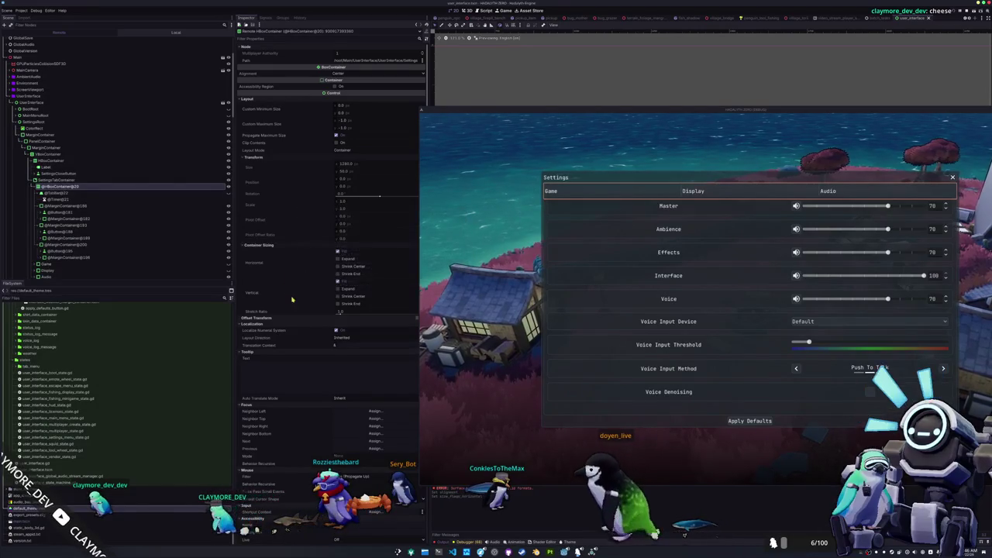
# Select the Game, Display and Audio tab margin containers in the remote scene tree
pyautogui.scroll(-2, 297, 301)
pyautogui.scroll(-2, 291, 318)
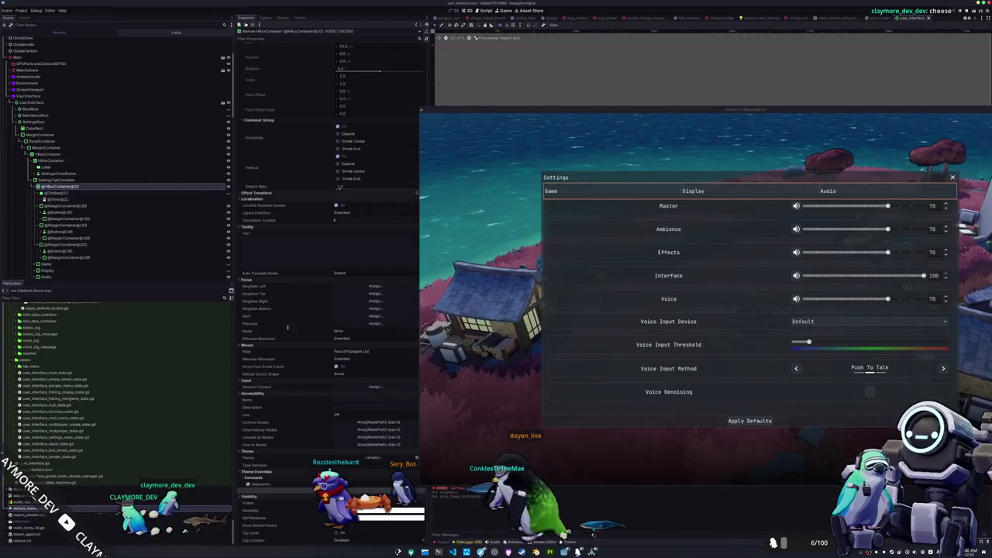
pyautogui.scroll(-2, 289, 326)
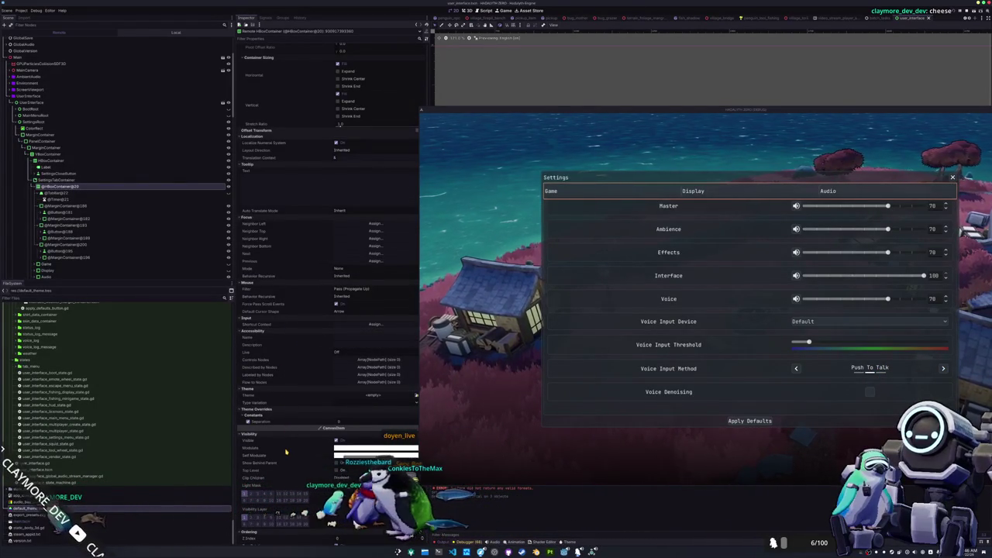
pyautogui.click(48, 206)
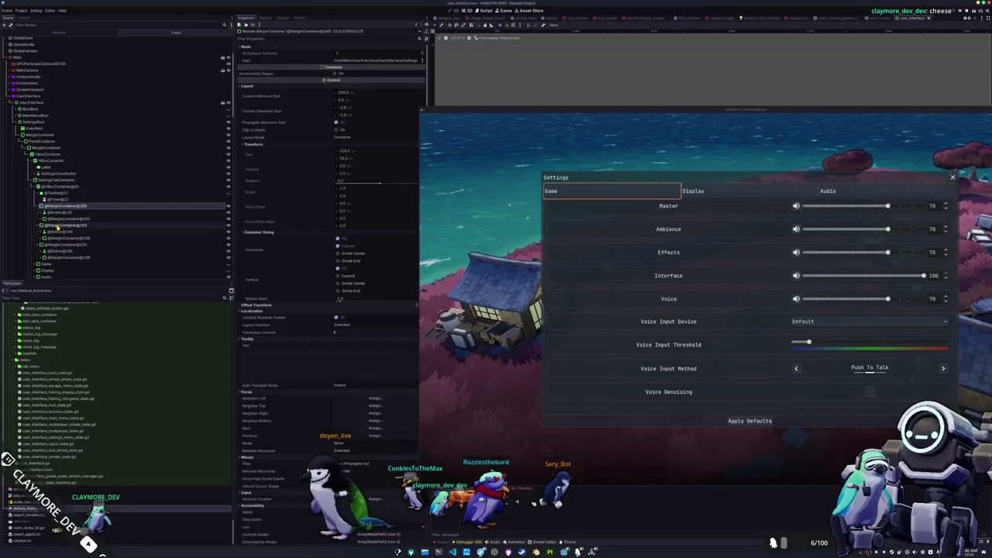
pyautogui.keyDown('ctrl'); pyautogui.click(57, 225); pyautogui.keyUp('ctrl')
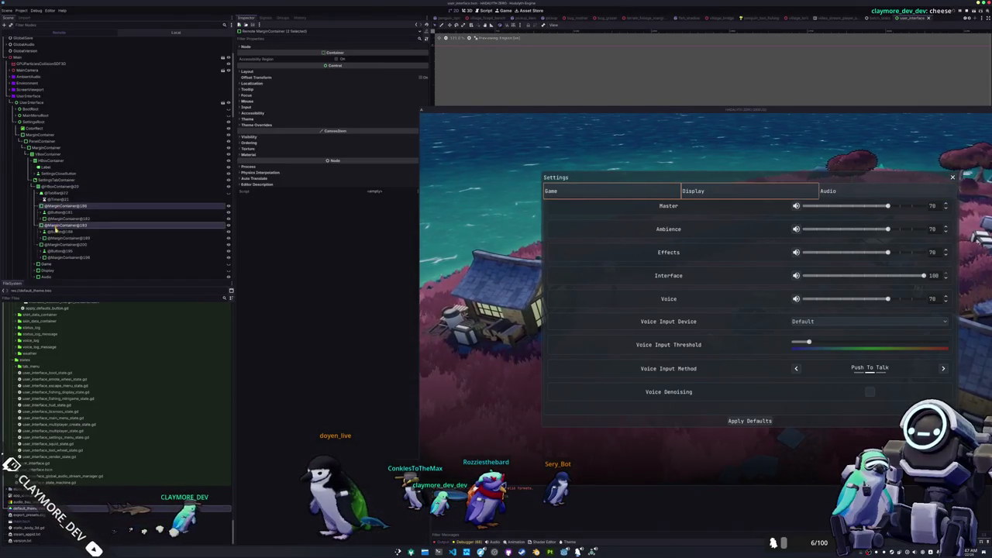
pyautogui.keyDown('ctrl'); pyautogui.click(56, 245); pyautogui.keyUp('ctrl')
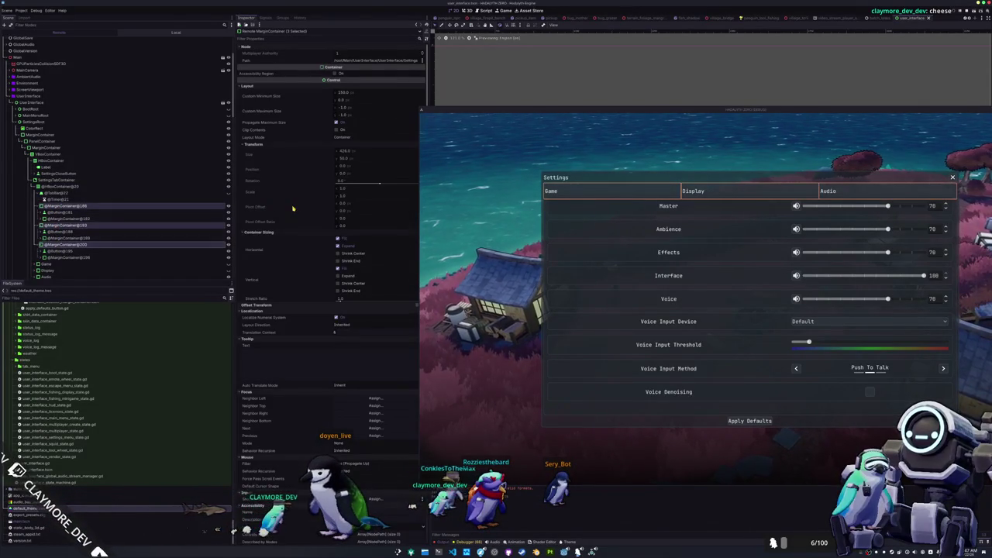
# Set the Margin Left, Top, Right and Bottom theme overrides to 5 on the selected containers
pyautogui.scroll(-5, 271, 486)
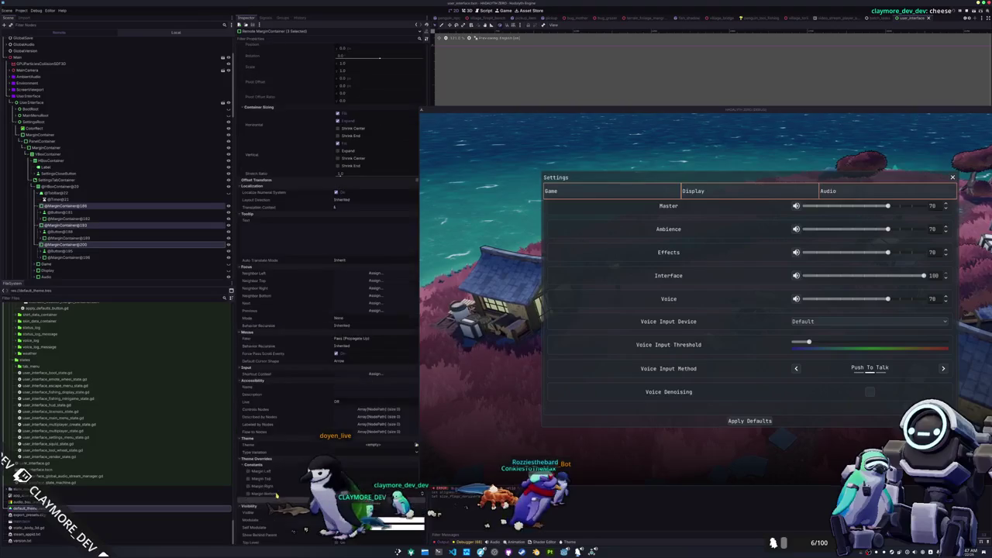
pyautogui.click(340, 409)
pyautogui.write('5')
pyautogui.click(340, 417)
pyautogui.write('5')
pyautogui.click(339, 424)
pyautogui.write('5')
pyautogui.click(339, 431)
pyautogui.write('5')
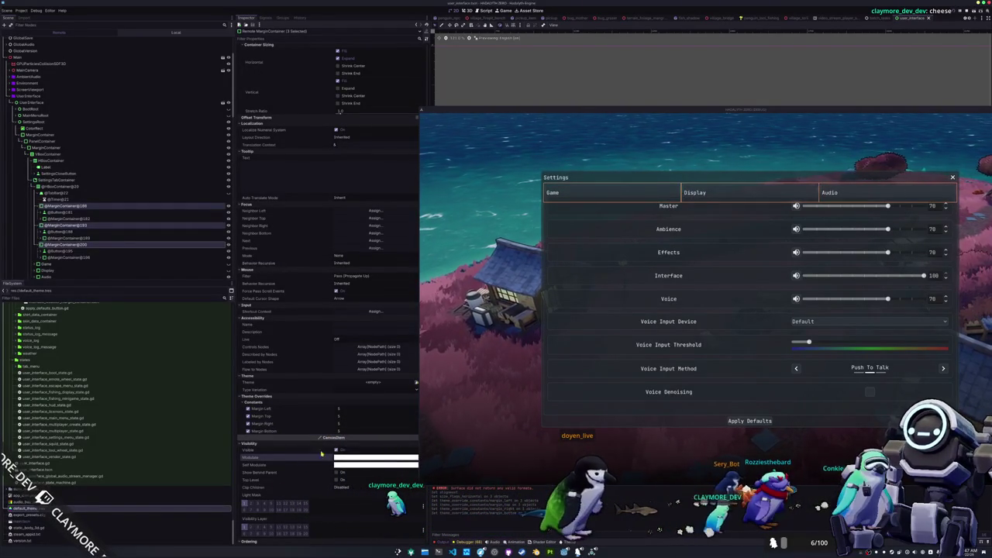
# Reselect the tab margin containers and enable their Margin Top, Right and Bottom overrides
pyautogui.click(52, 258)
pyautogui.keyDown('ctrl'); pyautogui.click(56, 240); pyautogui.keyUp('ctrl')
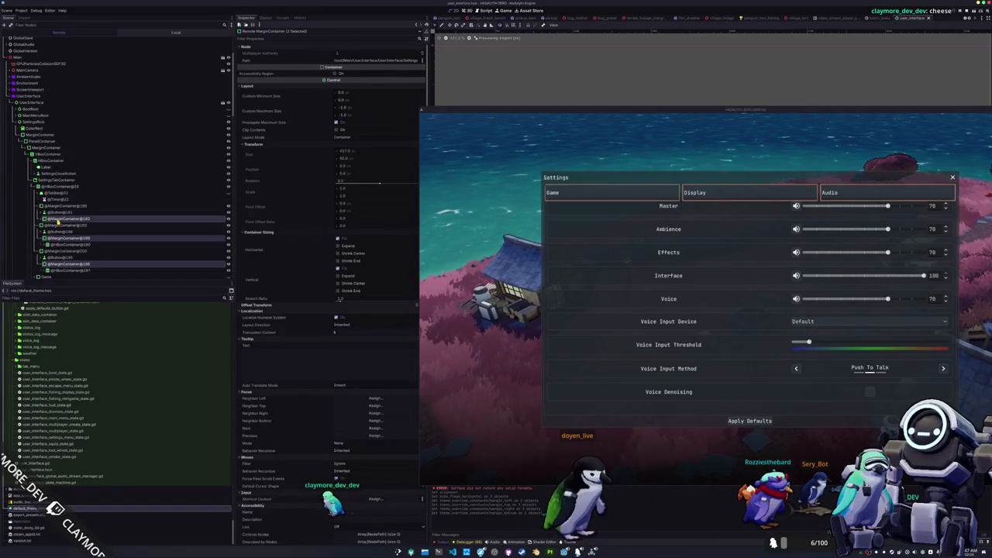
pyautogui.scroll(-4, 317, 445)
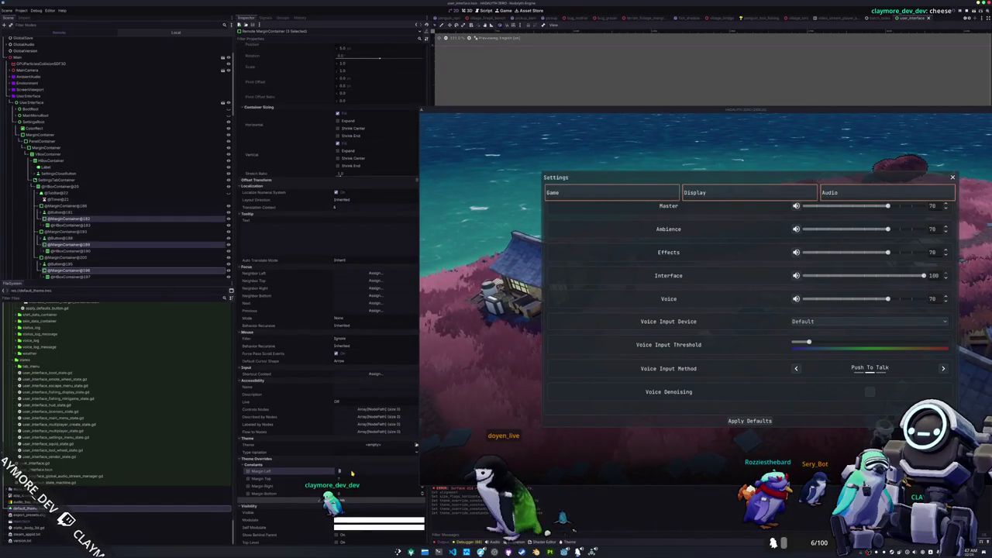
pyautogui.click(350, 479)
pyautogui.click(348, 486)
pyautogui.click(346, 494)
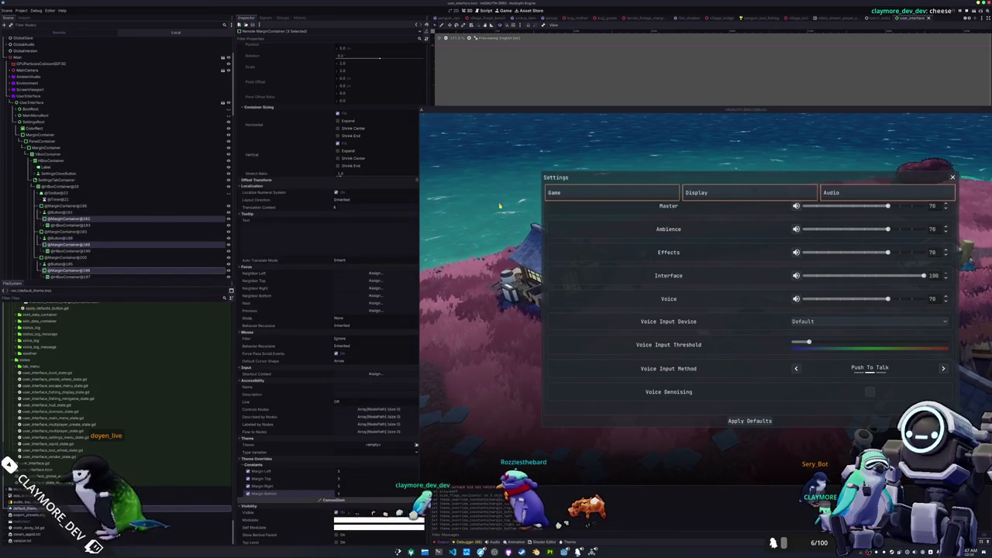
# Remove the unfinished h_box line after the loop in the tab container script
pyautogui.hotkey('alt', 'Tab')
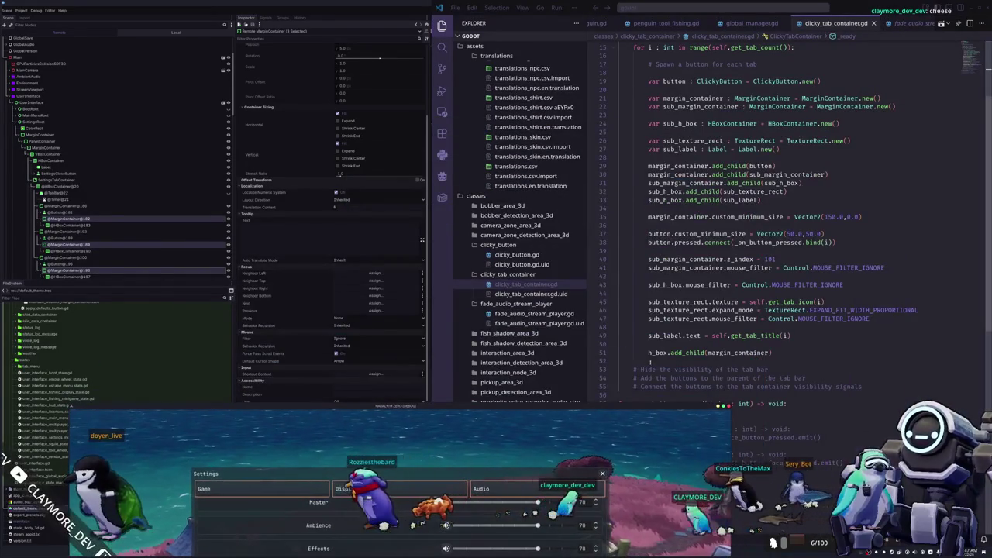
pyautogui.click(640, 361)
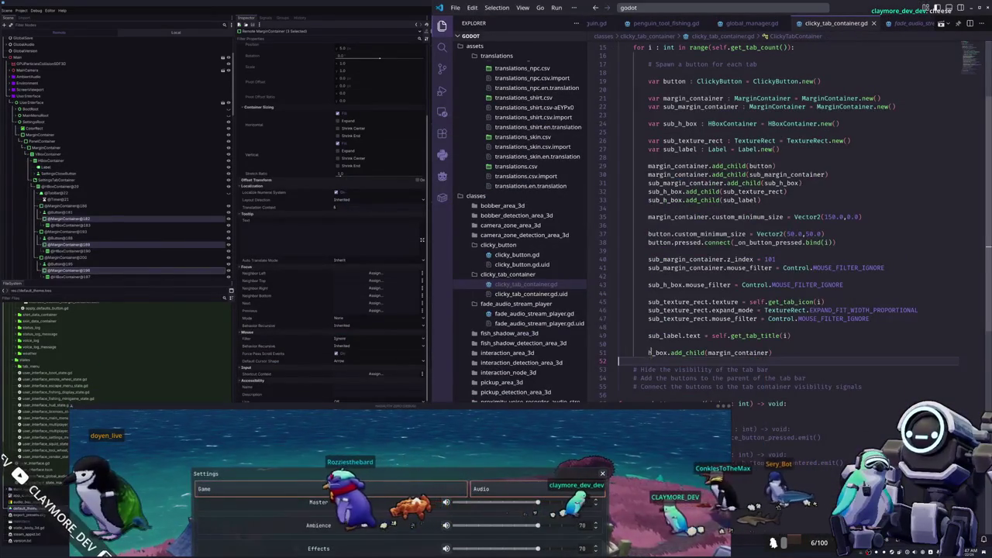
pyautogui.scroll(-3, 639, 293)
pyautogui.press('Return')
pyautogui.press('Return')
pyautogui.press('Up')
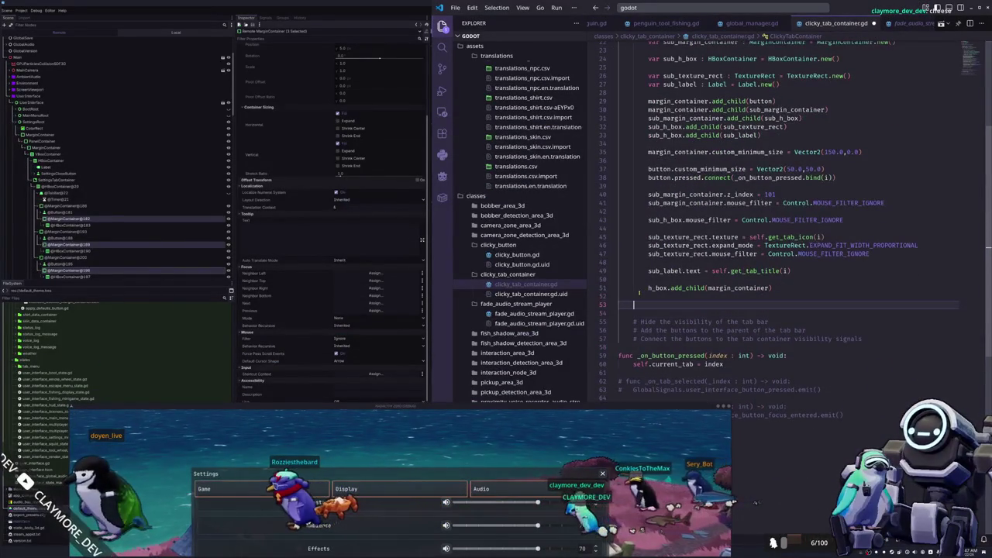
pyautogui.write('h_box')
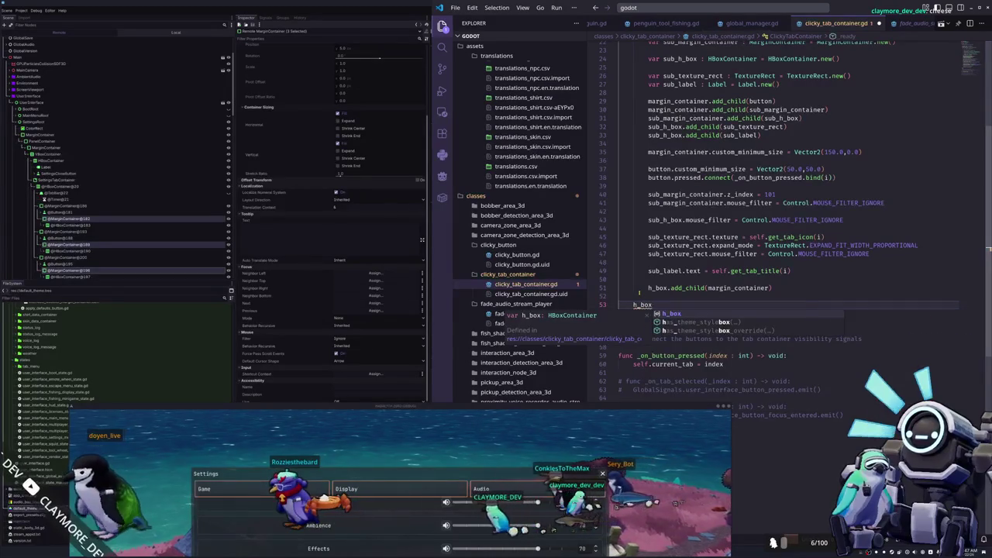
pyautogui.press('BackSpace')
pyautogui.press('BackSpace')
pyautogui.press('BackSpace')
pyautogui.press('Up')
pyautogui.press('Up')
pyautogui.press('Up')
pyautogui.press('Up')
pyautogui.press('Up')
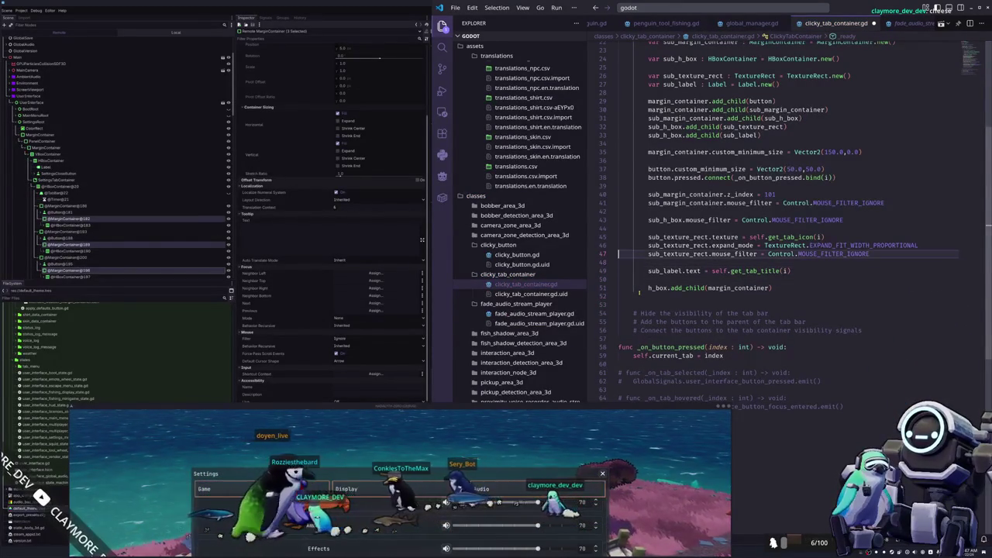
pyautogui.press('Up')
pyautogui.press('Up')
pyautogui.press('Up')
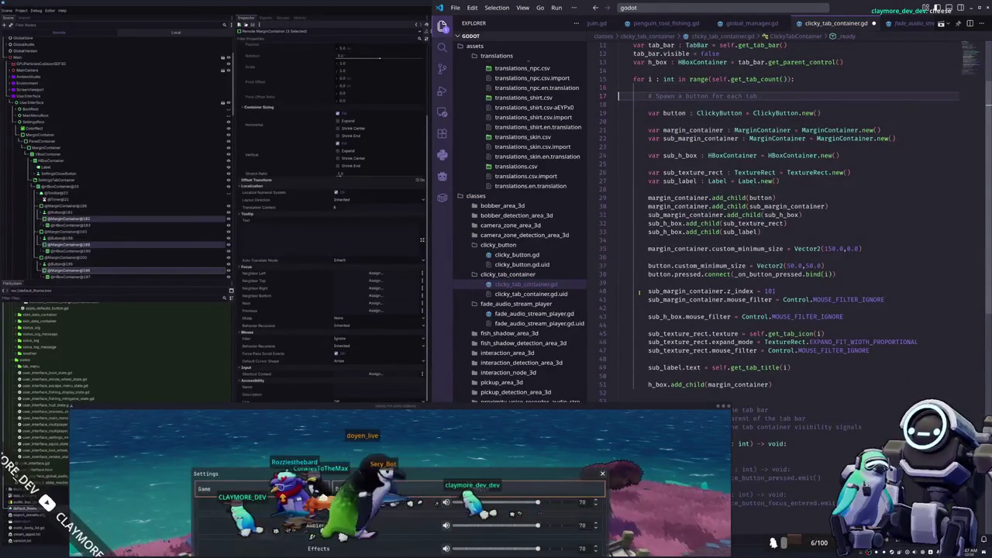
pyautogui.press('Down')
pyautogui.press('Down')
pyautogui.press('Down')
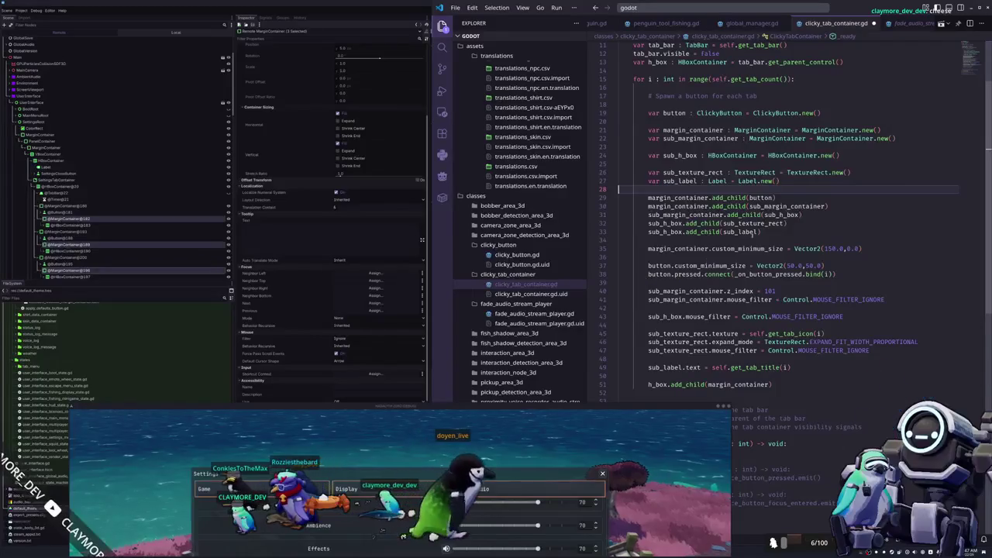
# Bring up the Godot MarginContainer documentation and scroll to its theme margin properties
pyautogui.click(444, 528)
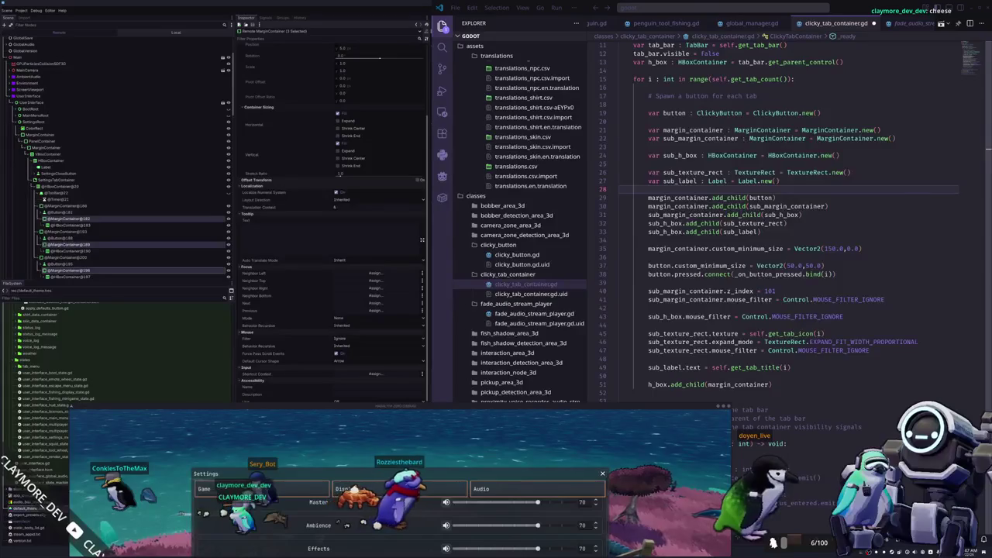
pyautogui.hotkey('alt', 'Tab')
pyautogui.scroll(-3, 540, 287)
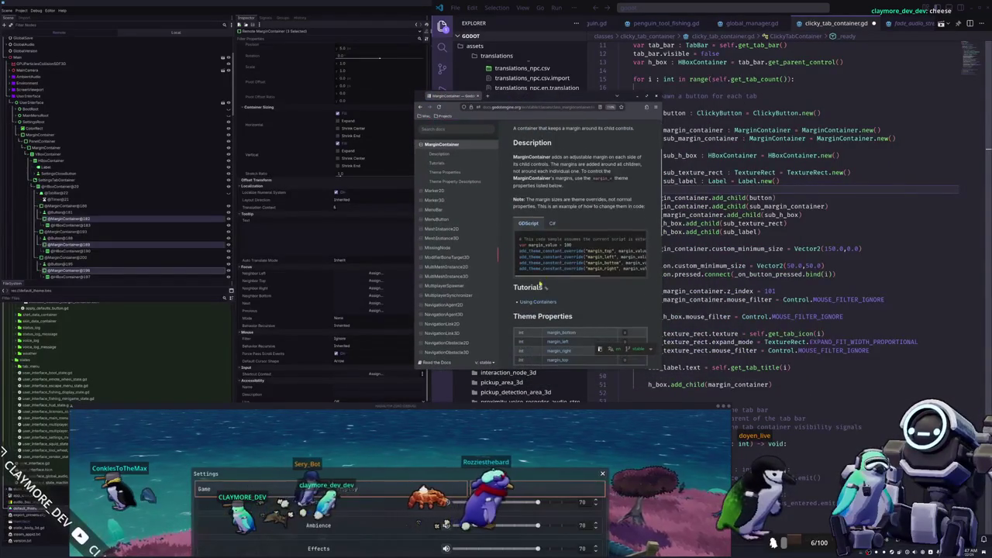
# Paste the docs margin override snippet at line 36 and indent it into the loop
pyautogui.click(672, 227)
pyautogui.scroll(-1, 672, 227)
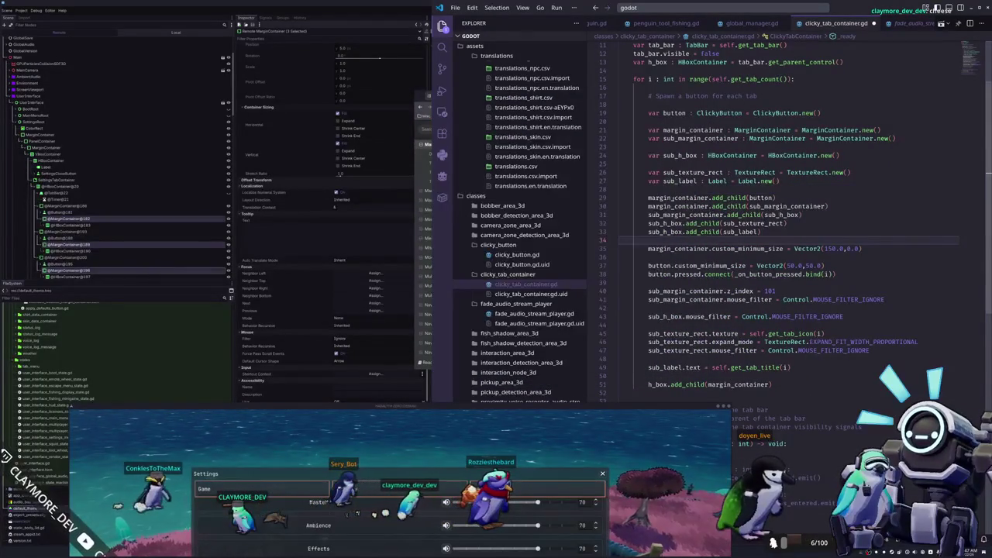
pyautogui.click(672, 230)
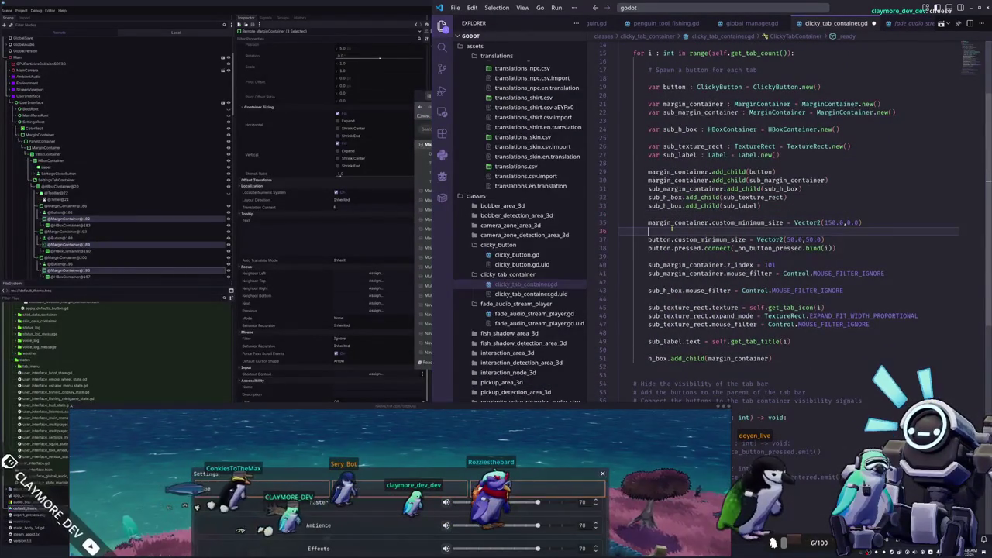
pyautogui.write('# This code sample assumes the current script is extending MarginContainer. var margin_value = 100 add_theme_constant_override("margin_top", margin_value) add_theme_constant_override("margin_left", margin_value) add_theme_constant_override("margin_bottom", margin_value) add_theme_constant_override("margin_right", margin_value)')
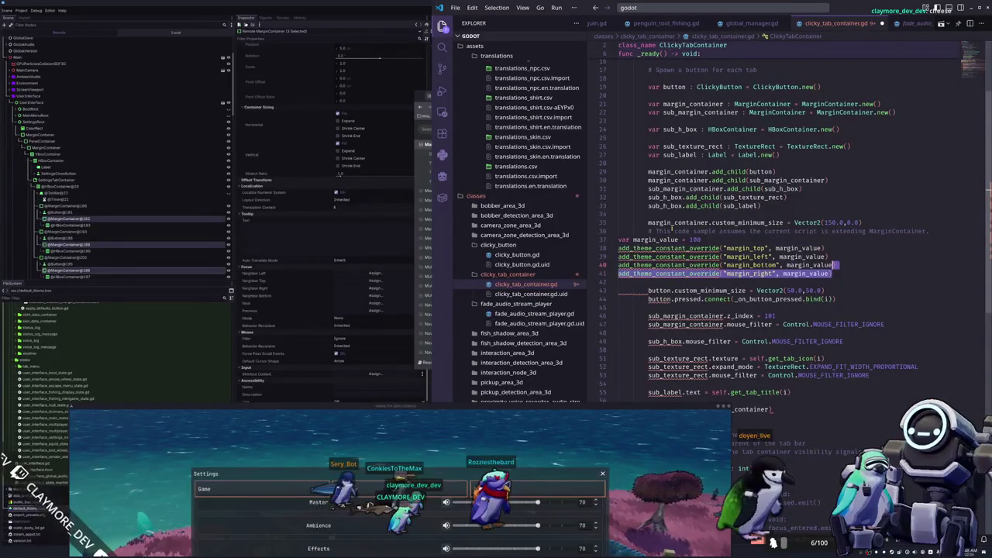
pyautogui.hotkey('shift', 'Up')
pyautogui.hotkey('shift', 'Up')
pyautogui.hotkey('shift', 'Up')
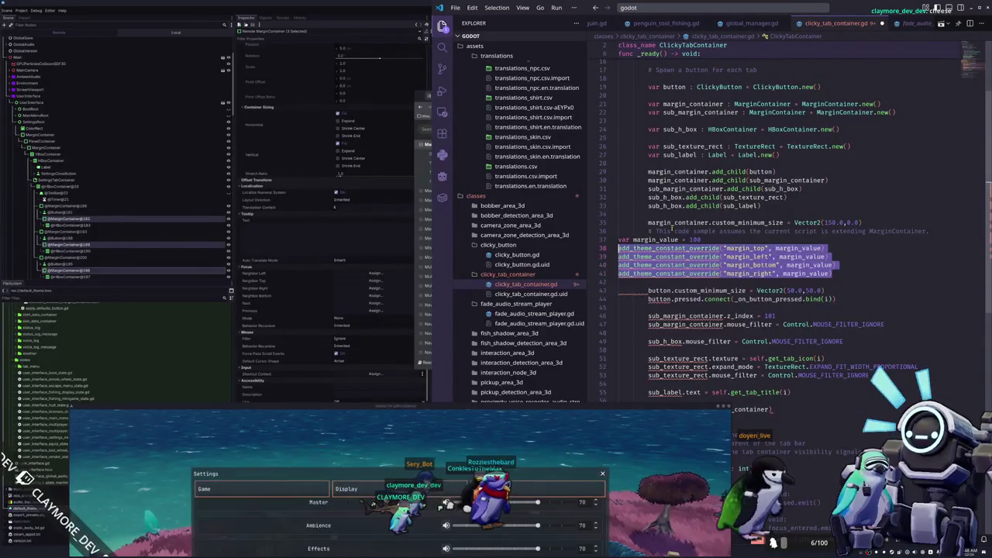
pyautogui.press('Tab')
pyautogui.click(863, 264)
# Indent the margin_value declaration and change its type from float to int
pyautogui.click(701, 240)
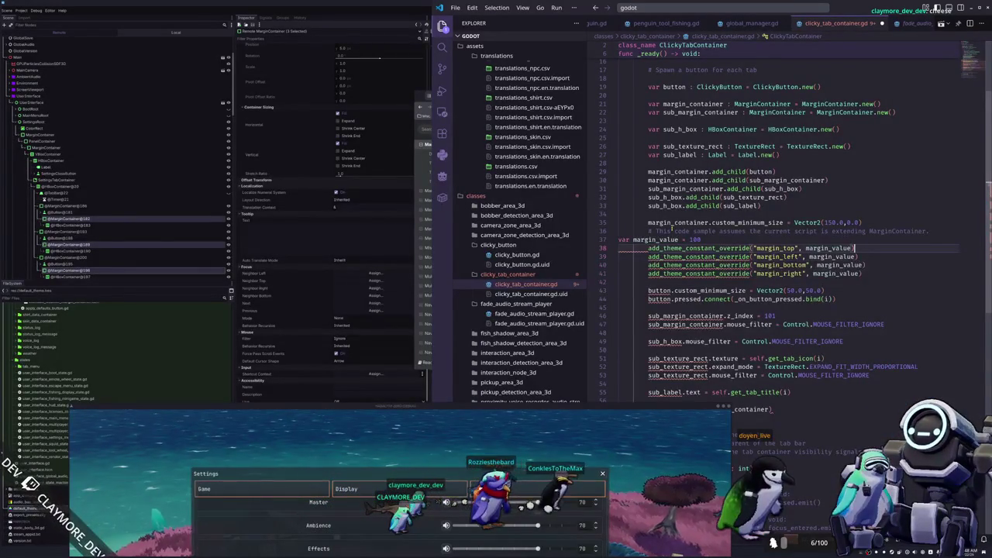
pyautogui.press('Home')
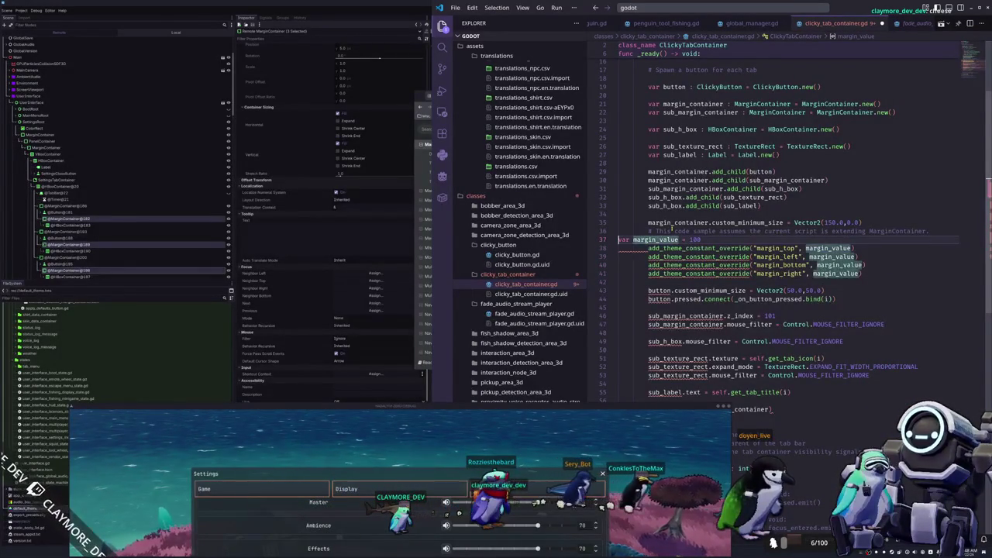
pyautogui.press('Tab')
pyautogui.press('Tab')
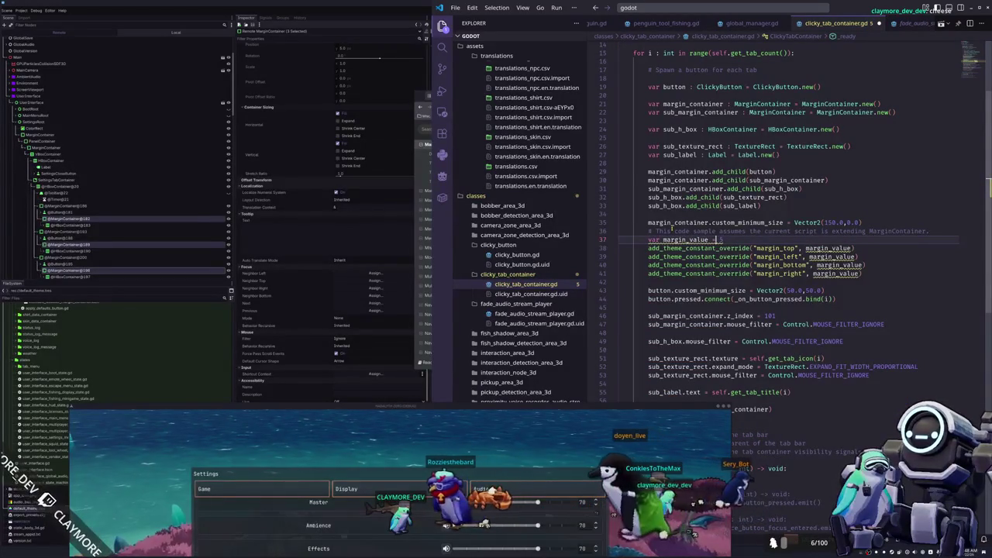
pyautogui.write('float ')
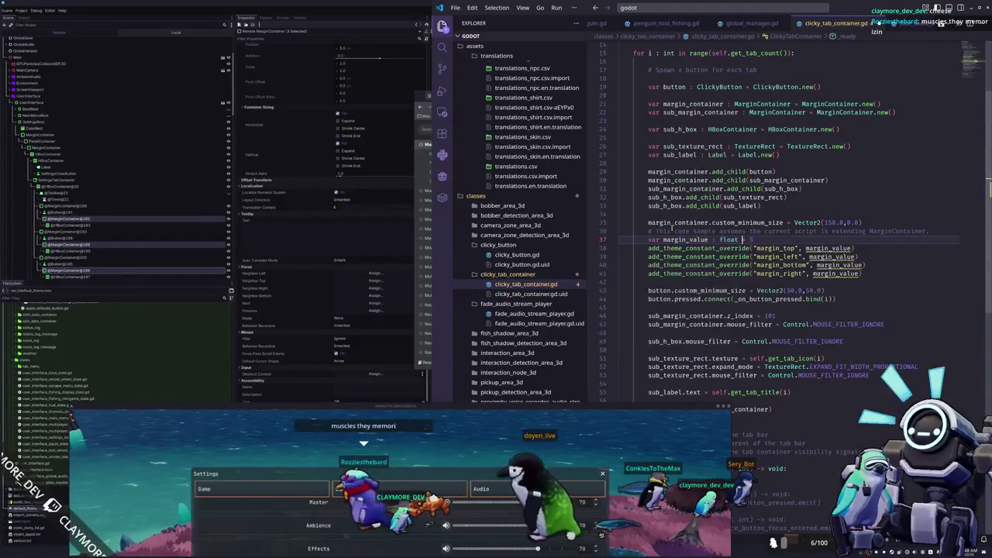
pyautogui.write('int')
pyautogui.press('Escape')
# Prefix the four add_theme_constant_override calls with margin_container. using multiple cursors
pyautogui.click(649, 248)
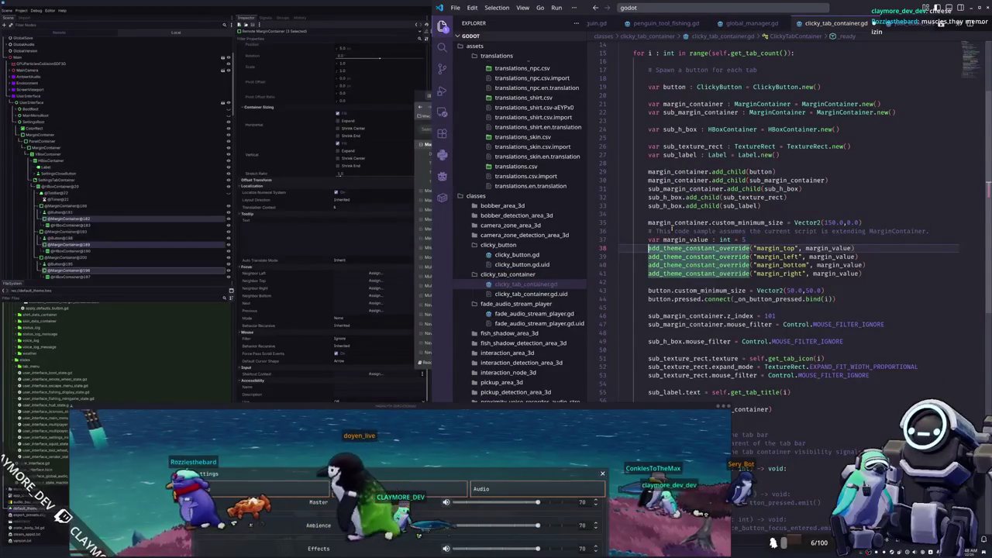
pyautogui.press('Escape')
pyautogui.hotkey('ctrl', 'alt', 'Down')
pyautogui.hotkey('ctrl', 'alt', 'Down')
pyautogui.hotkey('ctrl', 'alt', 'Down')
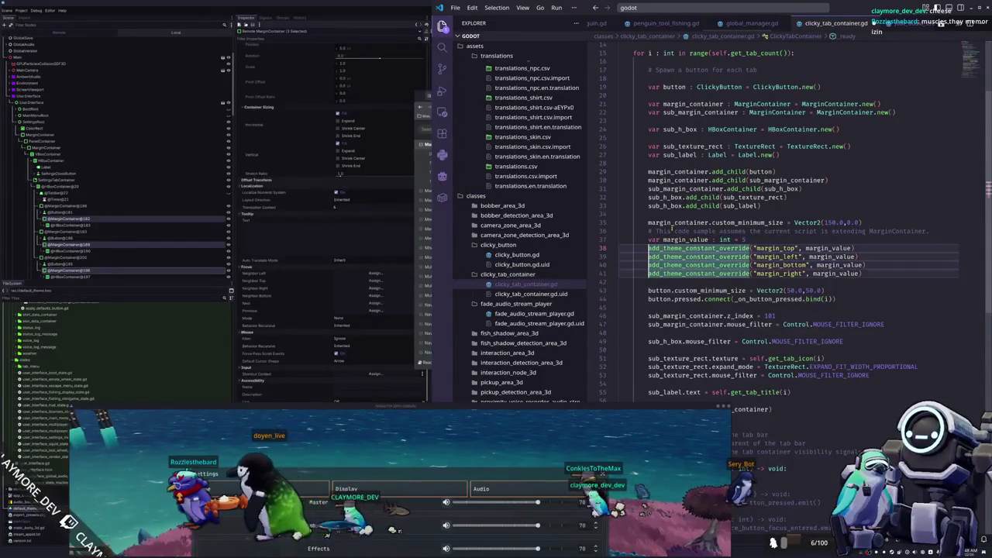
pyautogui.write('margin_container.')
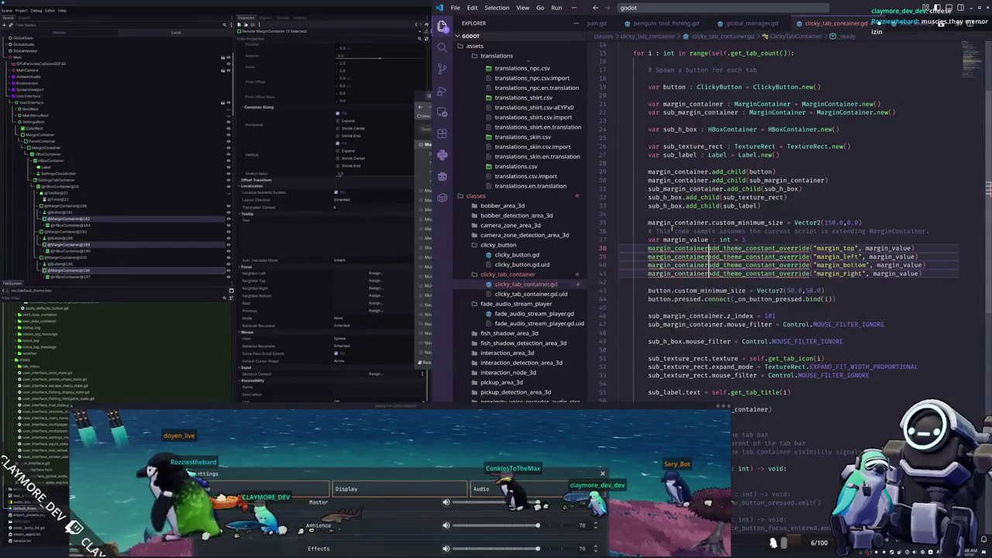
pyautogui.press('Escape')
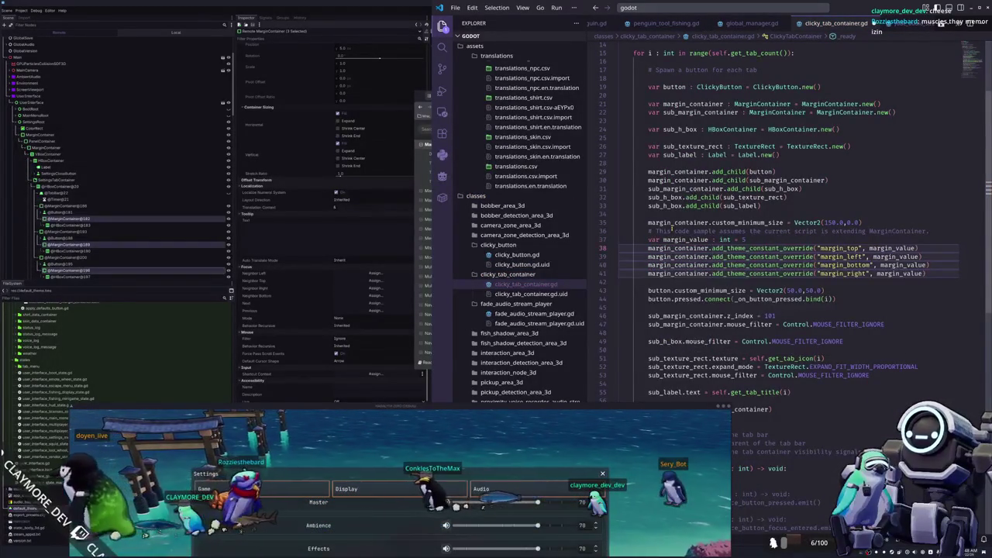
pyautogui.hotkey('ctrl', 'shift', 'Left')
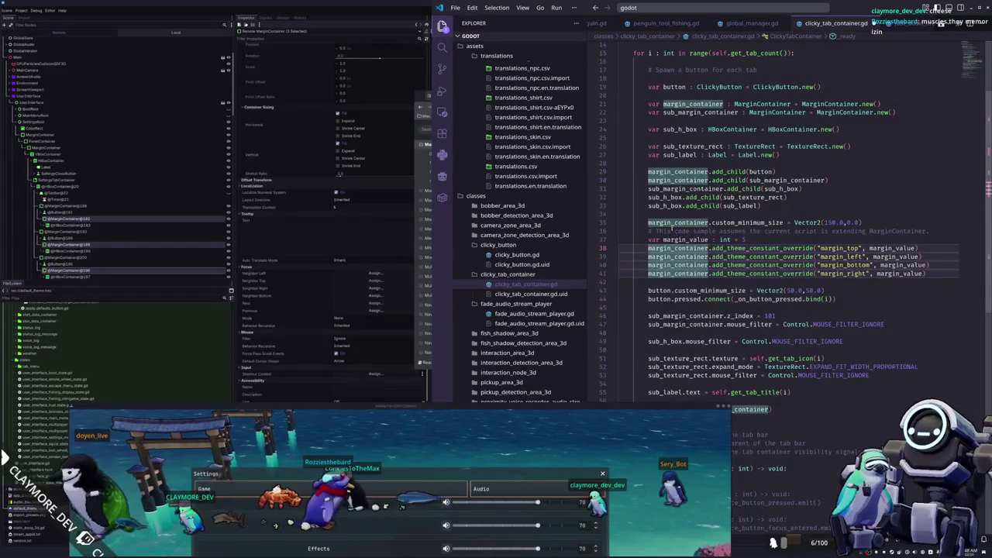
# Delete the leftover docs comment and move the margin_value declaration above the for loop
pyautogui.click(662, 230)
pyautogui.hotkey('ctrl', 'shift', 'k')
pyautogui.hotkey('shift', 'Down')
pyautogui.hotkey('shift', 'Down')
pyautogui.hotkey('shift', 'Down')
pyautogui.hotkey('ctrl', 'shift', 'k')
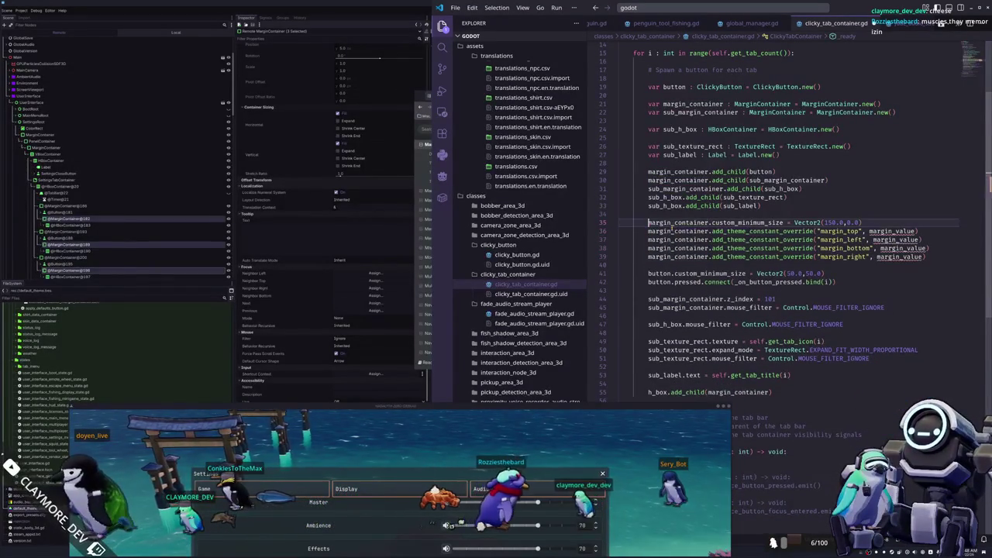
pyautogui.press('Up')
pyautogui.press('Up')
pyautogui.press('Up')
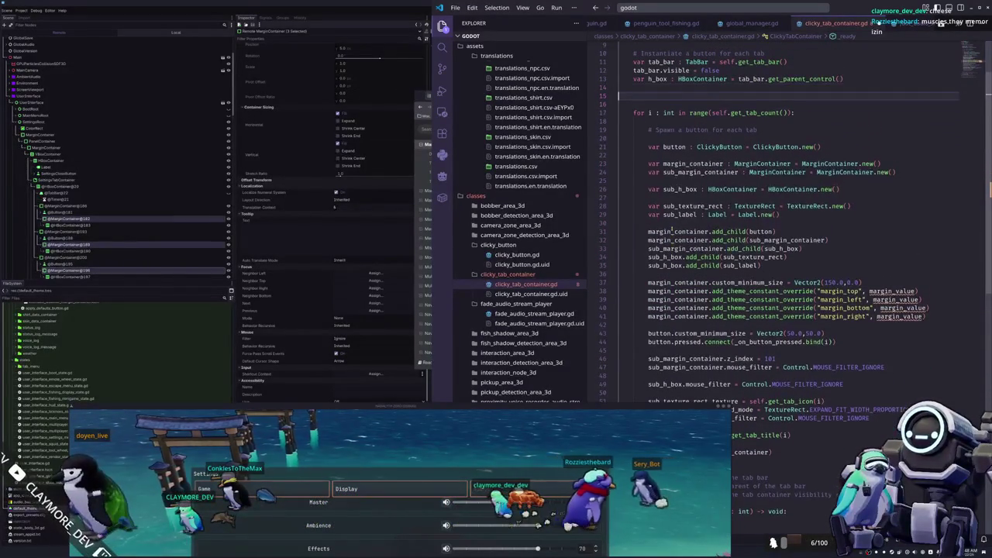
pyautogui.hotkey('ctrl', 'v')
pyautogui.press('Tab')
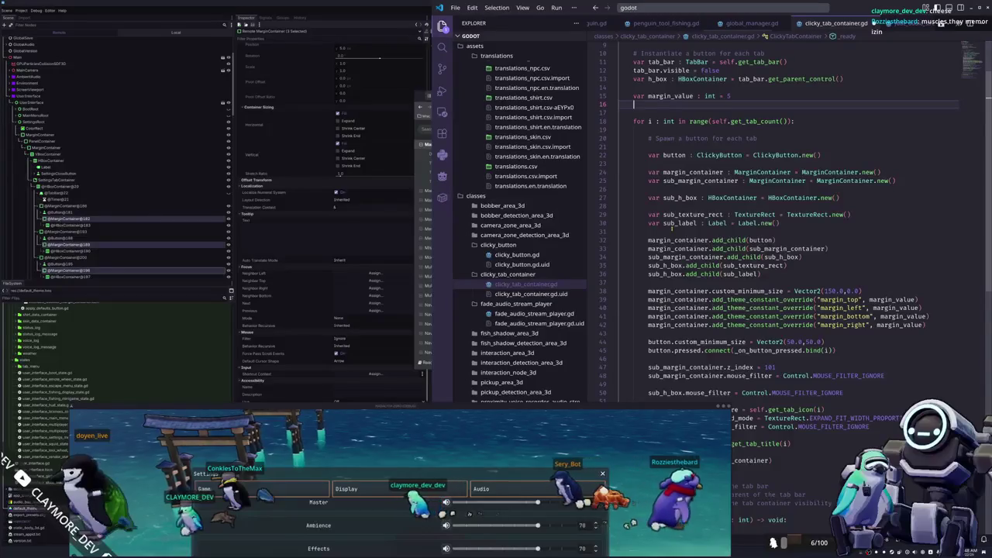
pyautogui.hotkey('ctrl', 'shift', 'k')
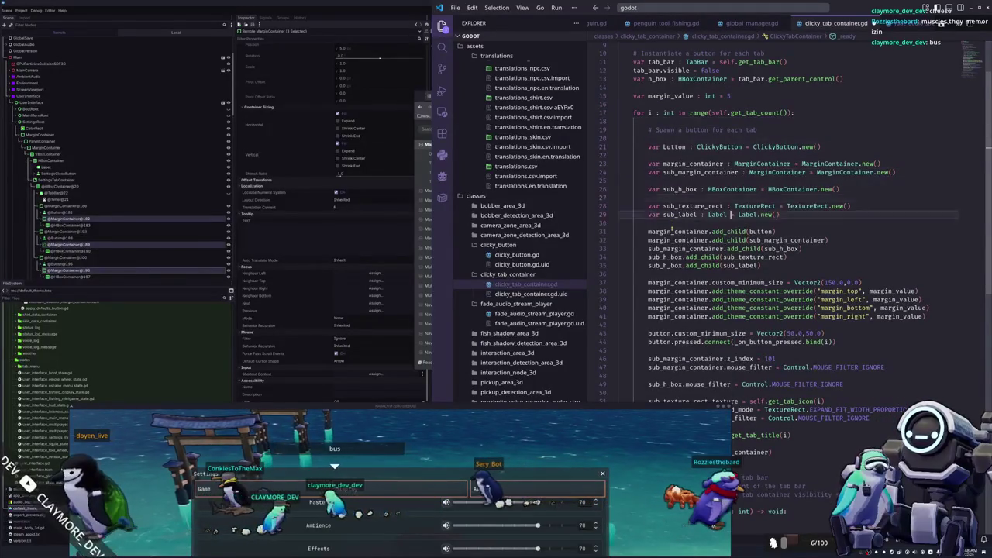
# Copy the four margin override lines and paste them at the sub_margin_container setup on line 46
pyautogui.click(650, 290)
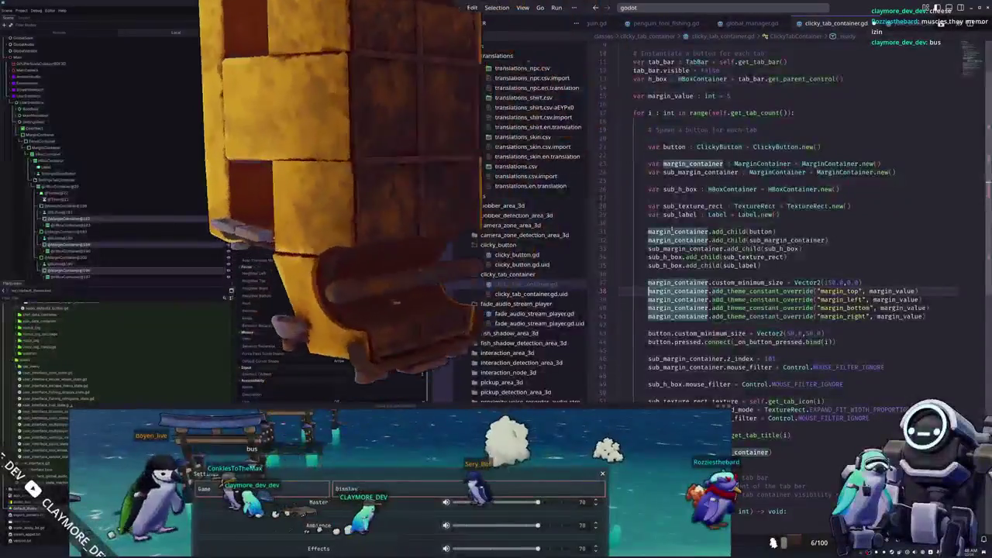
pyautogui.hotkey('shift', 'Down')
pyautogui.hotkey('shift', 'Down')
pyautogui.hotkey('shift', 'Down')
pyautogui.press('Down')
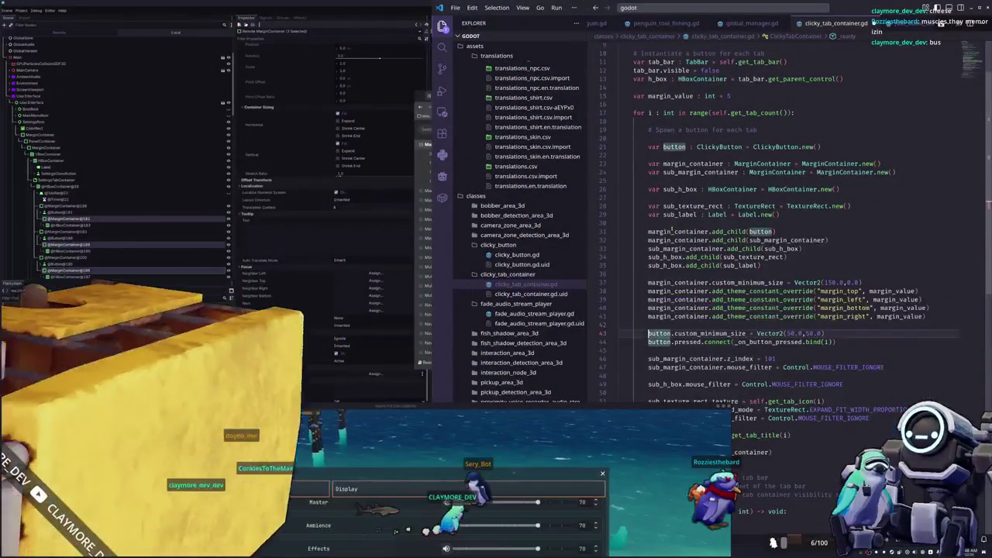
pyautogui.scroll(-1, 776, 233)
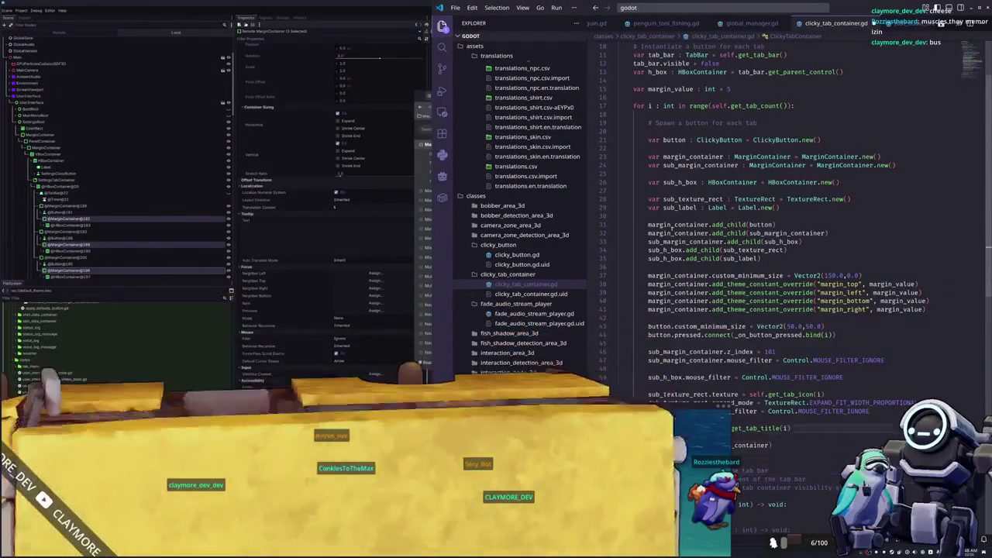
pyautogui.press('Down')
pyautogui.press('Down')
pyautogui.press('Down')
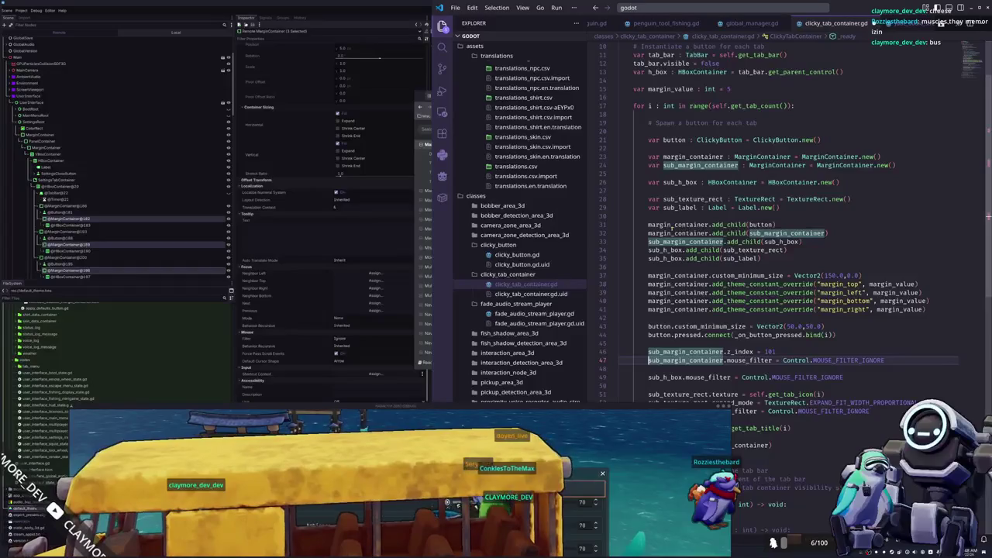
pyautogui.hotkey('ctrl', 'v')
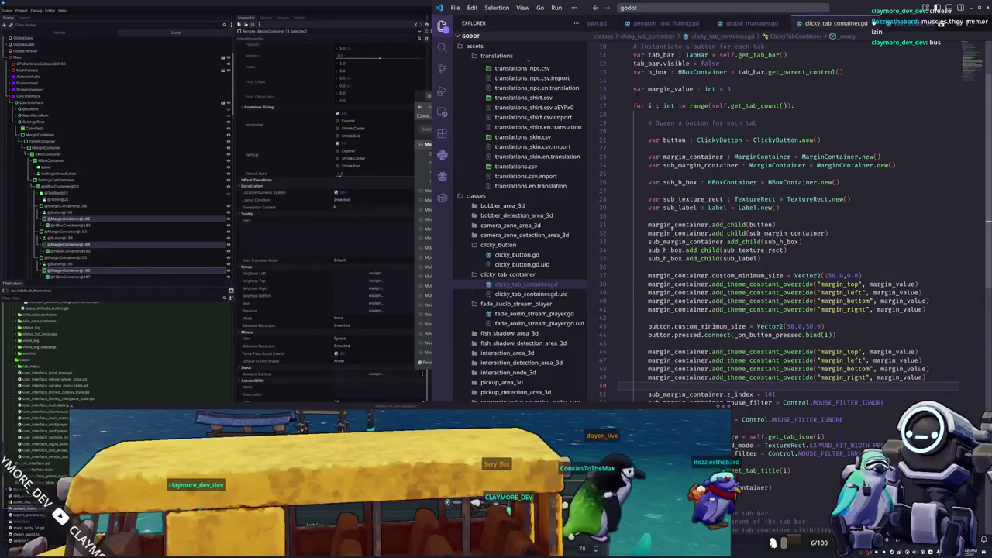
pyautogui.press('BackSpace')
# Point the pasted overrides at sub_margin_container and relaunch the game
pyautogui.click(648, 352)
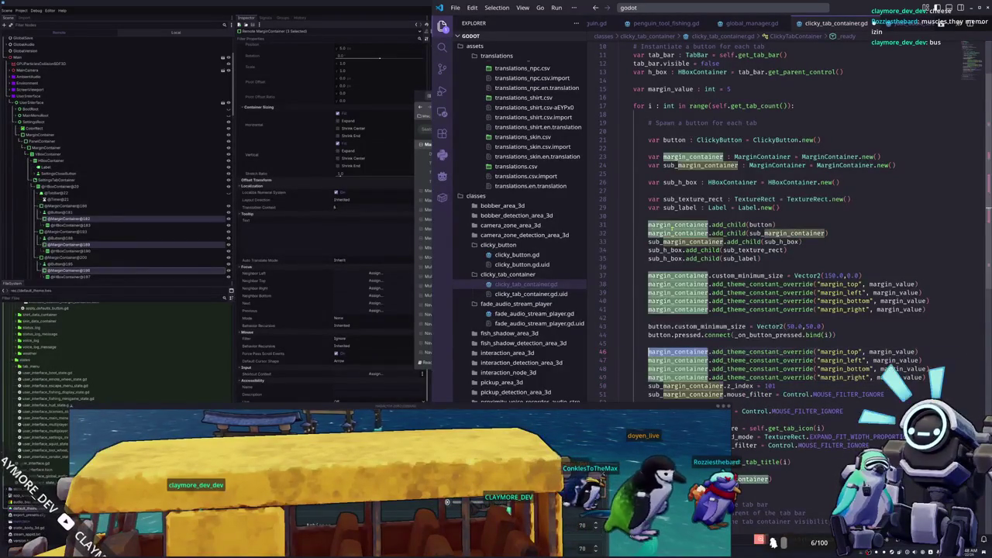
pyautogui.write('sub_')
pyautogui.press('Escape')
pyautogui.press('Up')
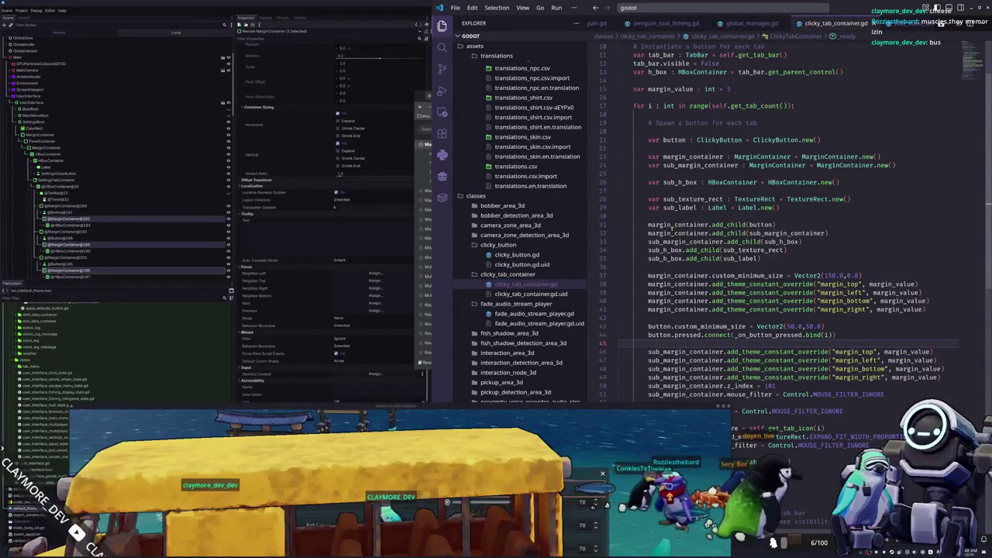
pyautogui.press('F5')
pyautogui.scroll(-3, 651, 409)
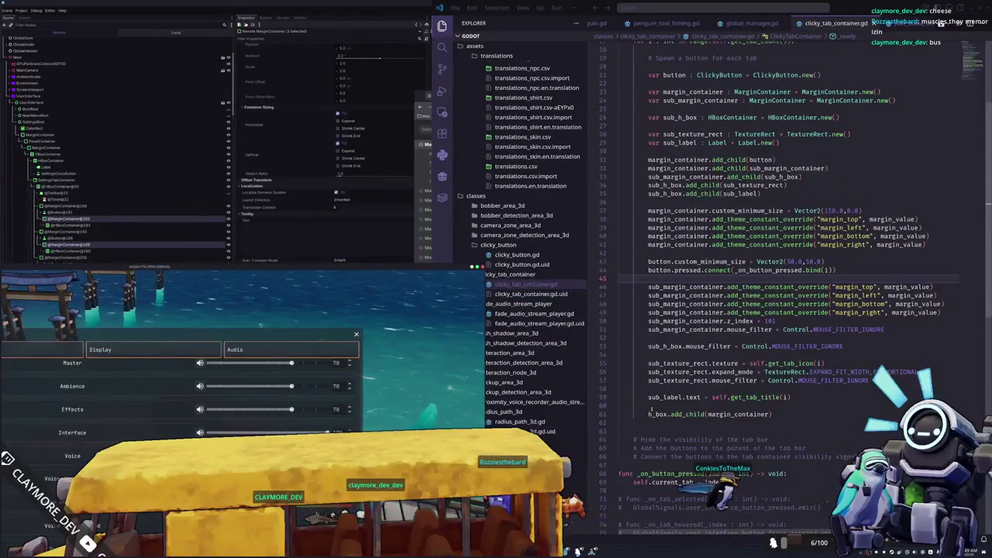
# Add margin_container.size_flags_horizontal = Control.SIZE_EXPAND on line 42 and run the game
pyautogui.click(650, 253)
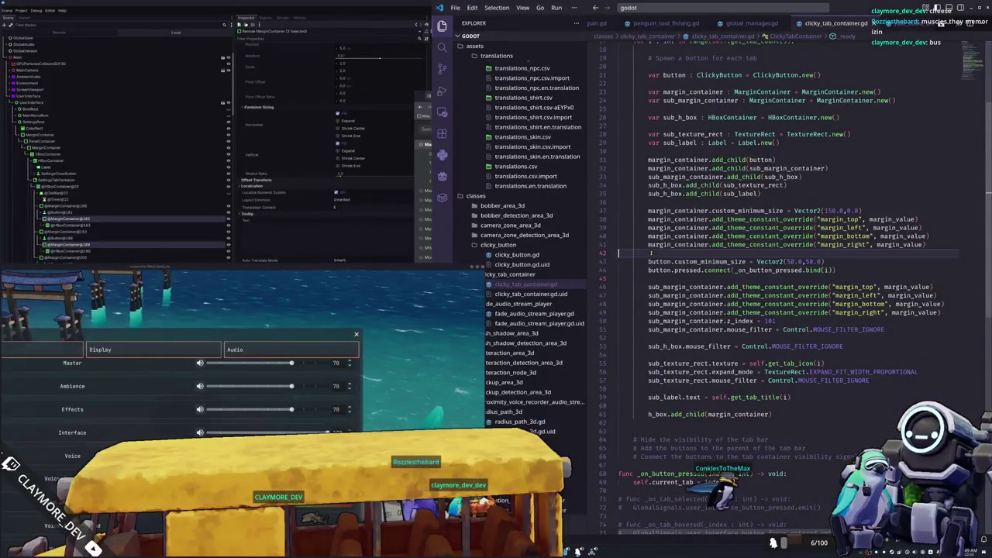
pyautogui.press('Return')
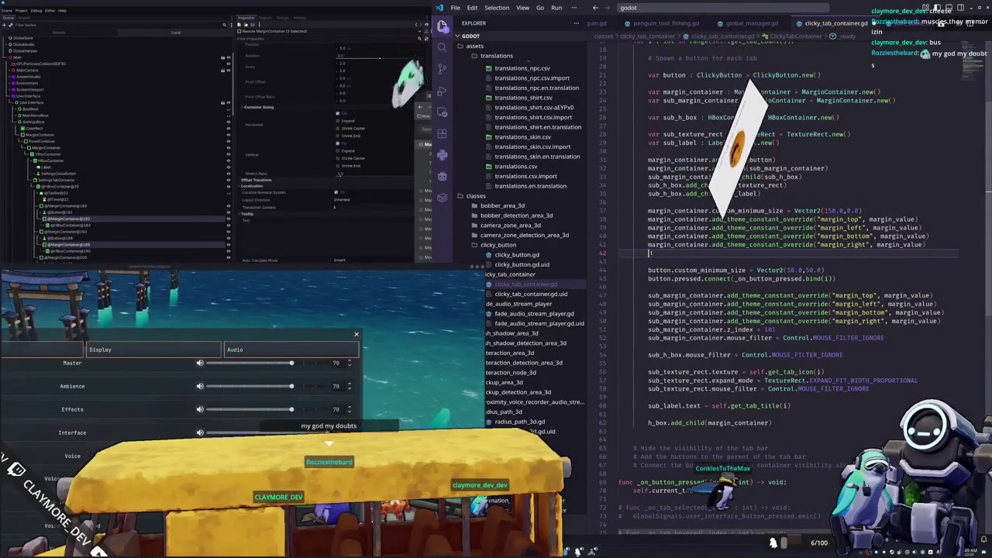
pyautogui.write('margin_container')
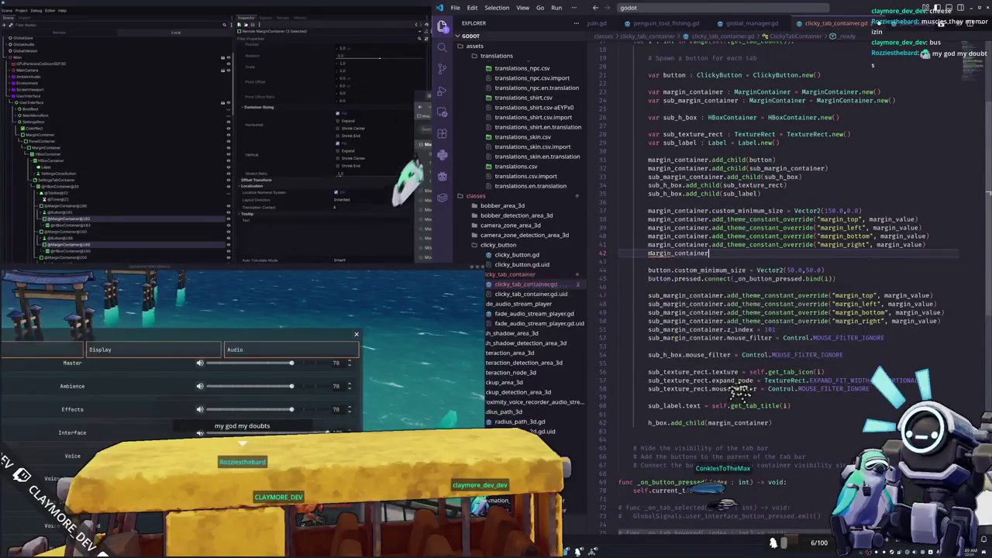
pyautogui.write('.expand')
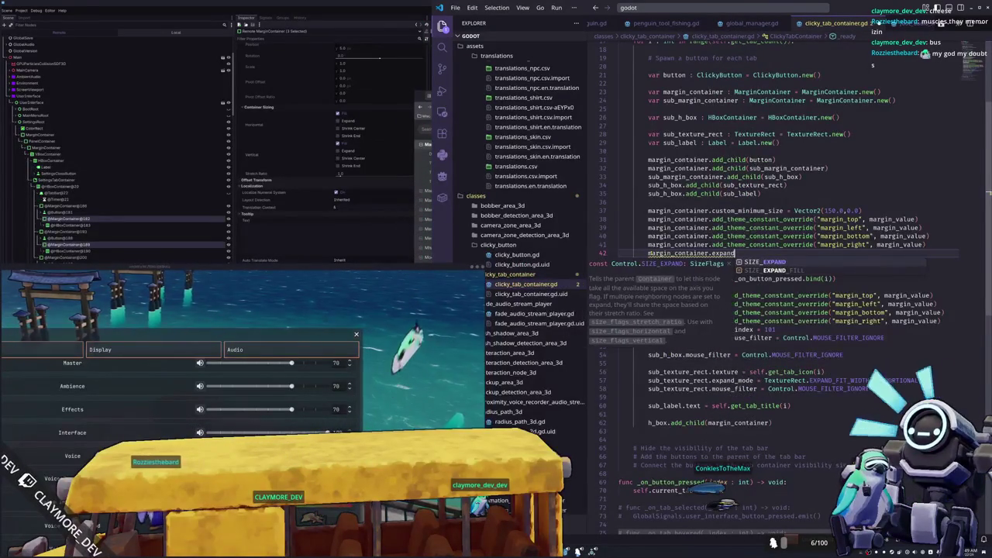
pyautogui.press('BackSpace')
pyautogui.press('BackSpace')
pyautogui.press('BackSpace')
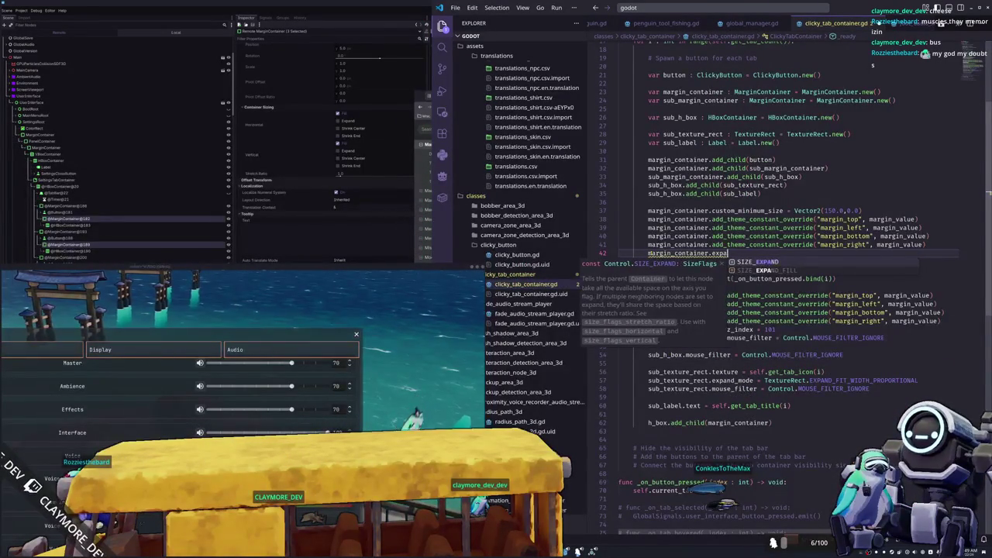
pyautogui.write('size_f')
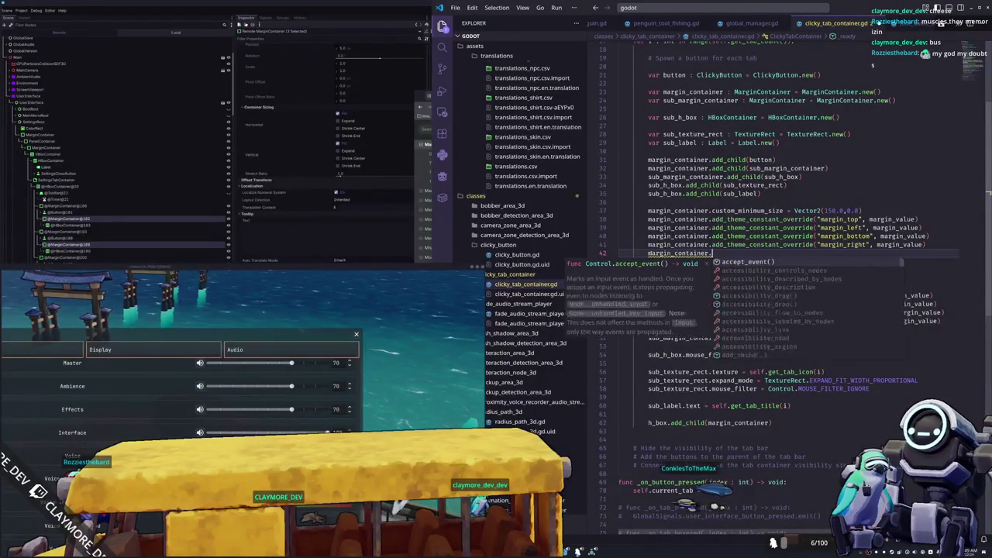
pyautogui.write('lags')
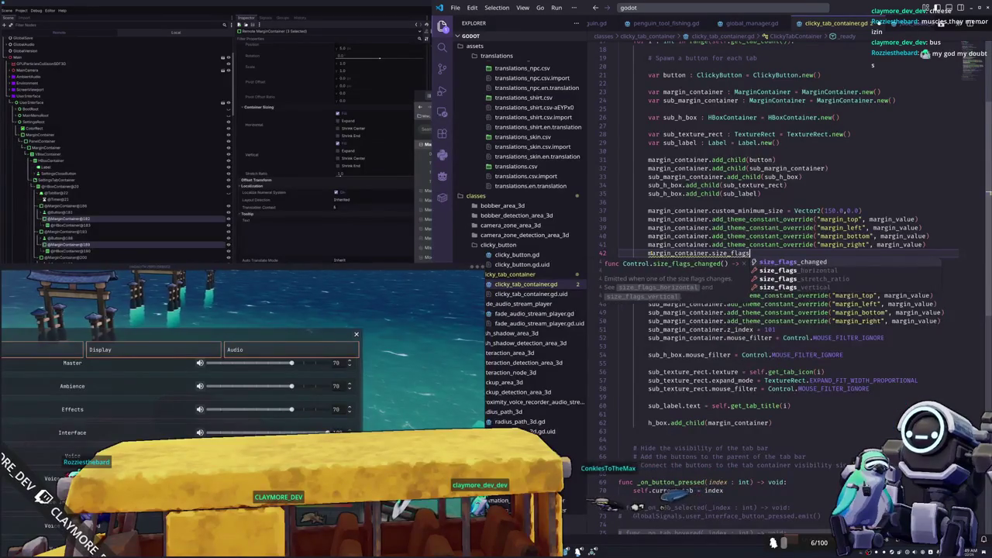
pyautogui.write('_hoirr')
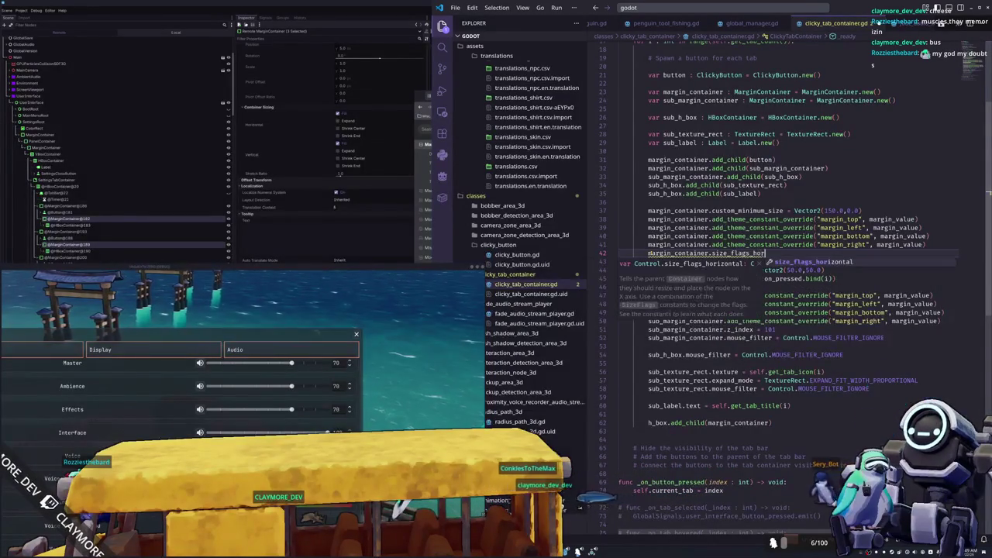
pyautogui.press('Return')
pyautogui.write('=')
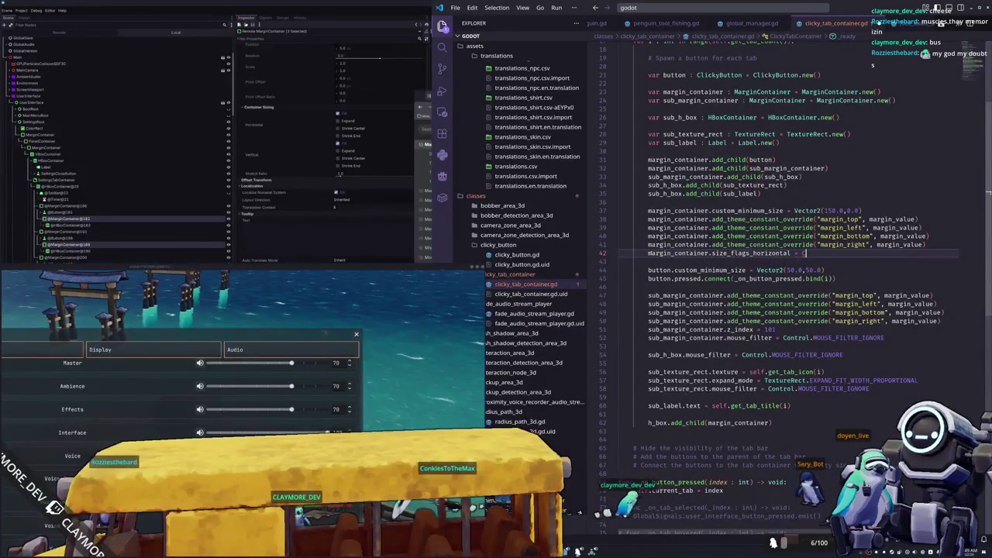
pyautogui.write(' Control')
pyautogui.press('Return')
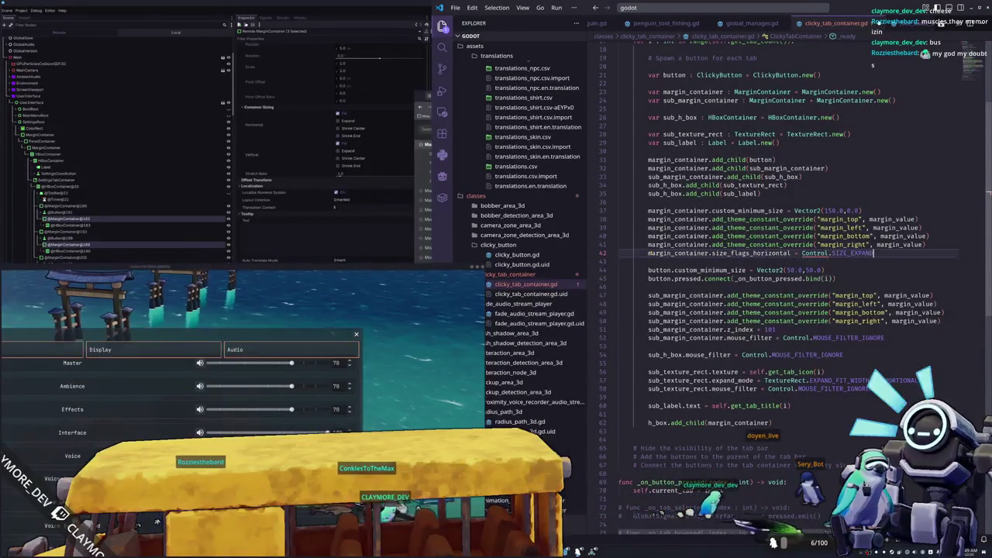
pyautogui.press('Down')
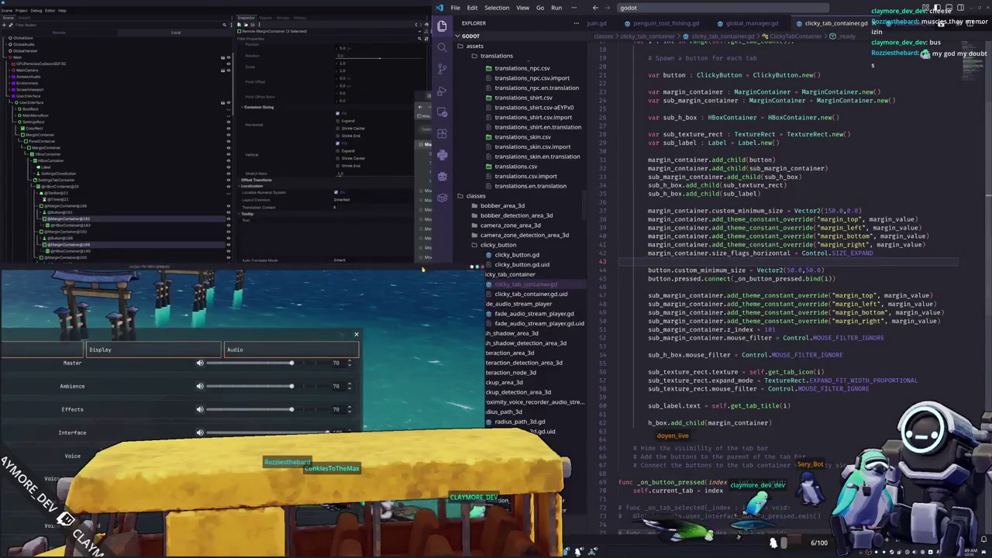
pyautogui.press('F5')
pyautogui.click(461, 347)
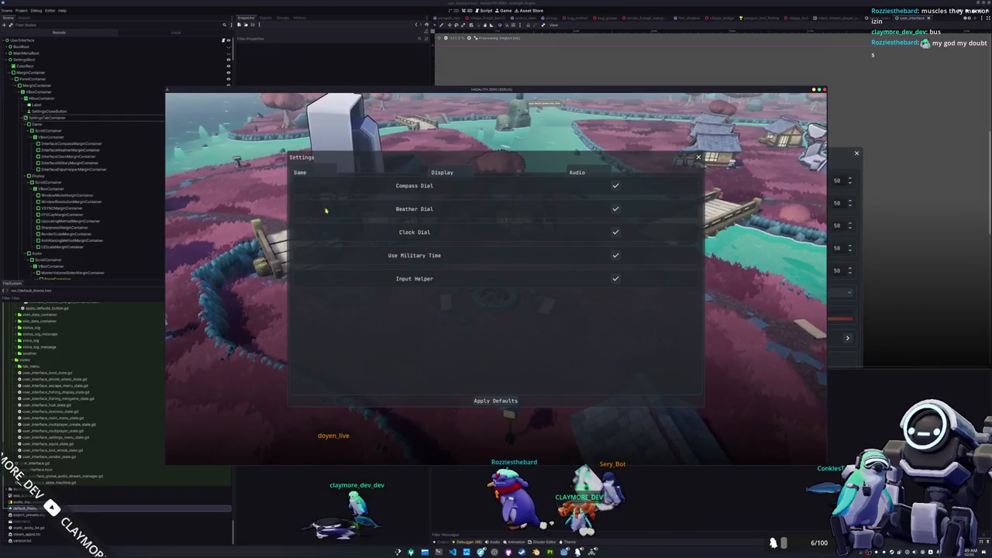
# Return to clicky_tab_container.gd in Visual Studio Code
pyautogui.hotkey('alt', 'Tab')
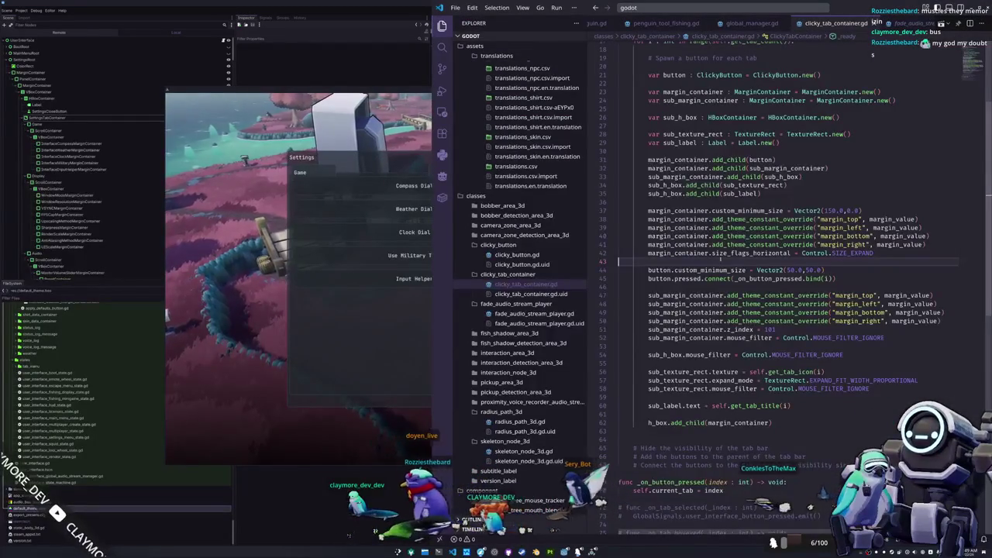
# Read the docs for size_flags_horizontal and SIZE_EXPAND on line 42, then run the game
pyautogui.moveTo(733, 252)
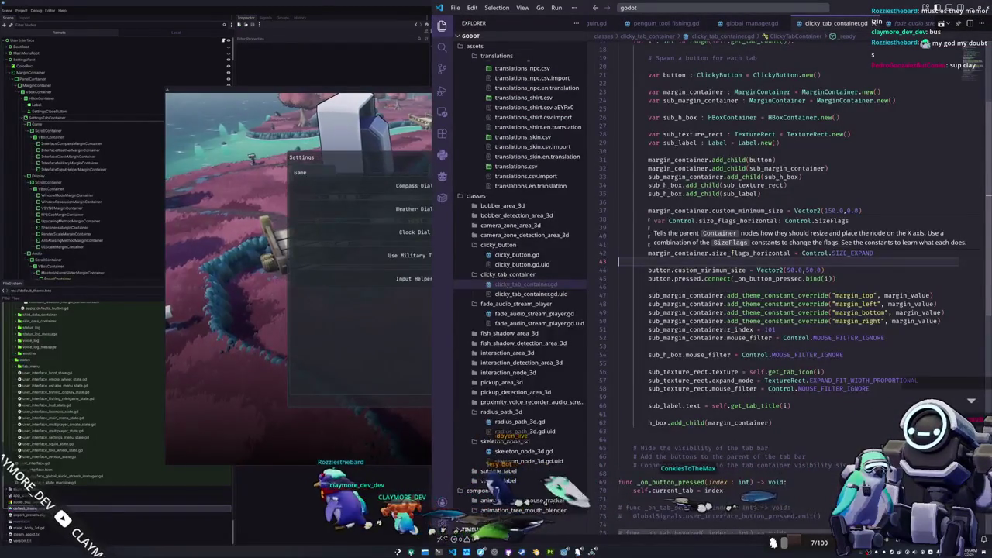
pyautogui.doubleClick(733, 253)
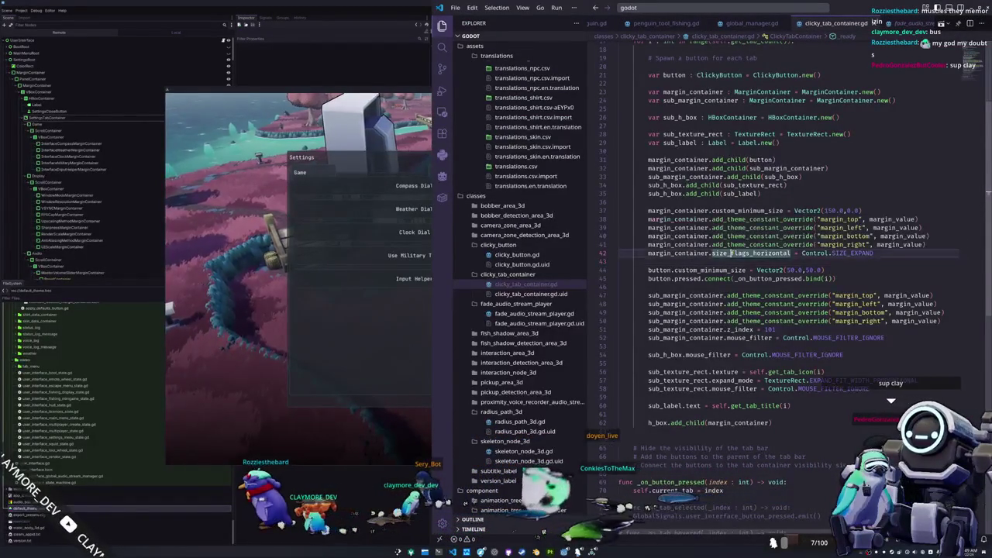
pyautogui.doubleClick(839, 253)
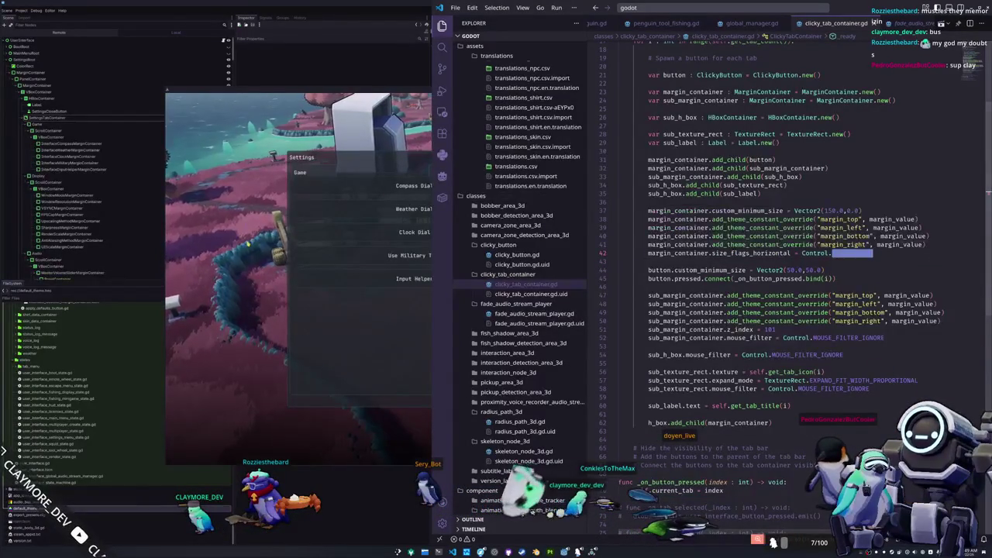
pyautogui.press('F5')
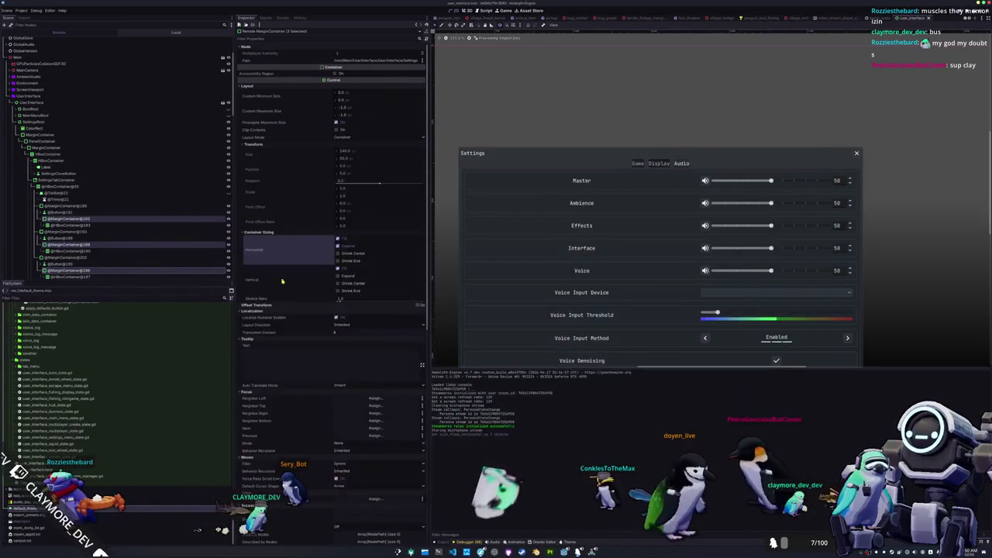
pyautogui.click(68, 231)
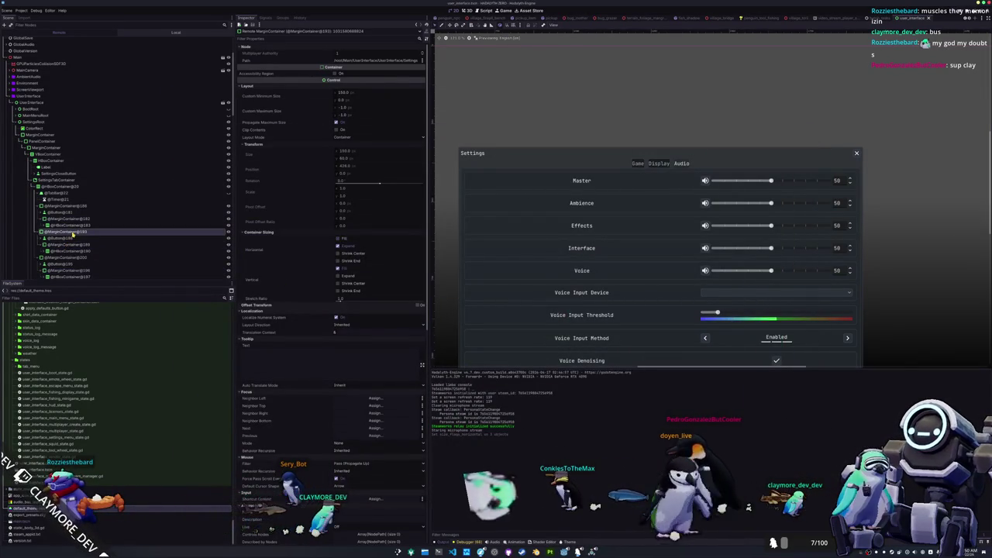
pyautogui.click(70, 207)
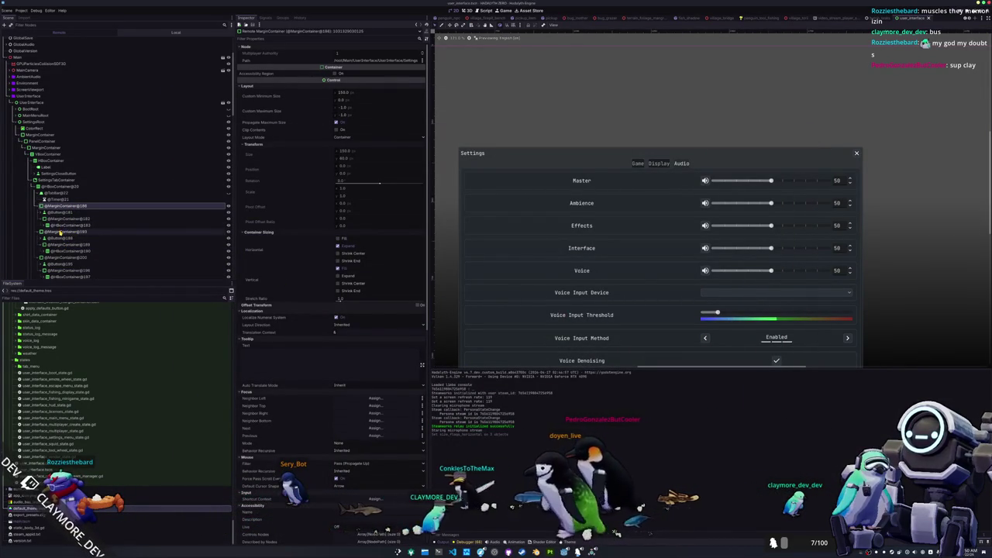
pyautogui.keyDown('ctrl'); pyautogui.click(60, 232); pyautogui.keyUp('ctrl')
pyautogui.keyDown('ctrl'); pyautogui.click(59, 259); pyautogui.keyUp('ctrl')
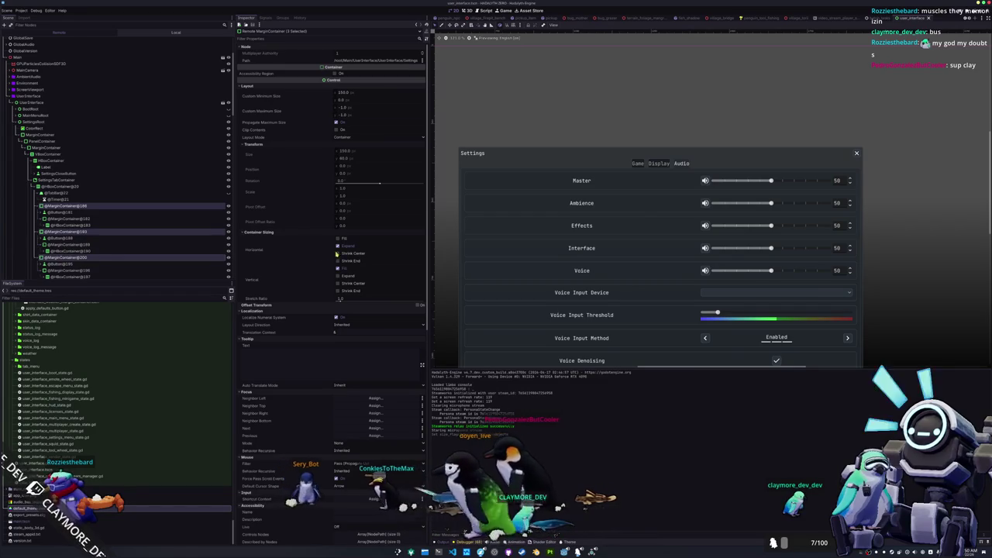
pyautogui.hotkey('alt', 'Tab')
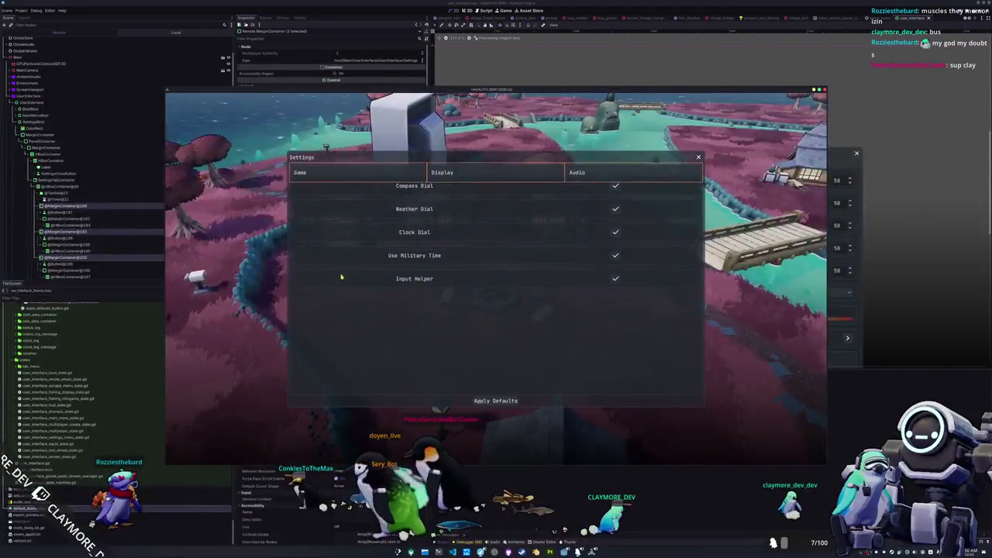
pyautogui.hotkey('alt', 'Tab')
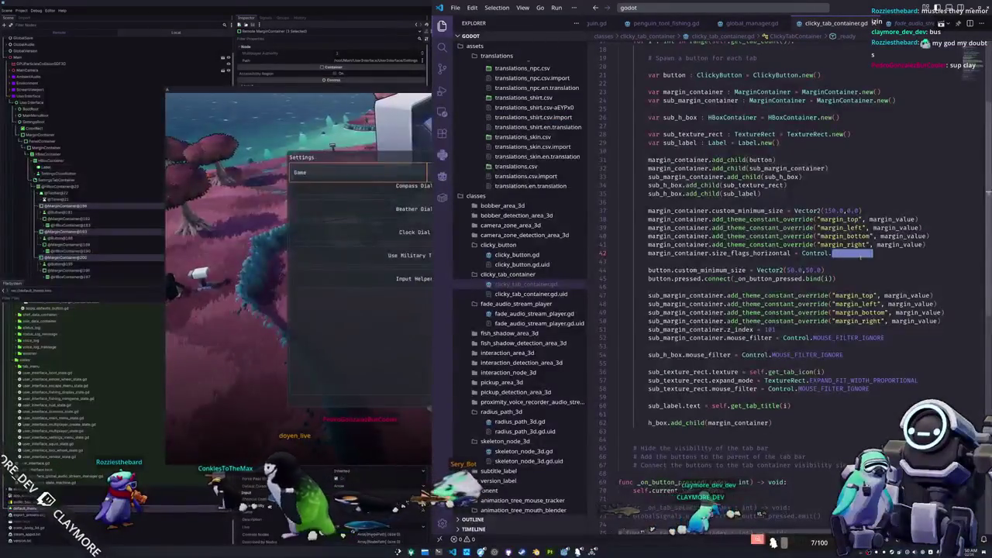
# Change line 42's horizontal size flag from Control.SIZE_EXPAND to Control.SIZE_EXPAND_FILL
pyautogui.write('SIZE_')
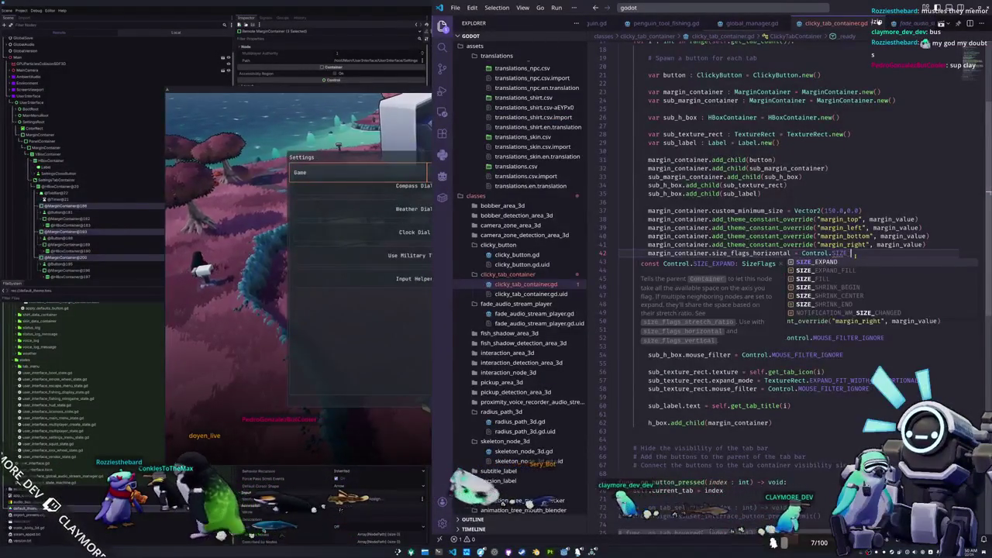
pyautogui.write('EXPAND_FILL')
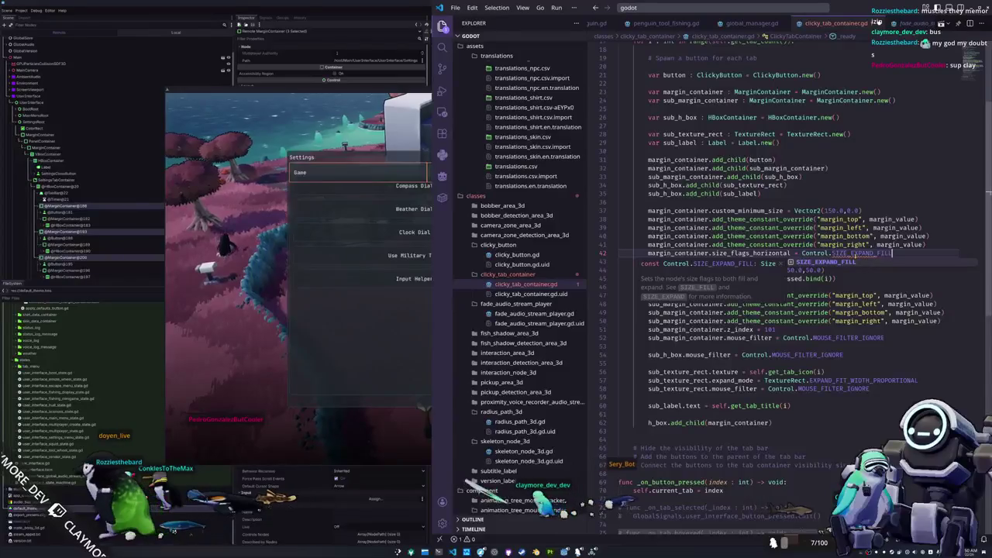
pyautogui.press('Return')
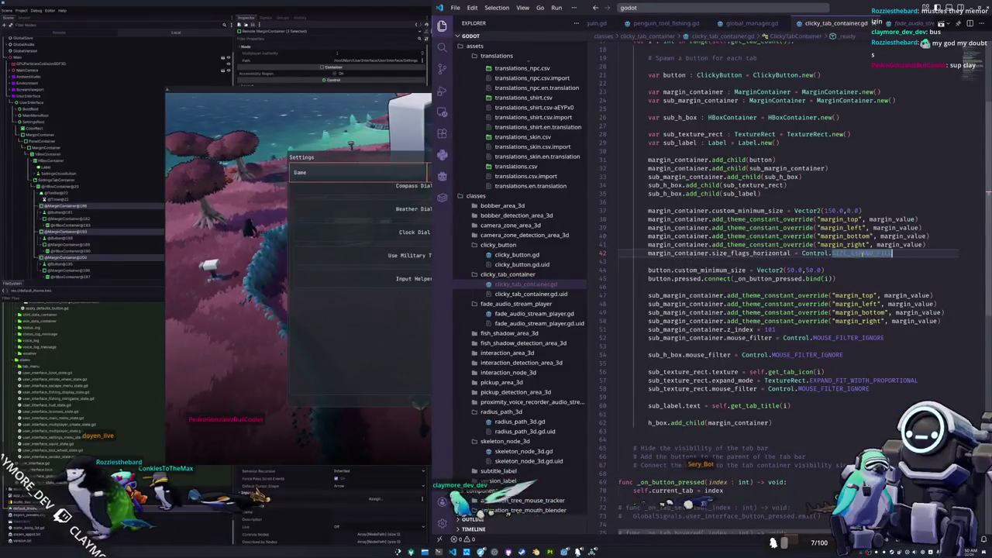
pyautogui.moveTo(862, 253)
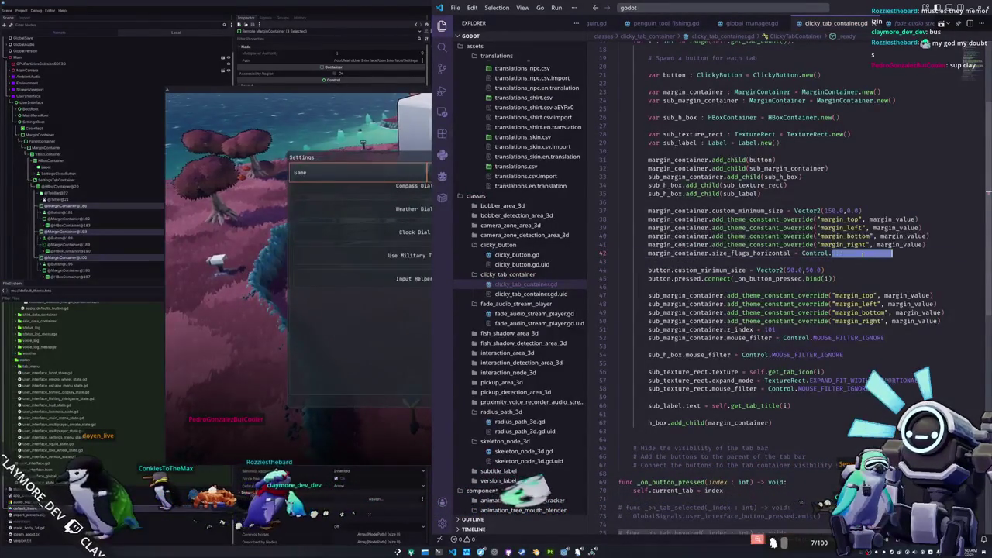
pyautogui.hotkey('ctrl', 'BackSpace')
pyautogui.write('SIZ')
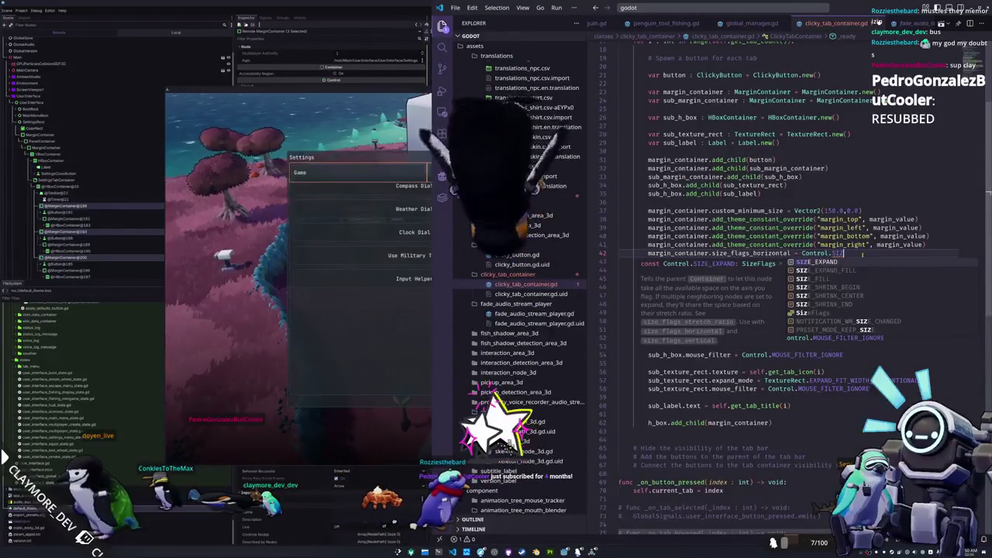
pyautogui.press('Down')
pyautogui.press('Return')
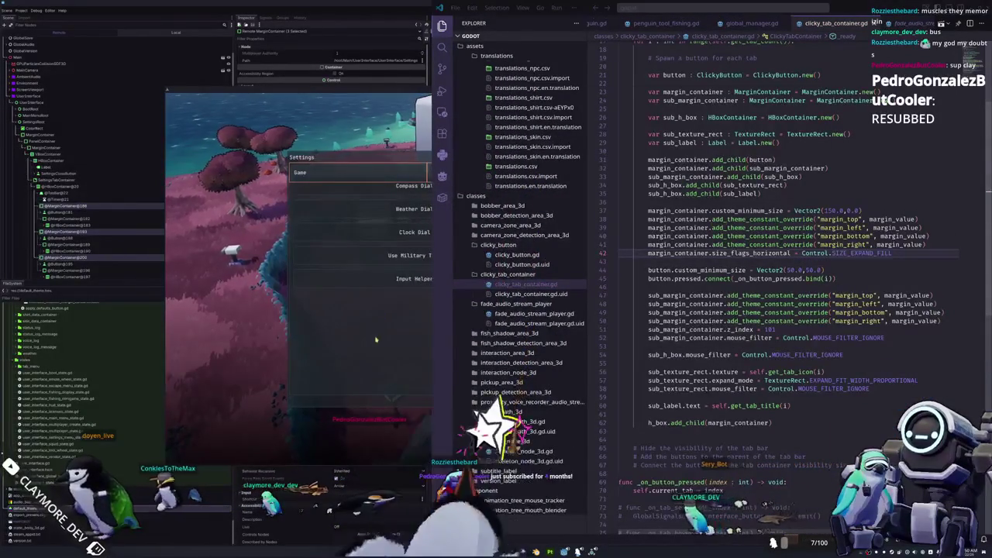
# Switch the Settings panel repeatedly between Game, Display and Audio, finishing on Game, then return to the script
pyautogui.click(392, 179)
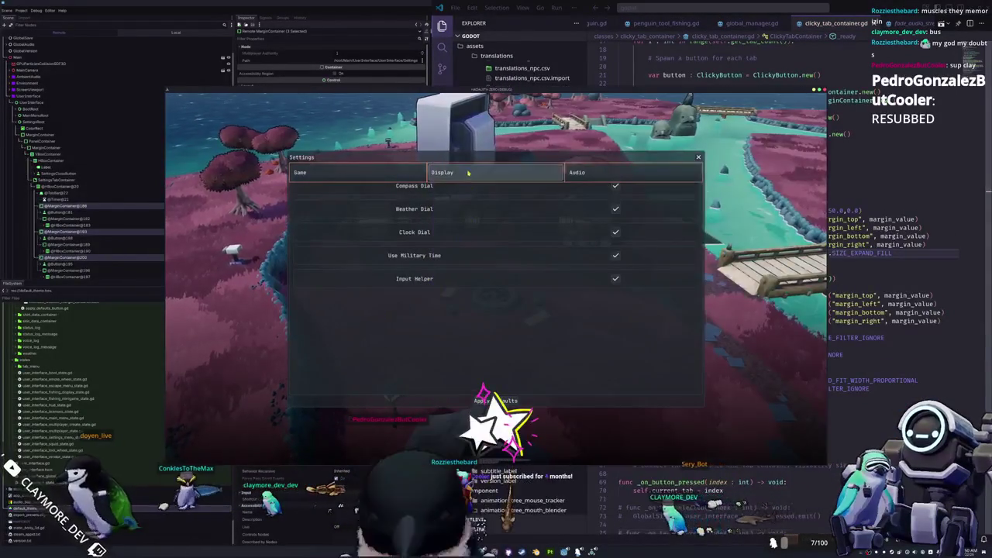
pyautogui.click(397, 179)
pyautogui.click(496, 172)
pyautogui.click(581, 172)
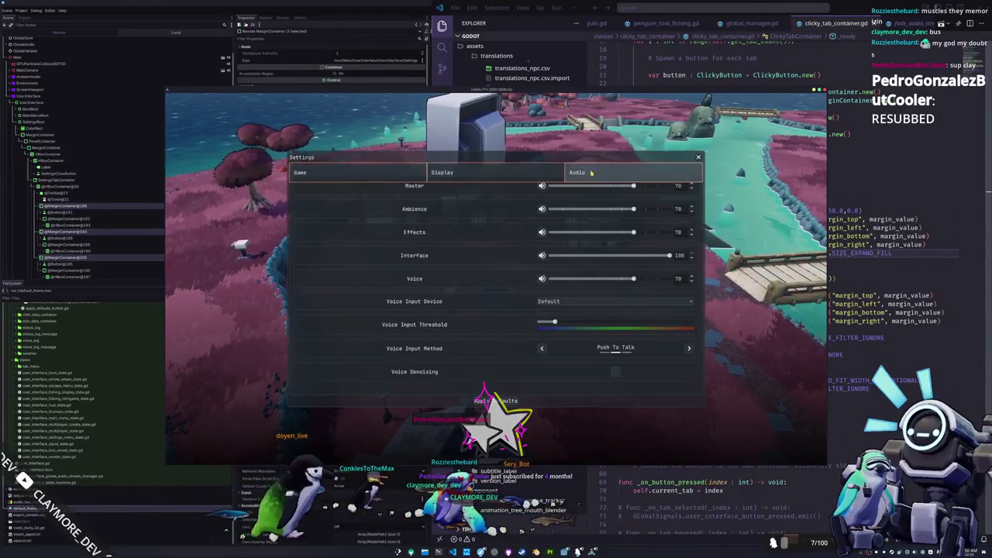
pyautogui.click(471, 170)
pyautogui.click(401, 179)
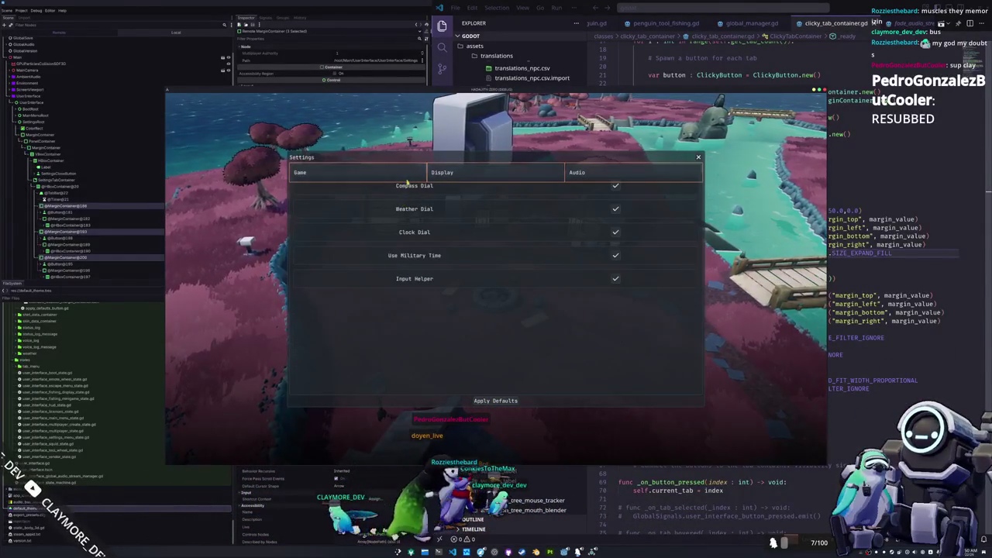
pyautogui.click(488, 169)
pyautogui.click(587, 175)
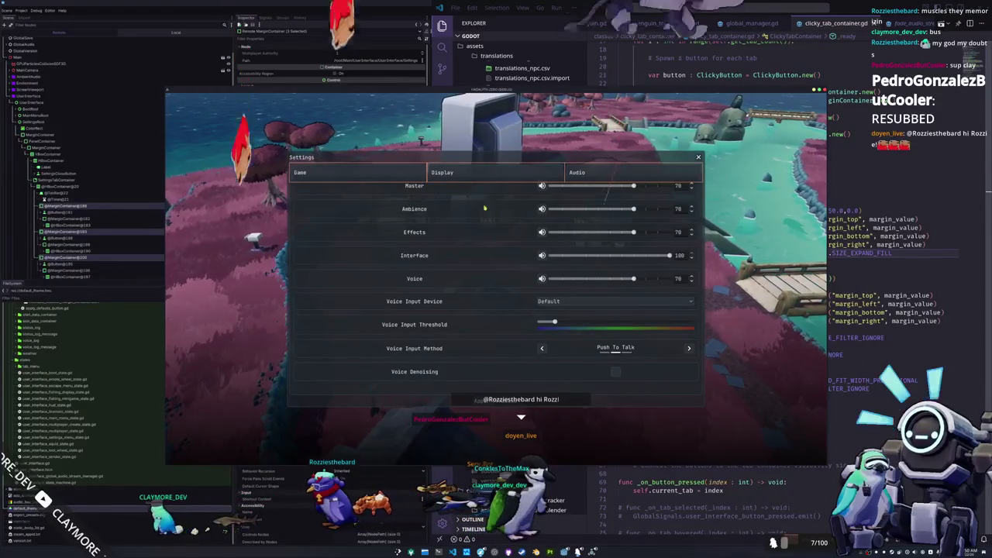
pyautogui.click(475, 172)
pyautogui.click(417, 166)
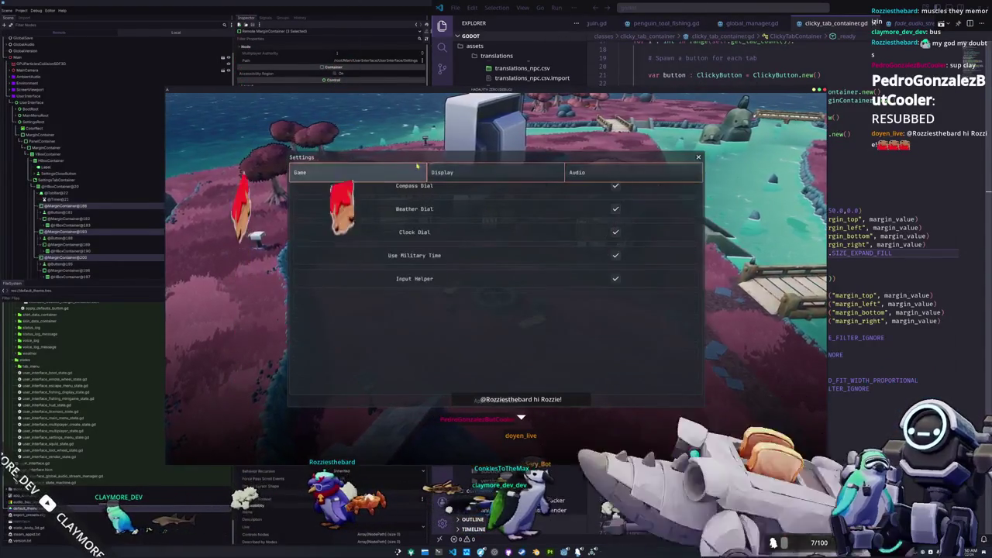
pyautogui.click(496, 173)
pyautogui.click(583, 174)
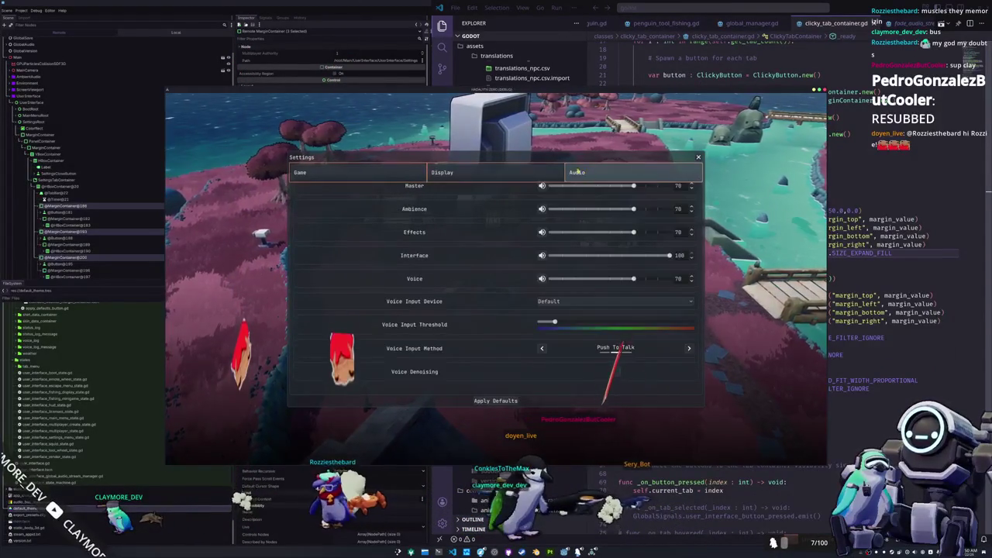
pyautogui.click(481, 172)
pyautogui.click(395, 171)
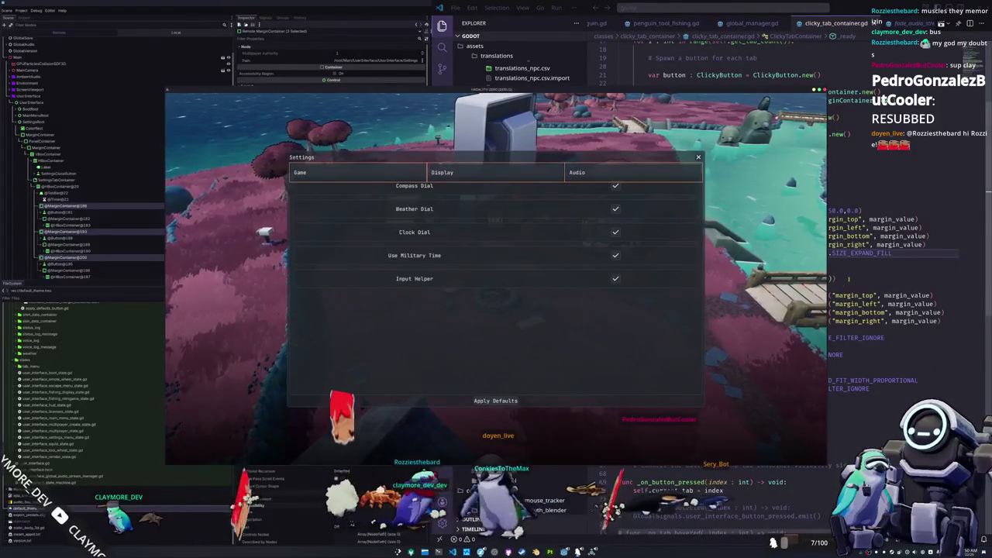
pyautogui.hotkey('alt', 'Tab')
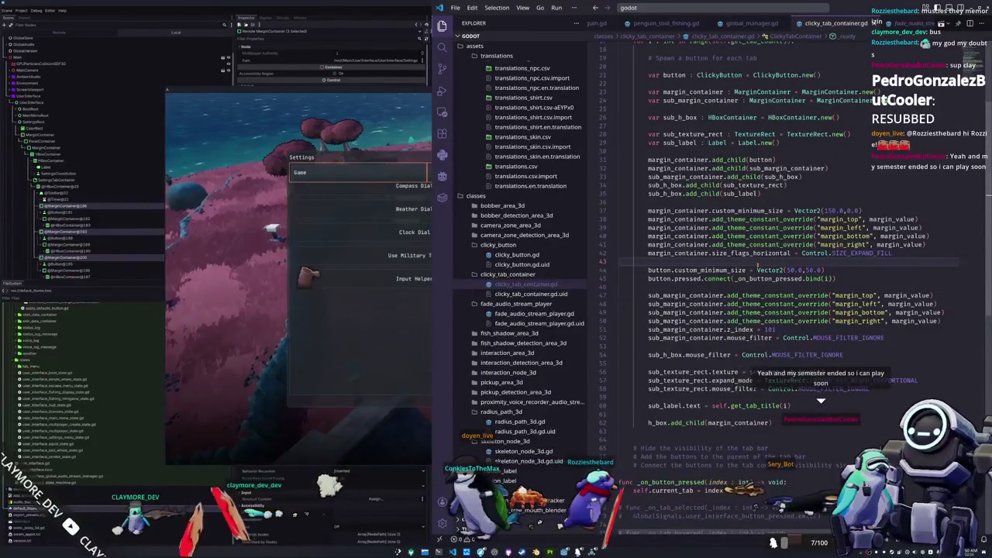
# Insert an empty line below h_box.add_child(margin_container) on line 63 of clicky_tab_container.gd
pyautogui.scroll(-1, 758, 266)
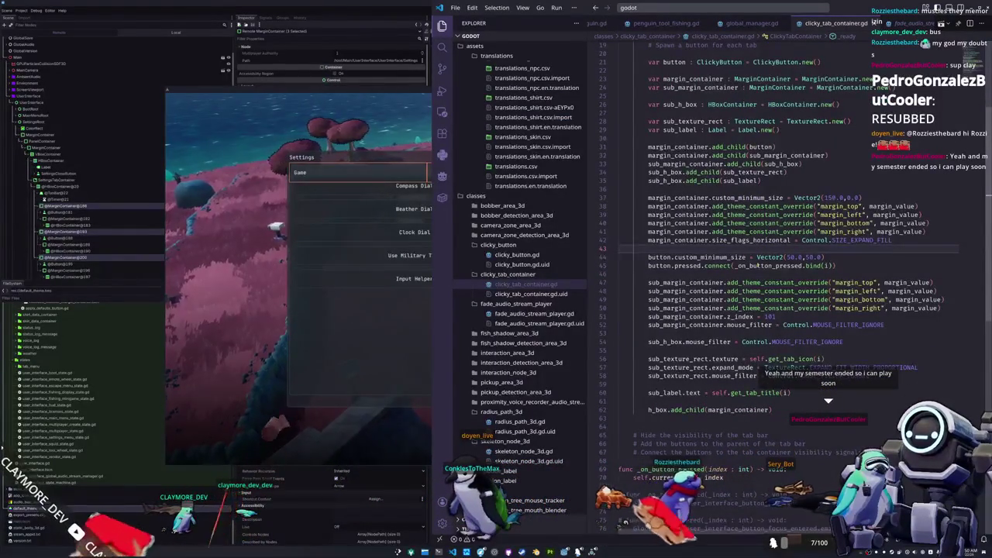
pyautogui.moveTo(729, 321)
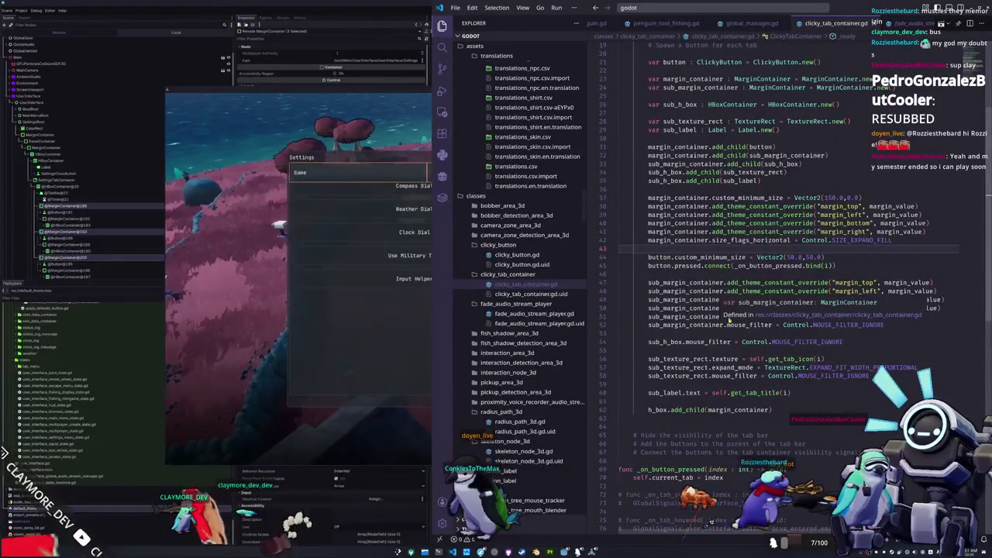
pyautogui.click(666, 350)
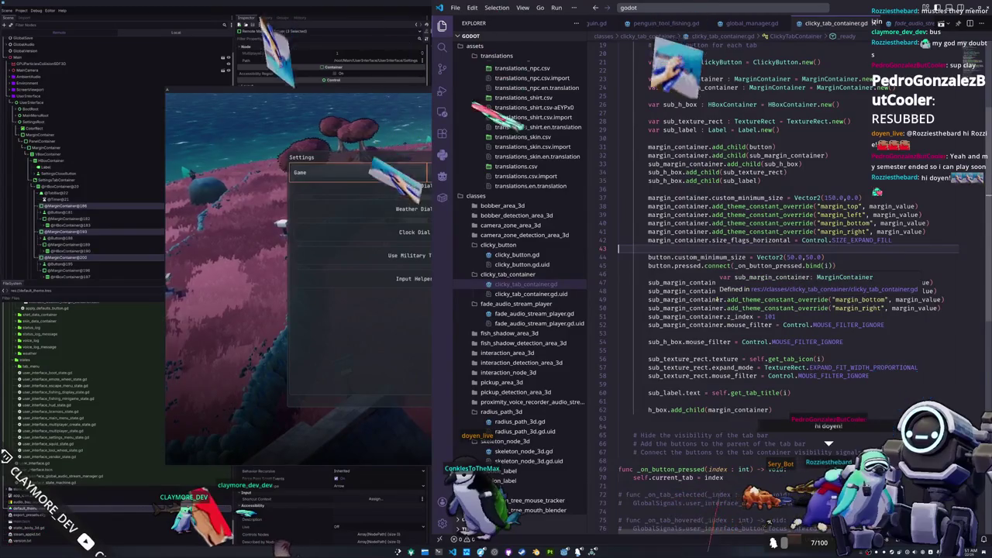
pyautogui.scroll(-2, 695, 379)
pyautogui.click(695, 379)
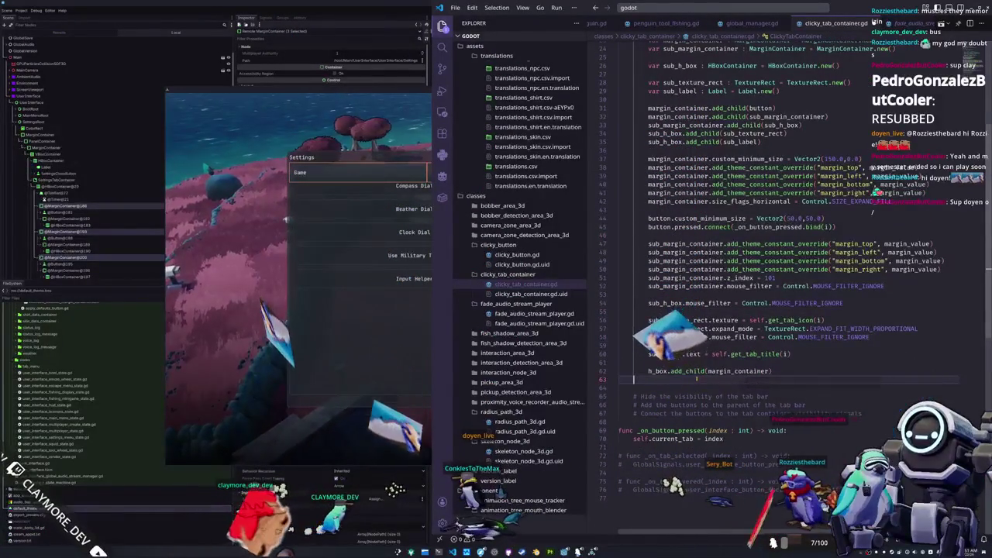
pyautogui.press('Return')
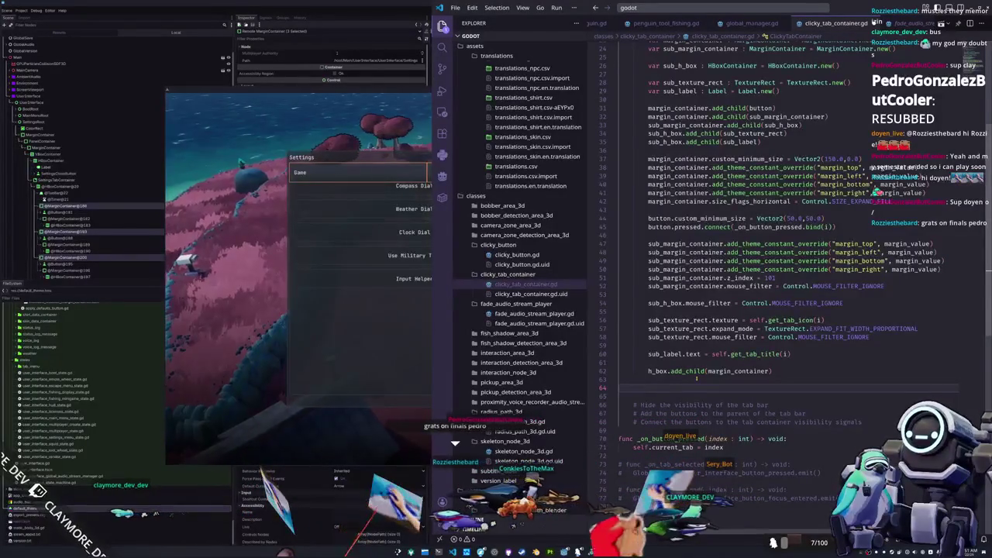
pyautogui.click(424, 222)
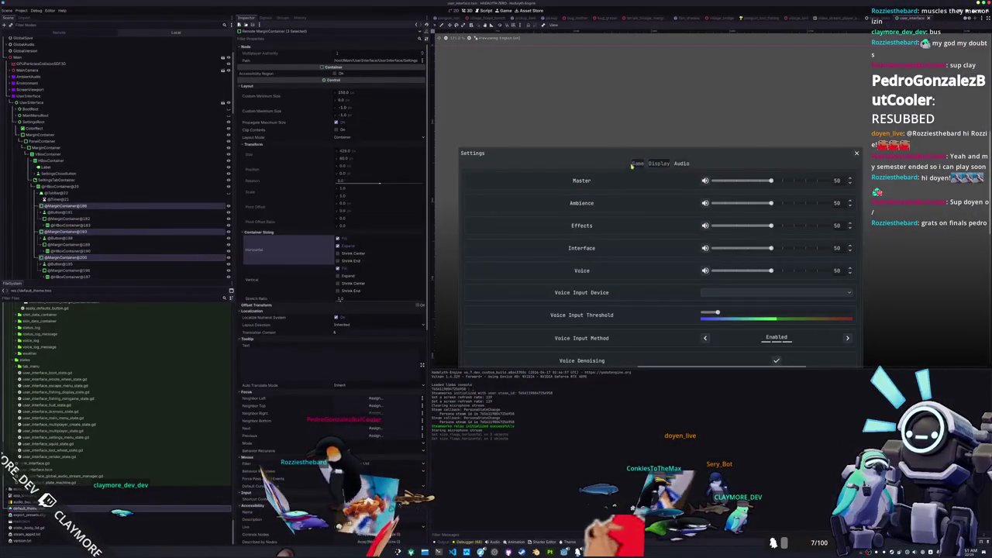
# Select SettingsTabContainer in the Local scene tree and revert its Tab Separation constant override
pyautogui.click(631, 165)
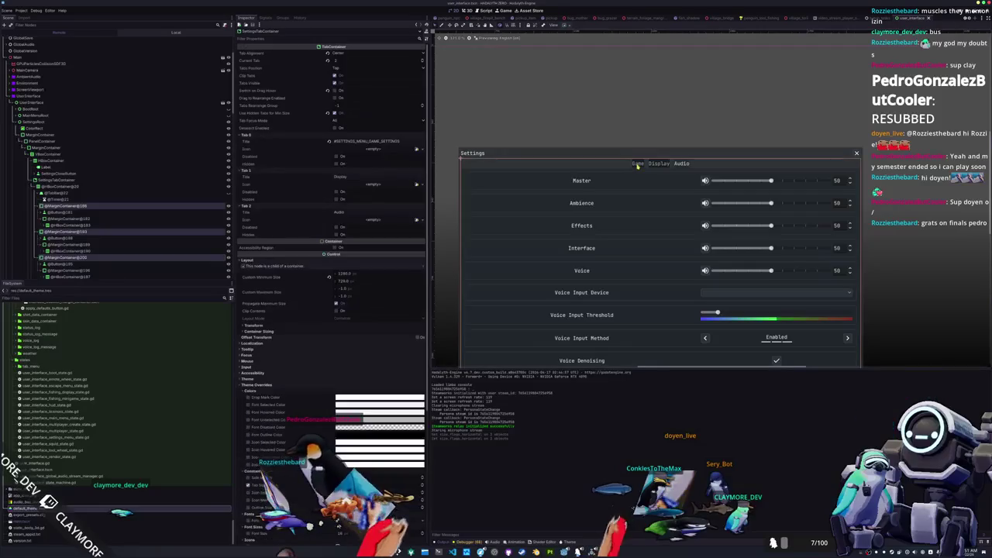
pyautogui.scroll(3, 632, 164)
pyautogui.click(176, 32)
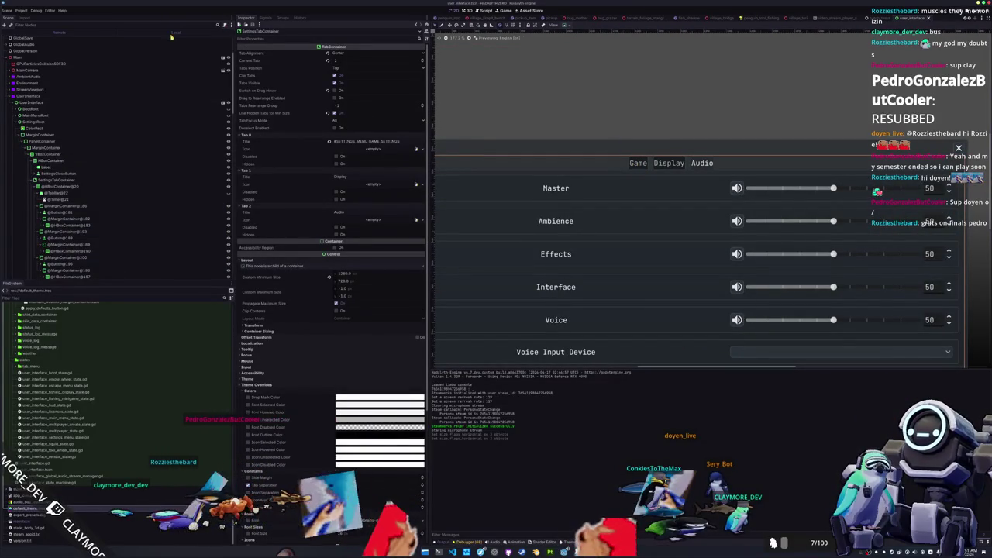
pyautogui.scroll(-5, 314, 268)
pyautogui.click(572, 542)
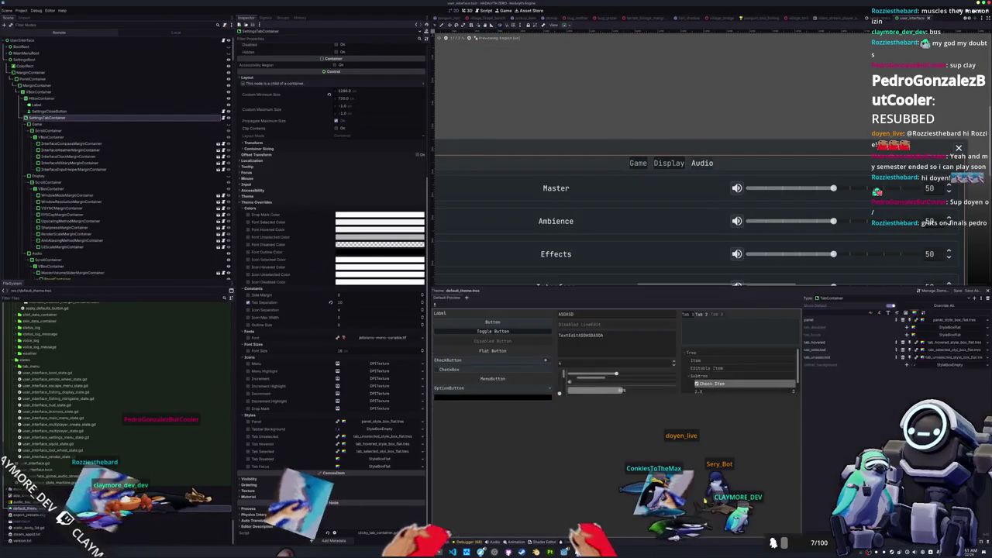
pyautogui.click(879, 314)
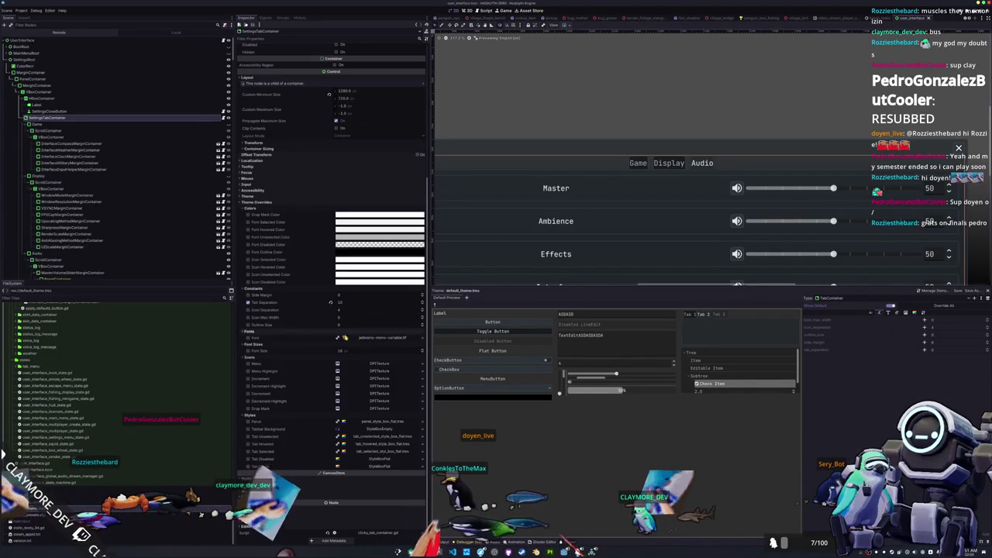
pyautogui.click(331, 304)
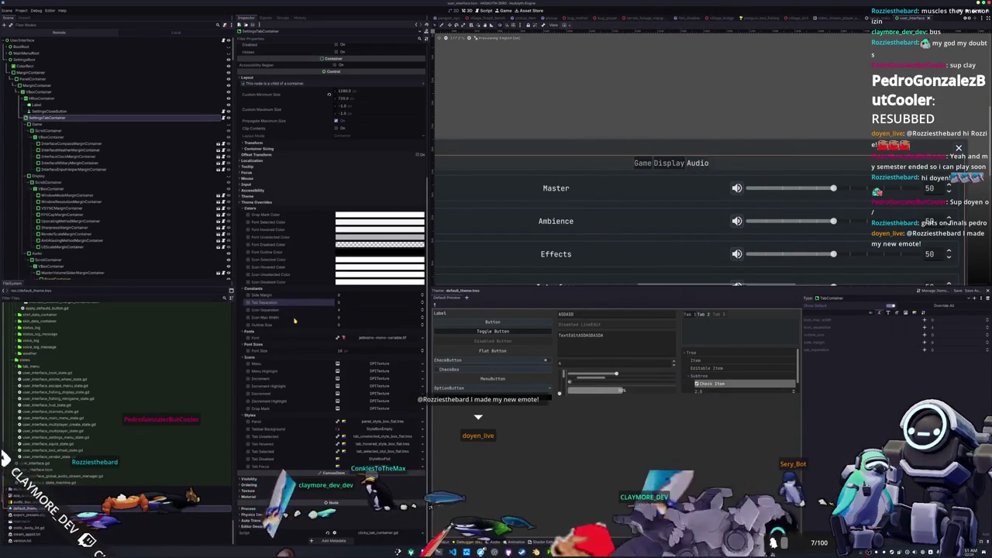
pyautogui.scroll(5, 296, 322)
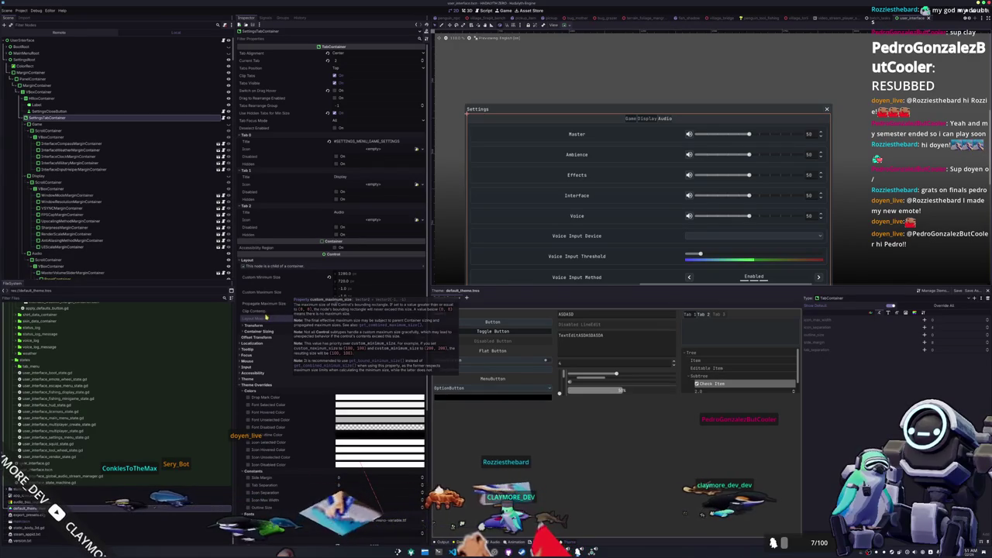
# Expand Container Sizing and Transform, then open the TabContainer font's FontFile in the theme editor
pyautogui.click(261, 331)
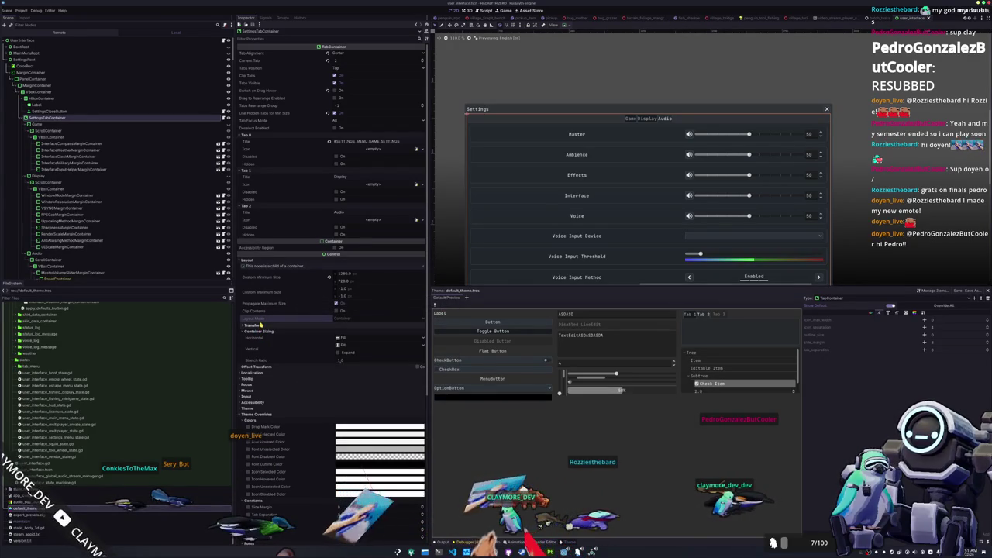
pyautogui.click(255, 326)
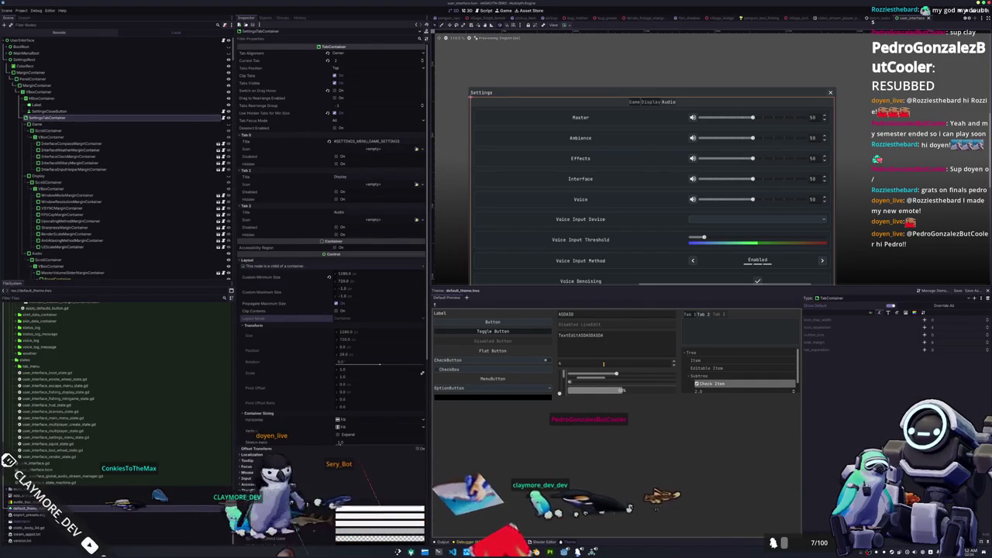
pyautogui.click(891, 314)
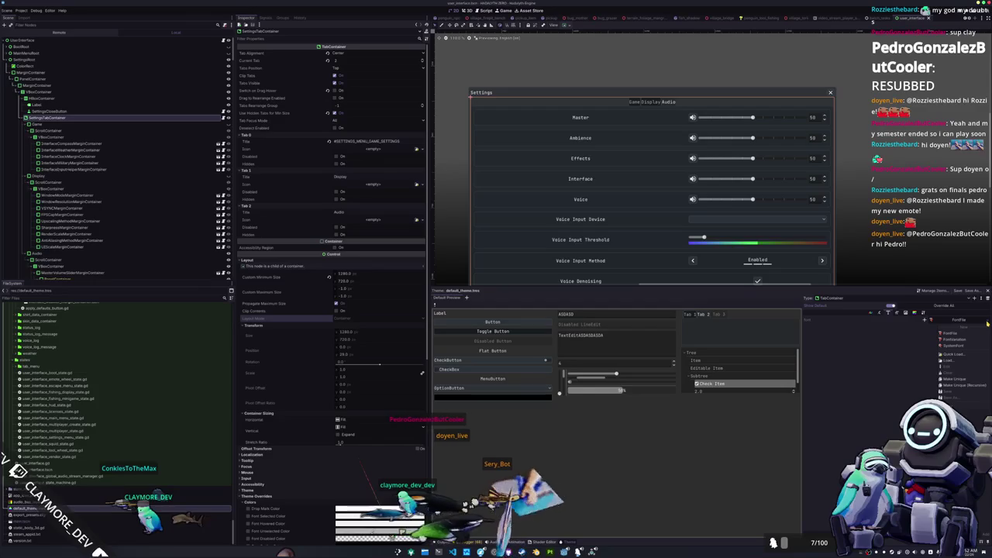
pyautogui.click(940, 331)
pyautogui.click(963, 321)
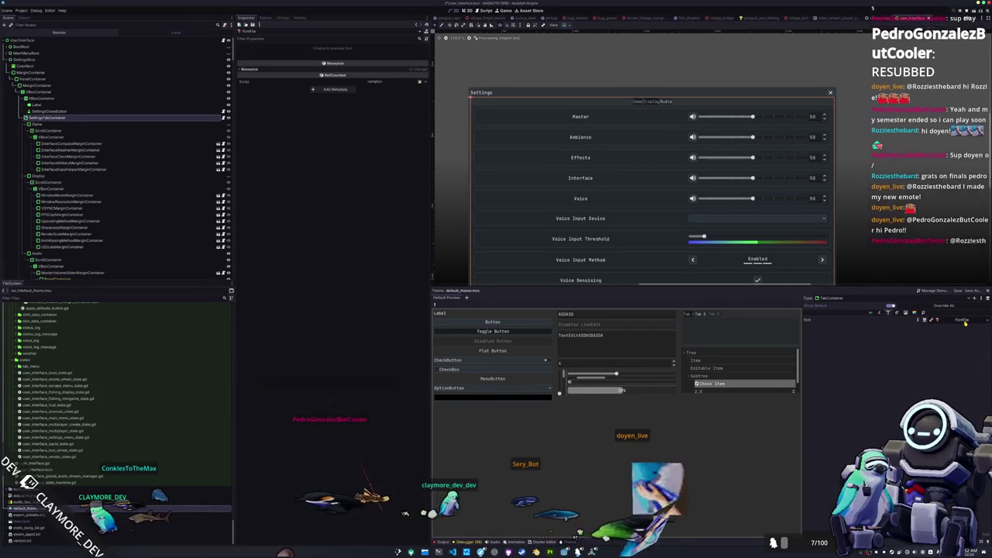
# Raise the TabContainer font_size from 16 to 27, then stop and relaunch the game with F8 and F5
pyautogui.click(923, 313)
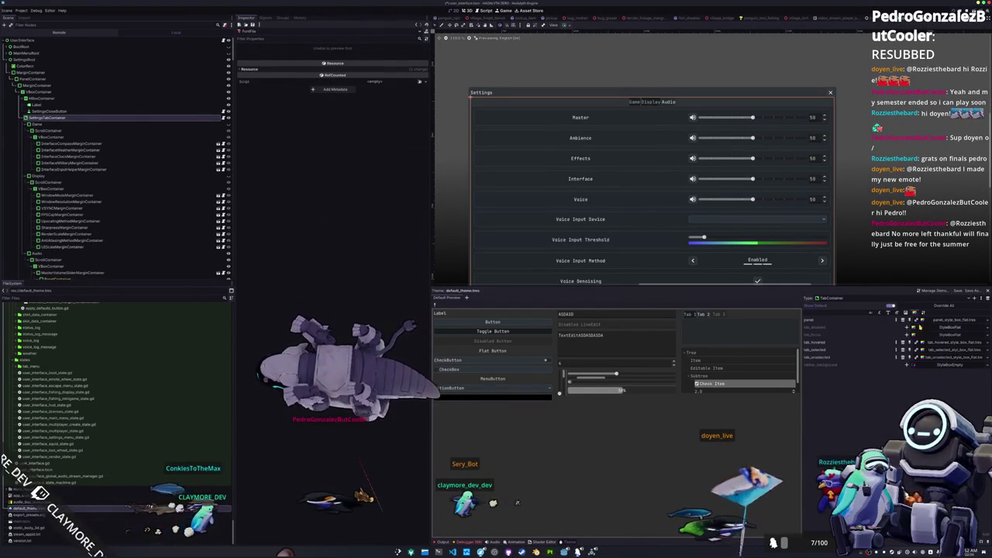
pyautogui.click(947, 321)
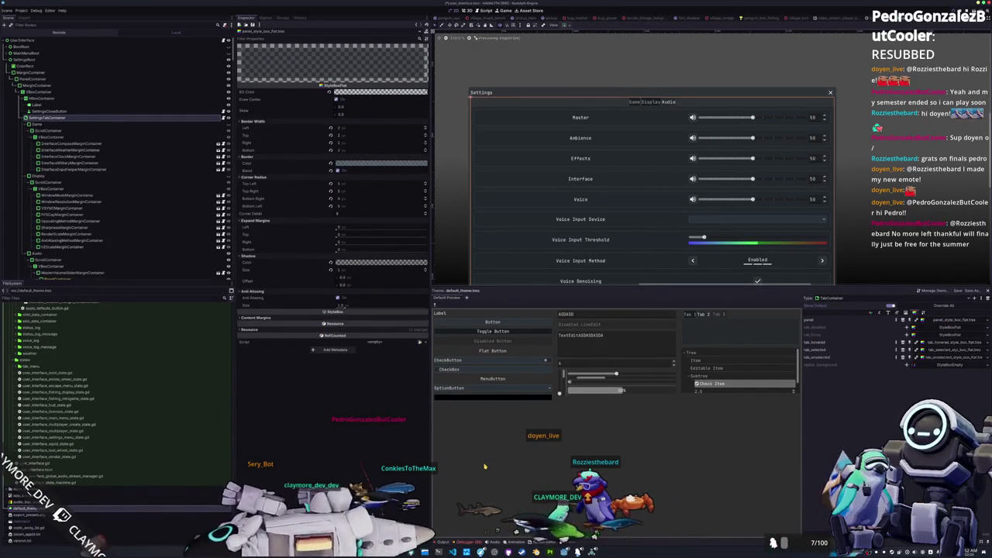
pyautogui.click(898, 314)
pyautogui.click(897, 313)
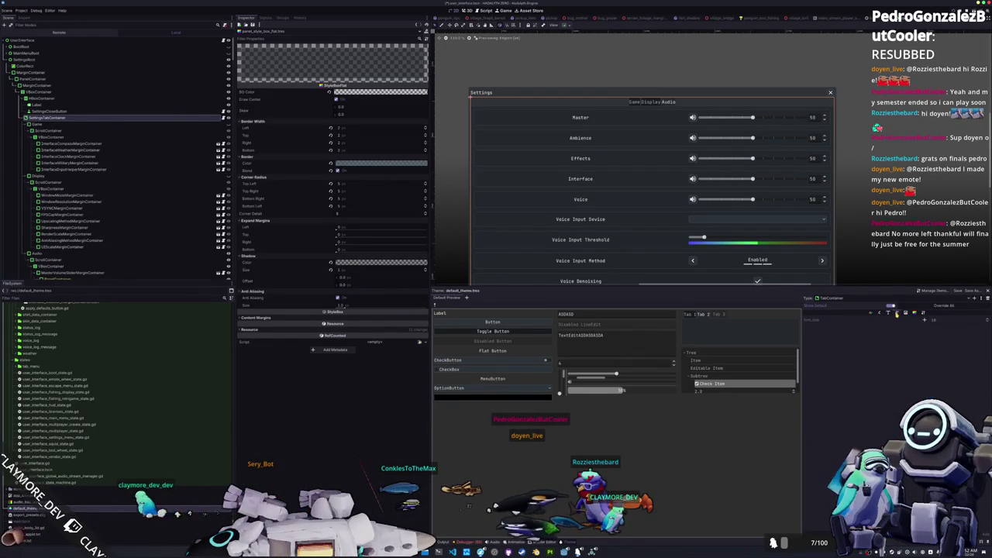
pyautogui.moveTo(935, 320); pyautogui.dragTo(987, 327)
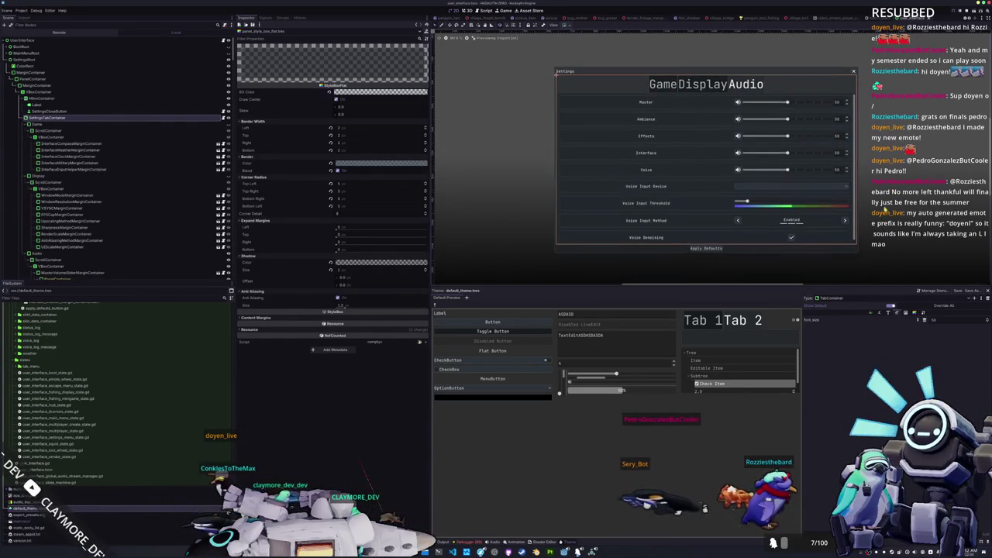
pyautogui.press('F8')
pyautogui.press('F5')
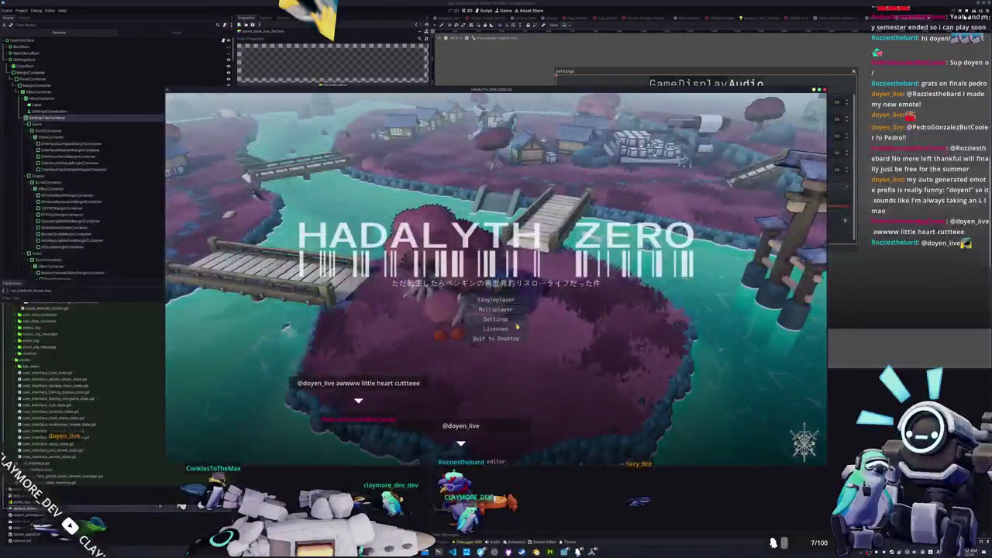
# Open Settings from the title menu and switch among the Game, Display and Audio pages
pyautogui.click(513, 318)
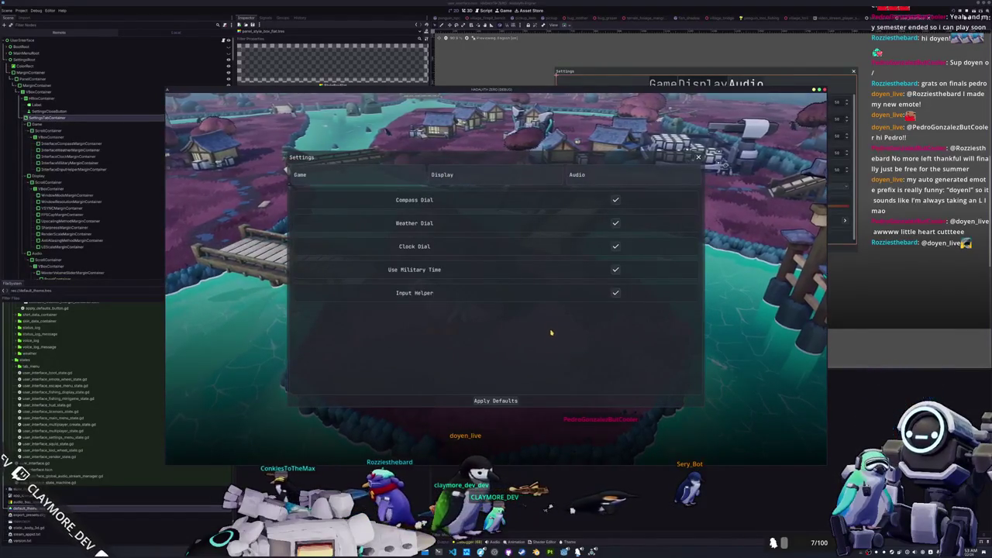
pyautogui.click(628, 183)
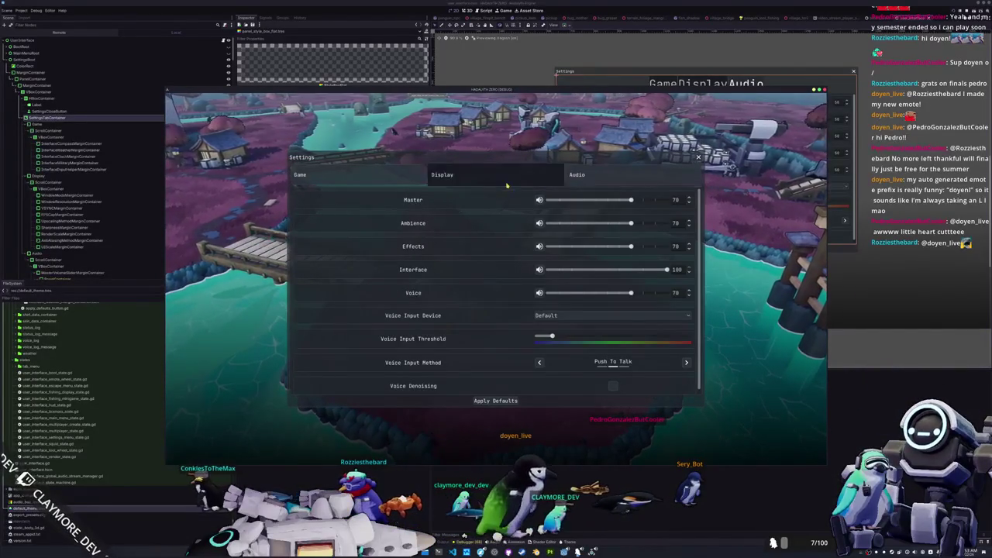
pyautogui.click(466, 180)
pyautogui.click(378, 178)
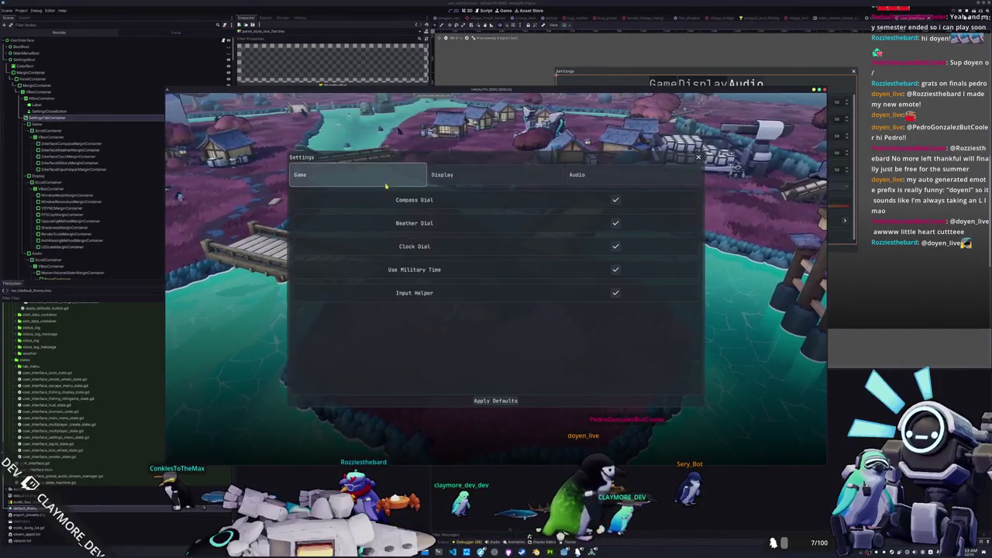
pyautogui.click(496, 177)
pyautogui.click(577, 176)
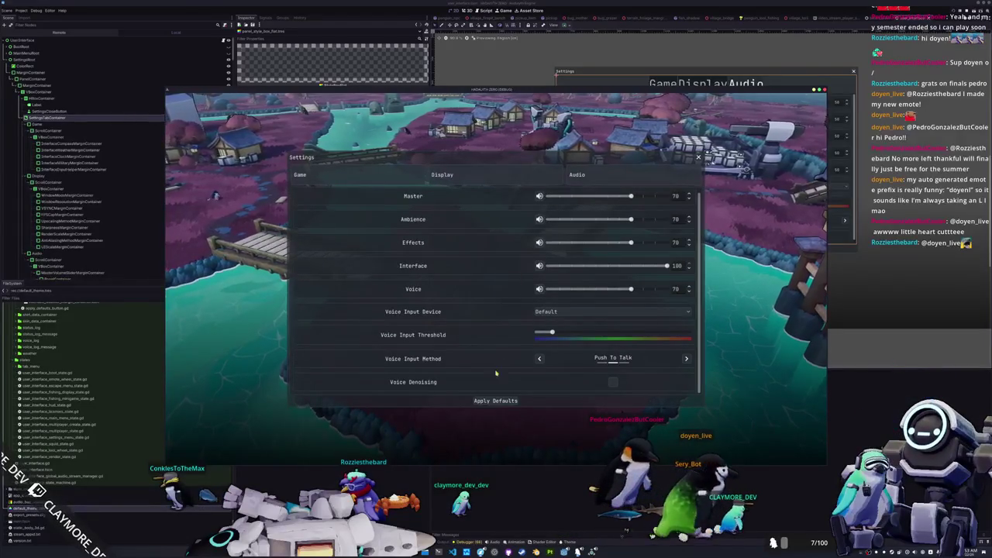
# Keep cycling through the Game, Display and Audio tabs, scrolling the Audio page once
pyautogui.click(481, 177)
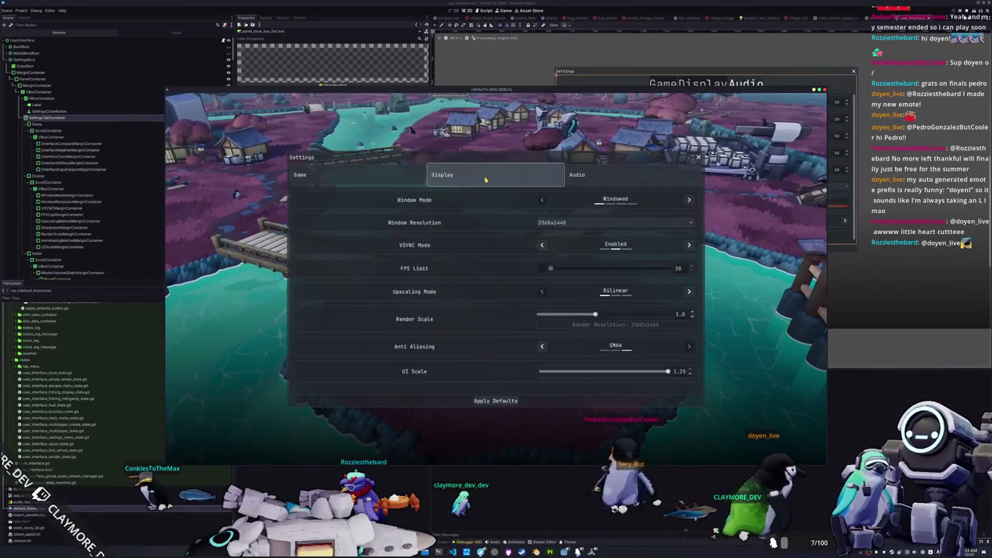
pyautogui.click(393, 174)
pyautogui.click(497, 176)
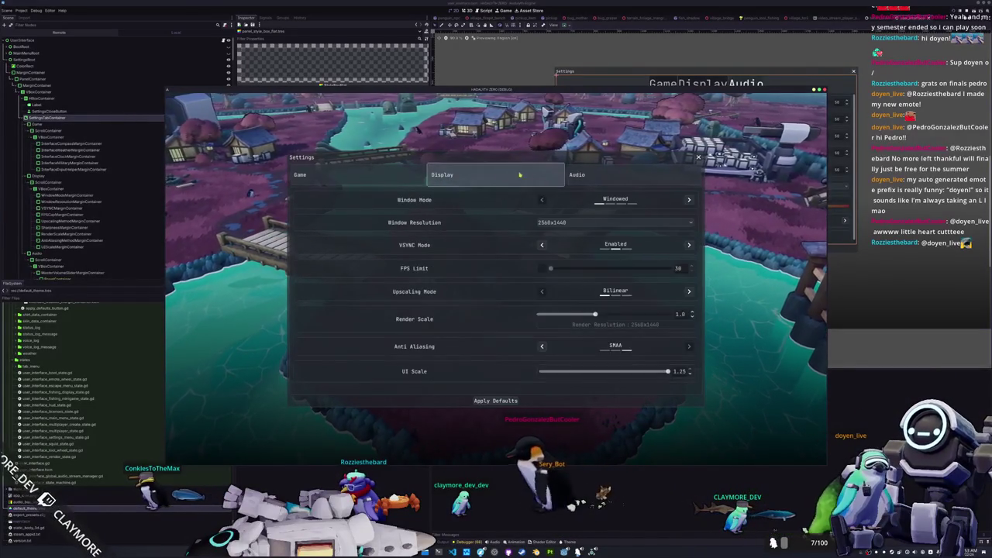
pyautogui.click(595, 174)
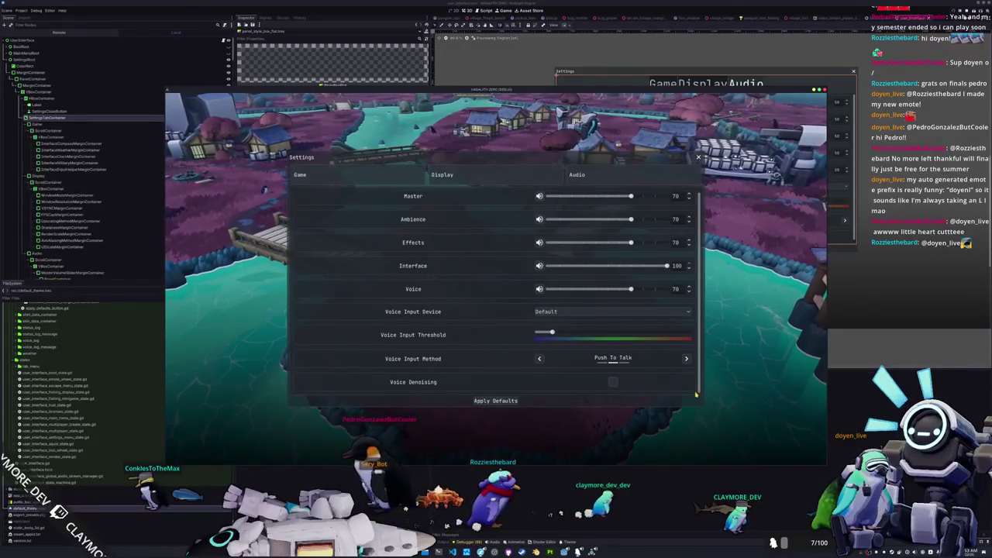
pyautogui.scroll(-1, 695, 394)
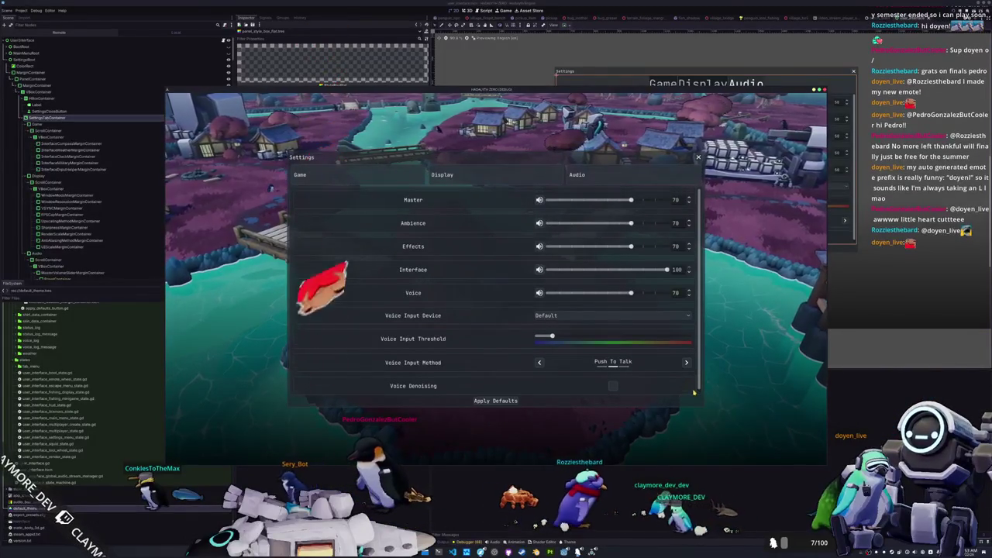
pyautogui.scroll(1, 692, 390)
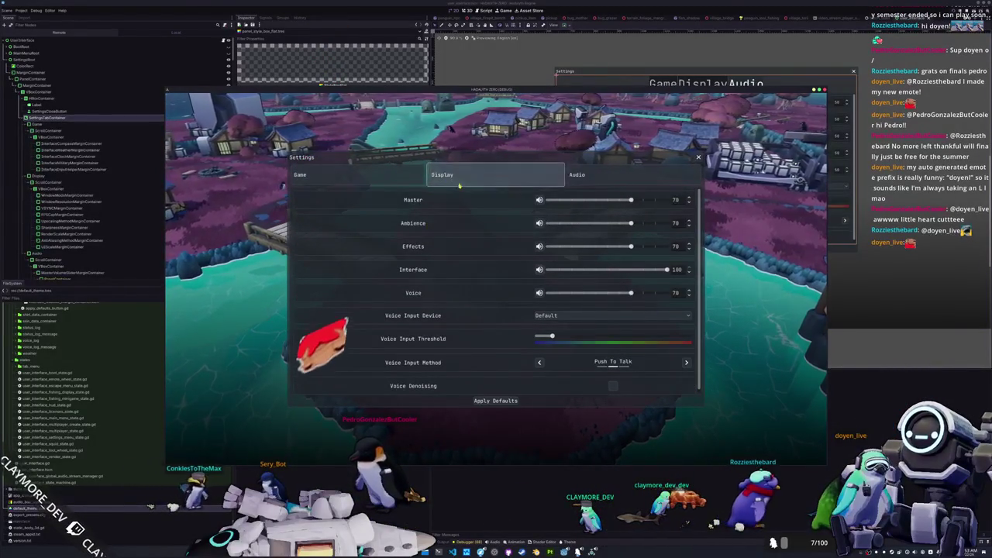
pyautogui.click(387, 178)
pyautogui.click(484, 175)
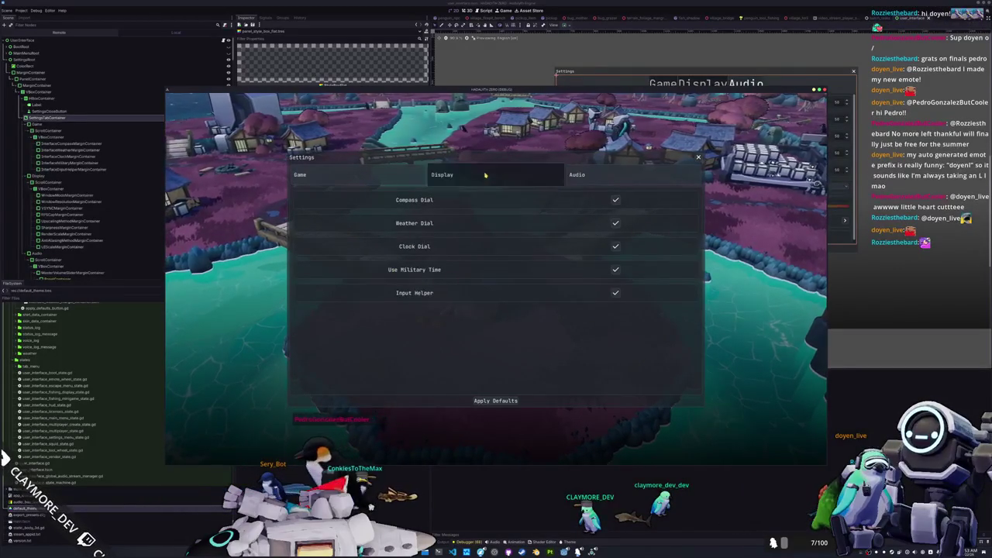
pyautogui.click(614, 174)
pyautogui.click(519, 178)
pyautogui.click(394, 174)
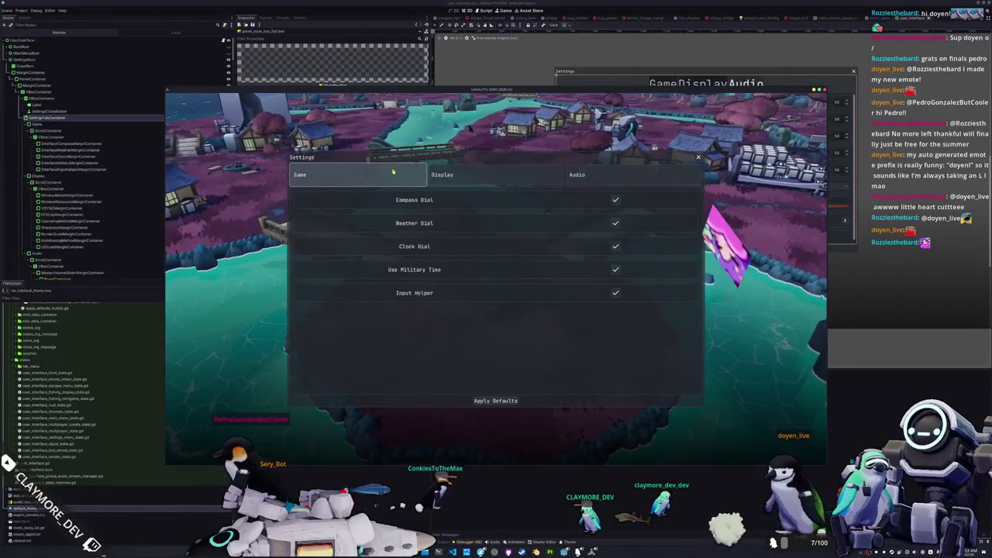
# Switch repeatedly among the Display, Audio and Game settings pages
pyautogui.click(488, 174)
pyautogui.click(592, 177)
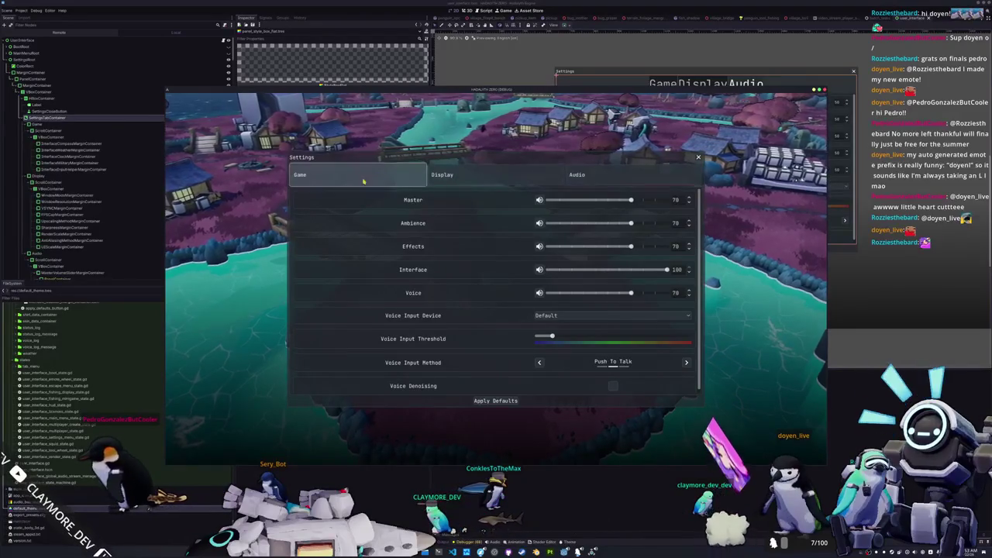
pyautogui.click(386, 179)
pyautogui.click(481, 176)
pyautogui.click(578, 176)
pyautogui.click(504, 176)
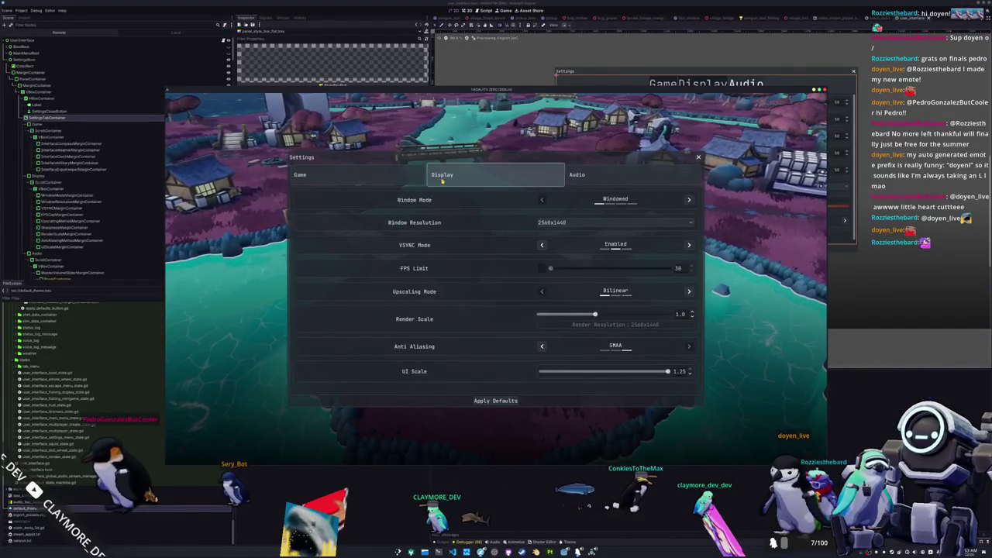
pyautogui.click(325, 179)
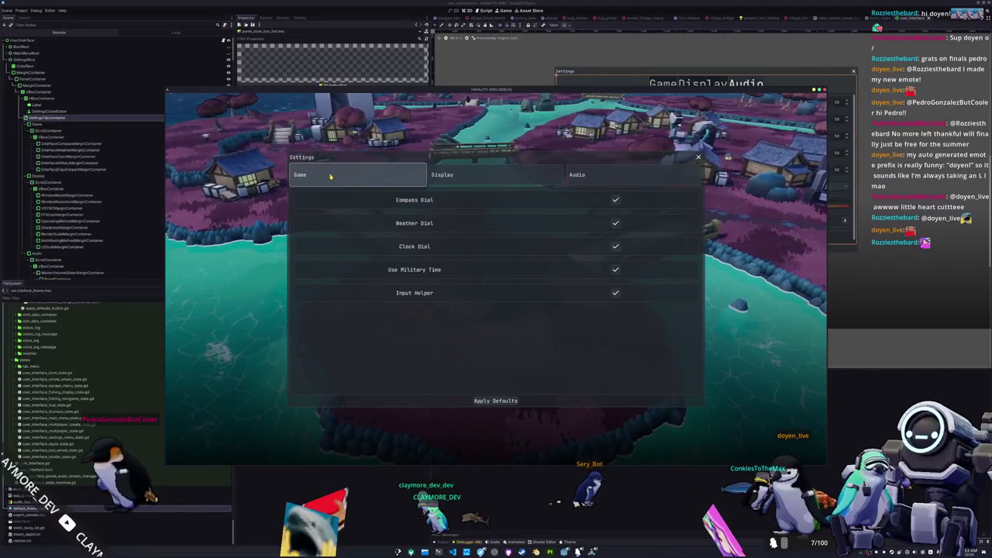
# View the Audio page once more, then close the Settings panel back to the title screen
pyautogui.click(603, 175)
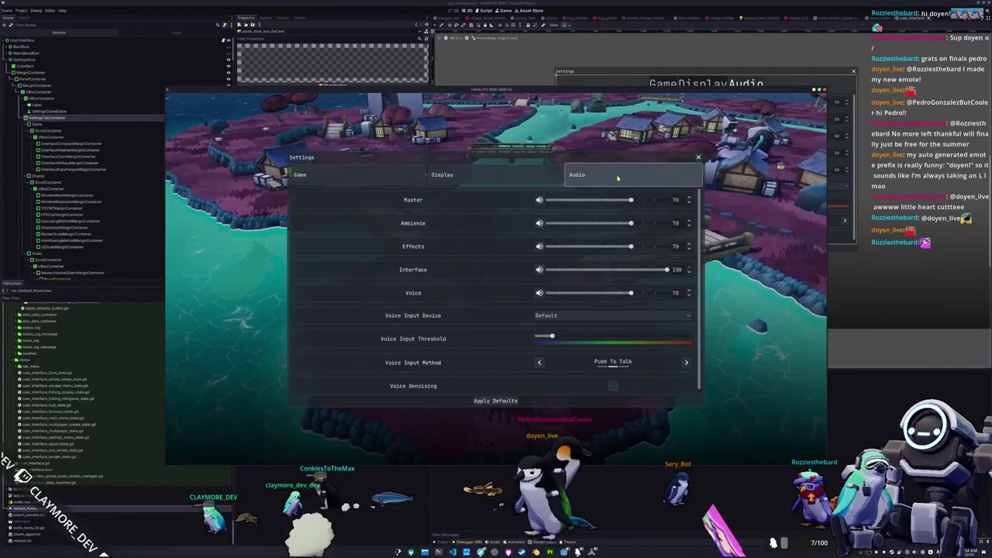
pyautogui.click(482, 552)
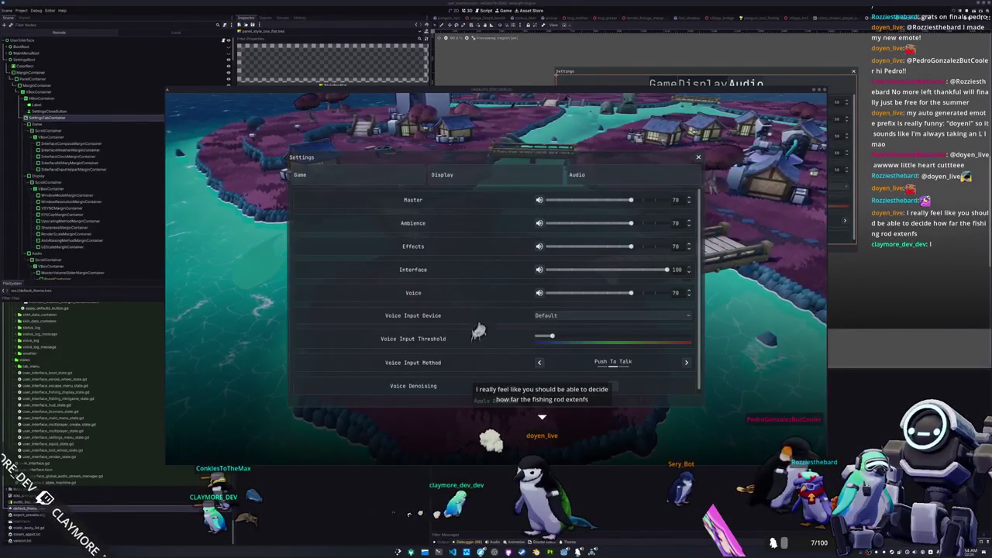
pyautogui.click(698, 156)
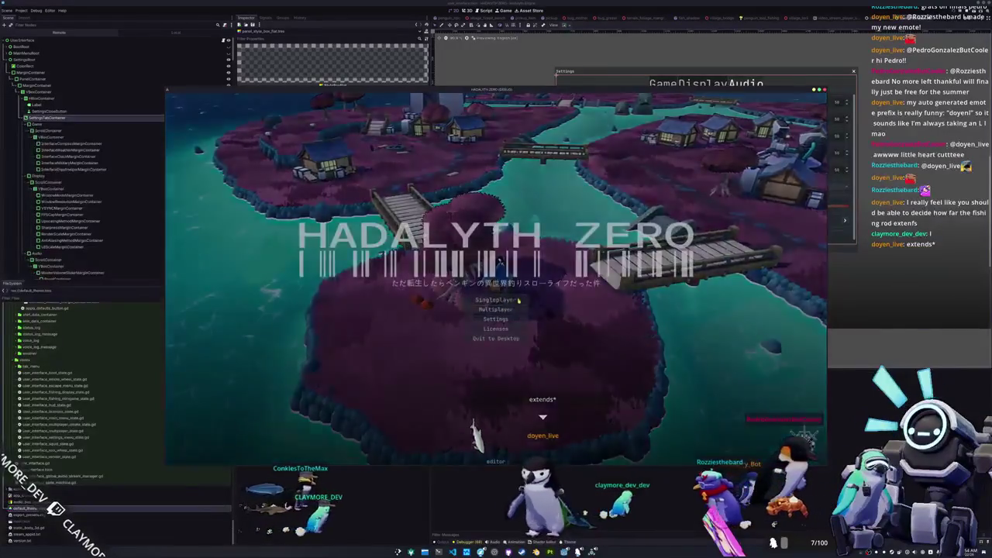
# Start Singleplayer, return to the main menu via the Escape Menu, then rotate the camera over the bridge
pyautogui.click(520, 300)
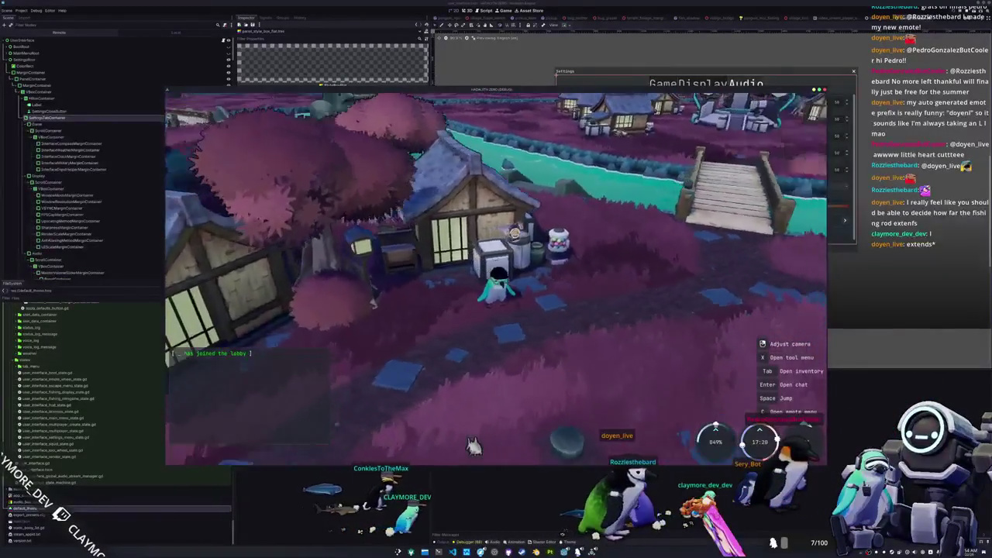
pyautogui.press('Tab')
pyautogui.press('Tab')
pyautogui.press('Escape')
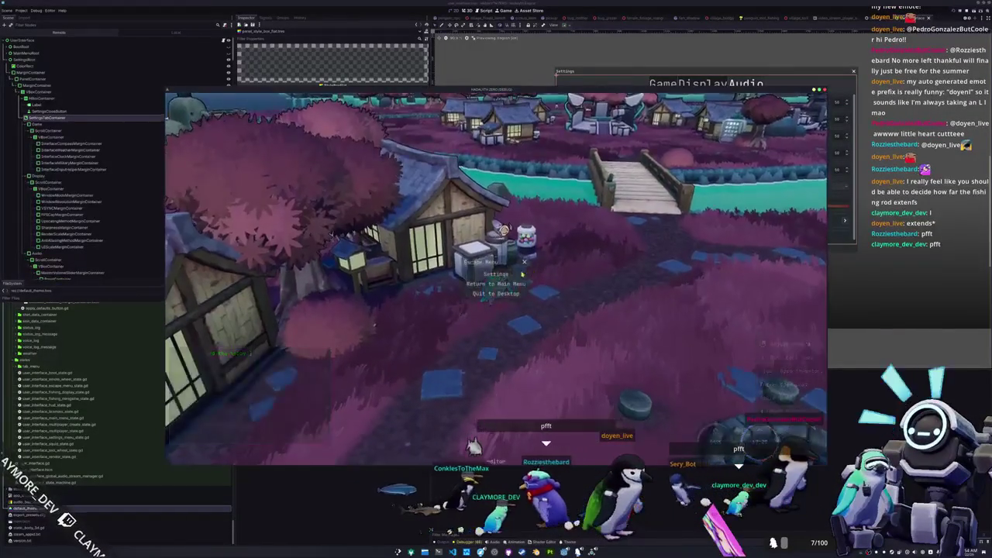
pyautogui.click(498, 284)
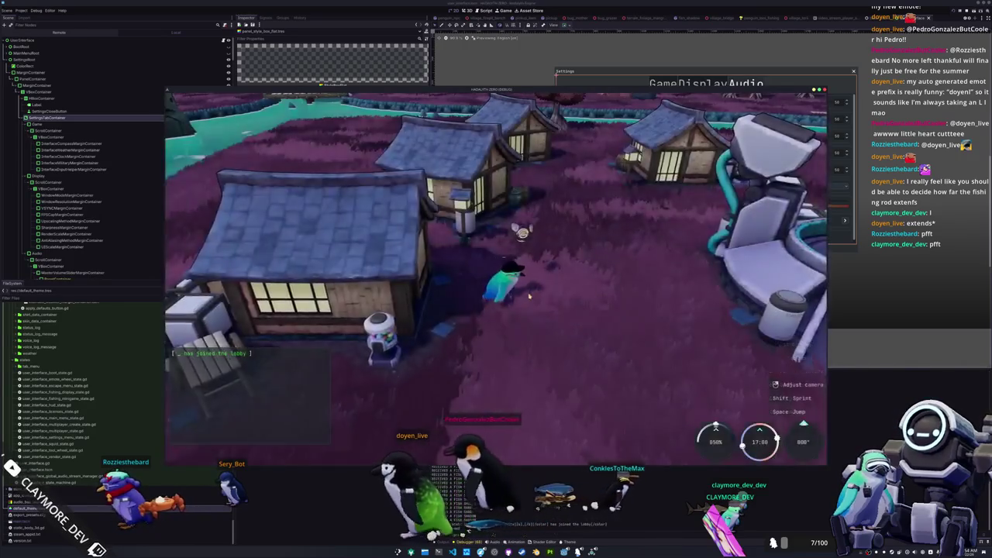
pyautogui.moveTo(530, 295); pyautogui.dragTo(476, 297)
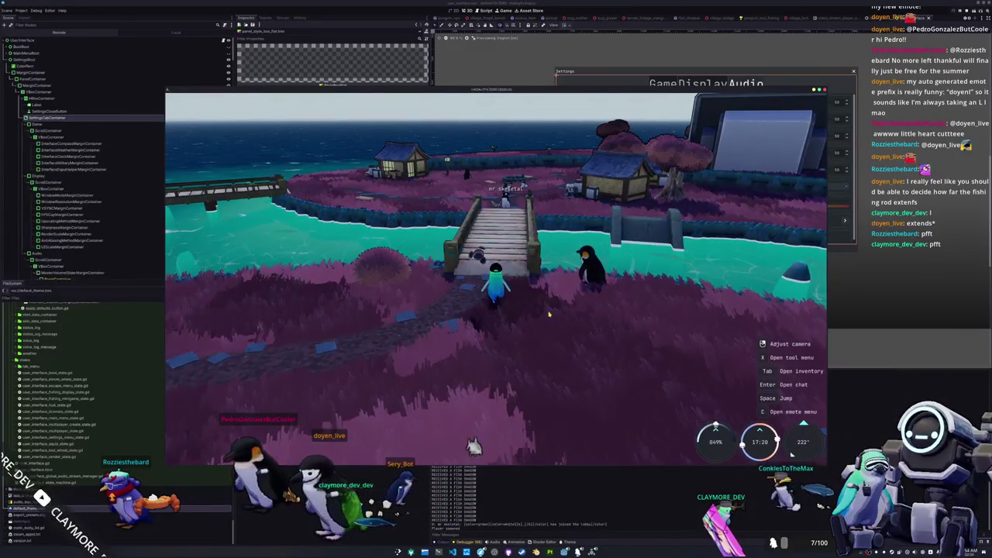
pyautogui.moveTo(549, 314); pyautogui.dragTo(407, 425)
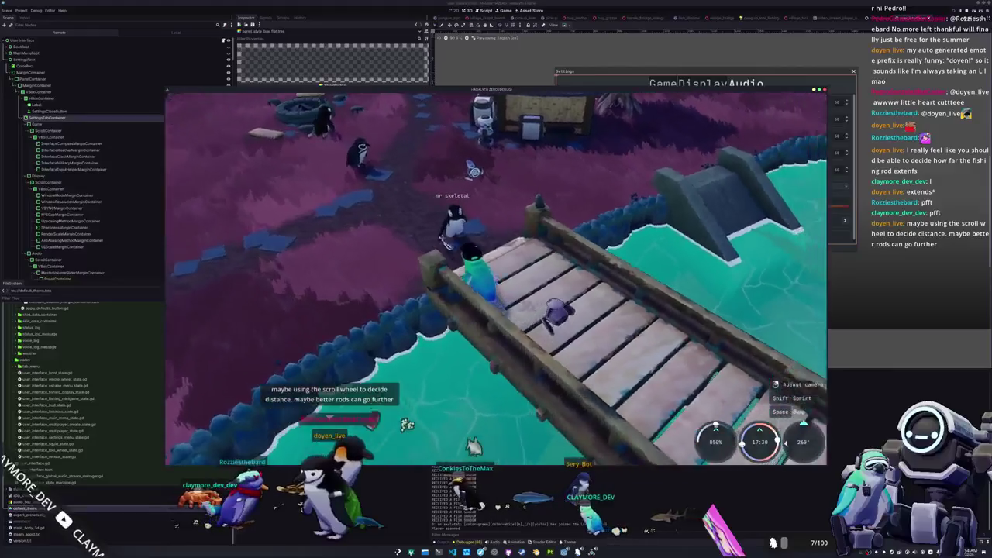
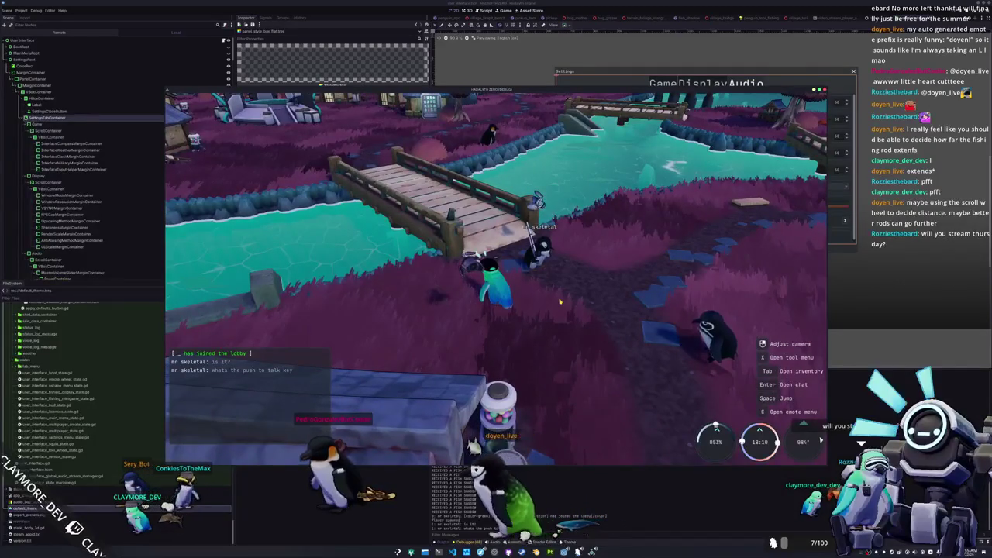
# Walk the penguin onto the wooden bridge and move along it with the fishing rod equipped
pyautogui.press('w')
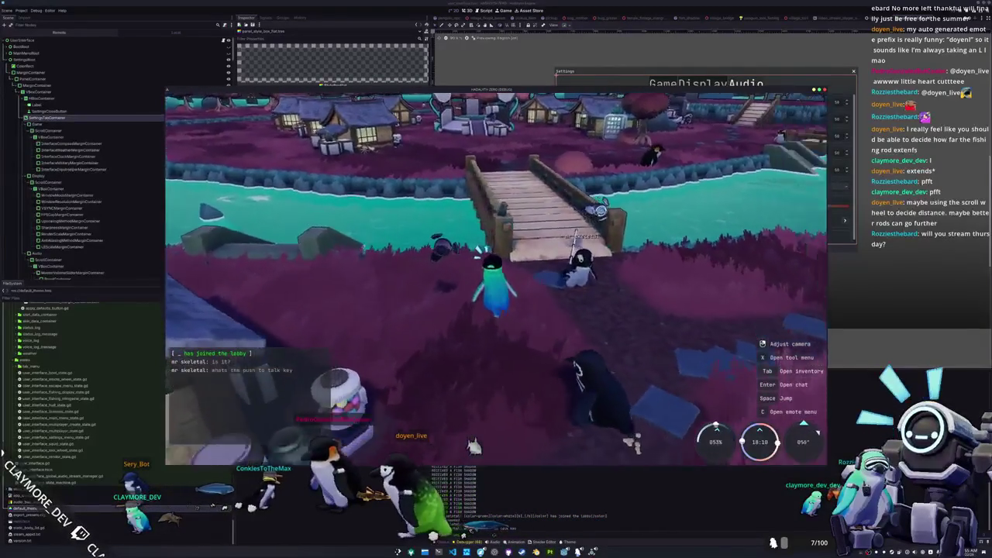
pyautogui.press('w')
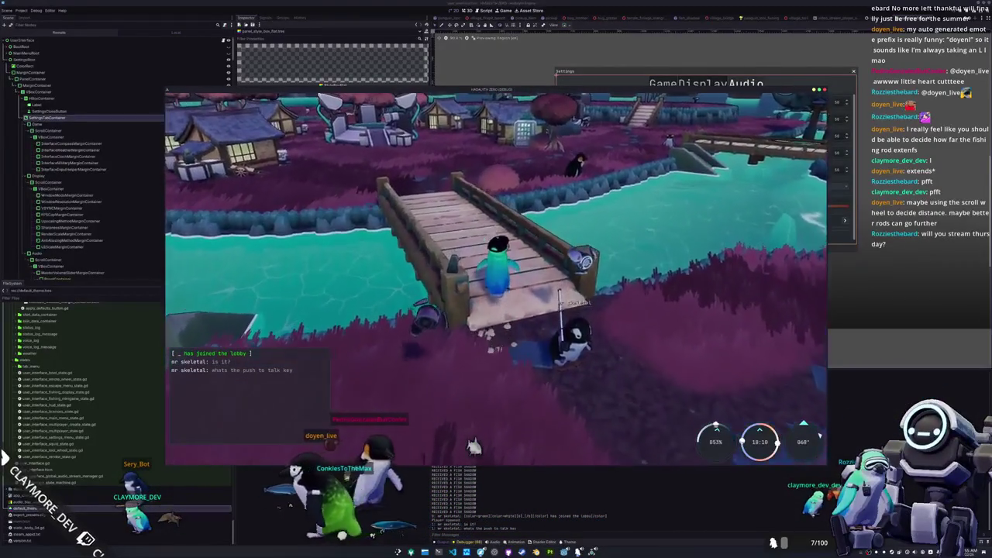
pyautogui.press('w')
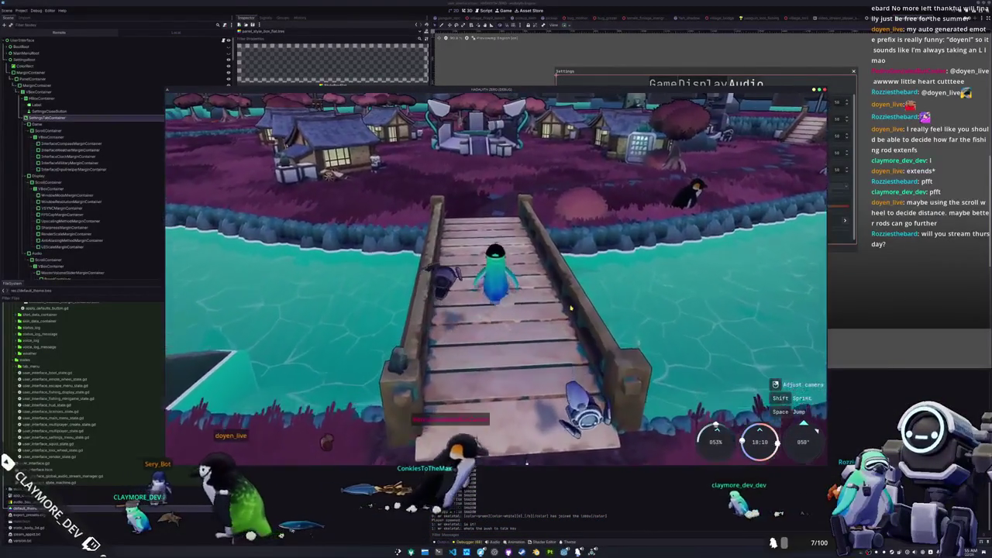
pyautogui.press('w')
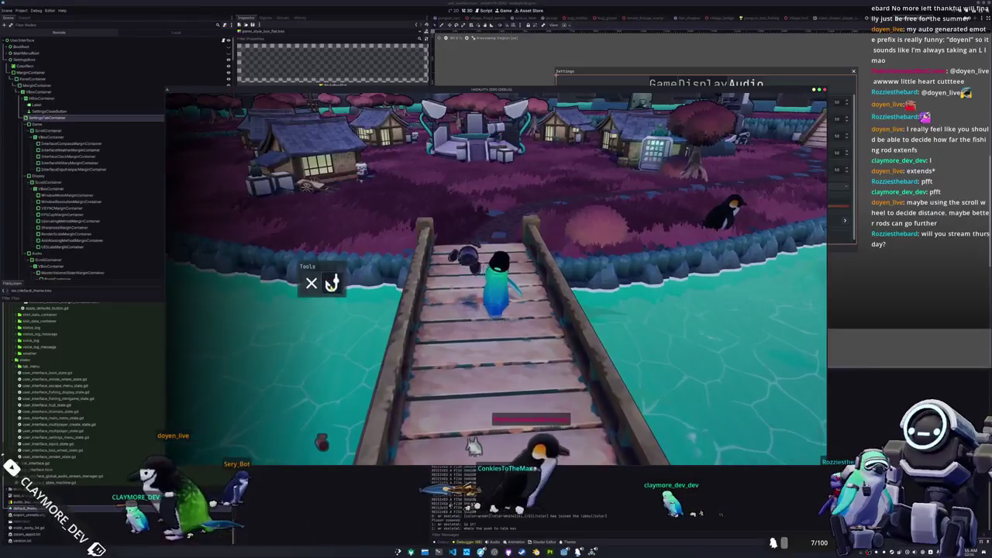
pyautogui.press('w')
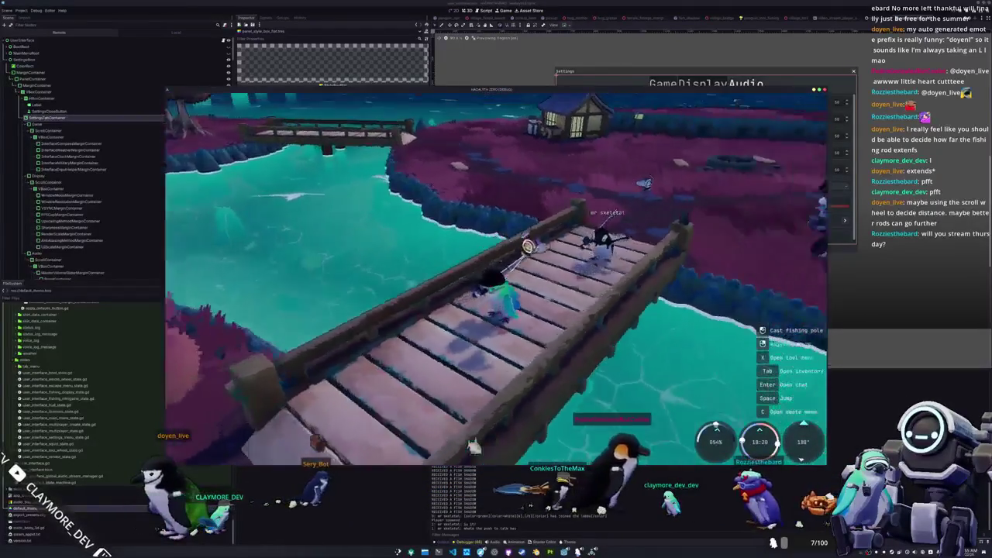
pyautogui.press('w')
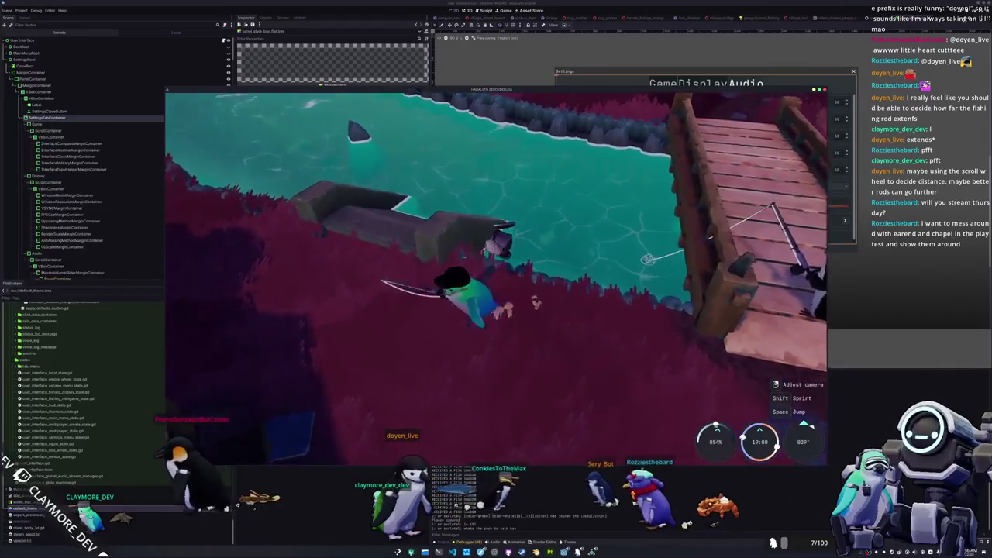
# Cast into the river and finish the arrow sequence to land a Foureye Butterflyfish
pyautogui.click(524, 285)
pyautogui.moveTo(530, 287); pyautogui.dragTo(571, 291)
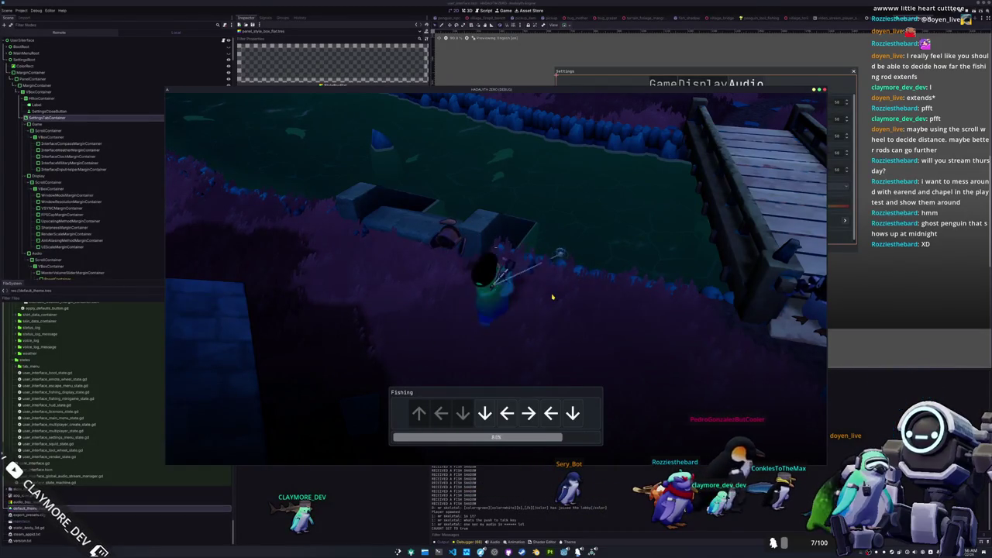
pyautogui.press('Down')
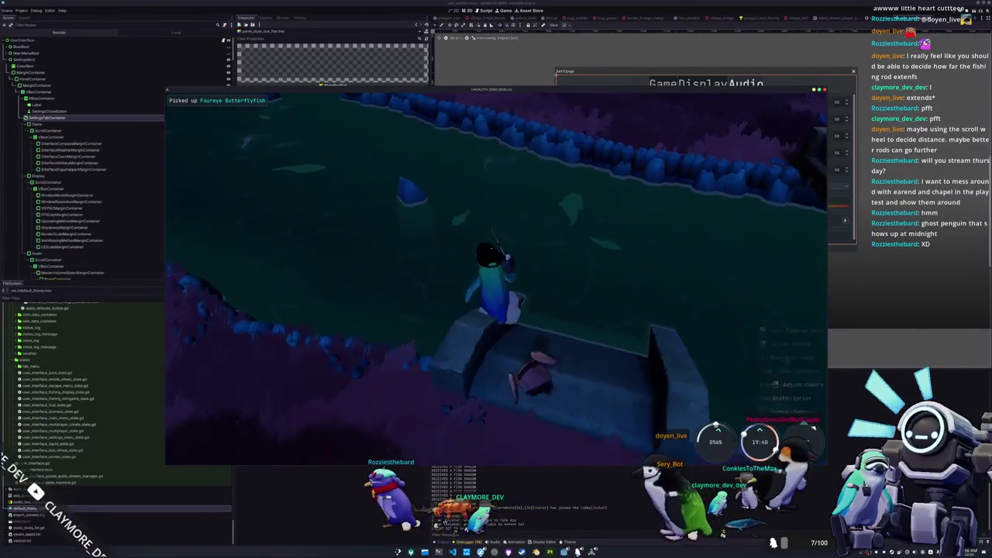
# Put the fishing rod away and walk past the stairs toward the houses
pyautogui.press('Tab')
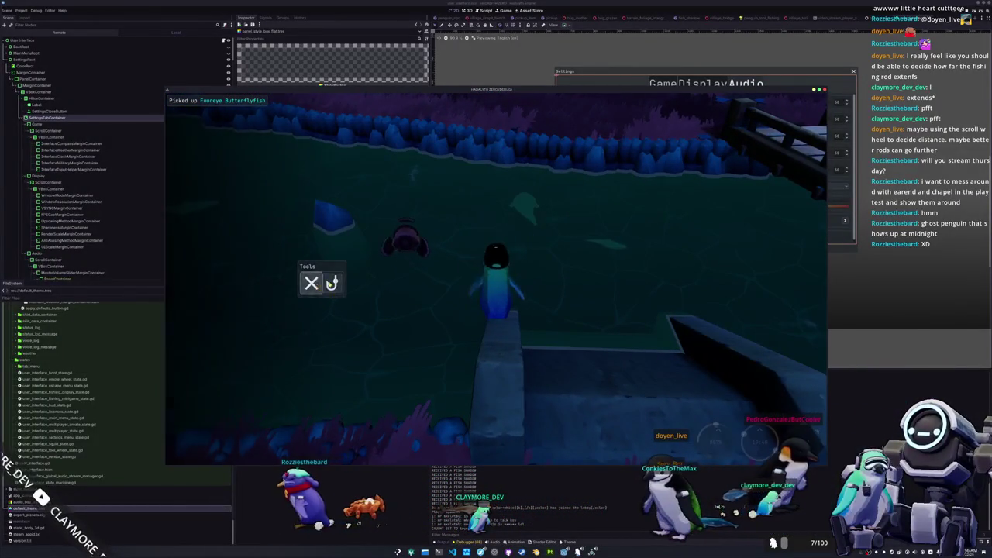
pyautogui.press('Tab')
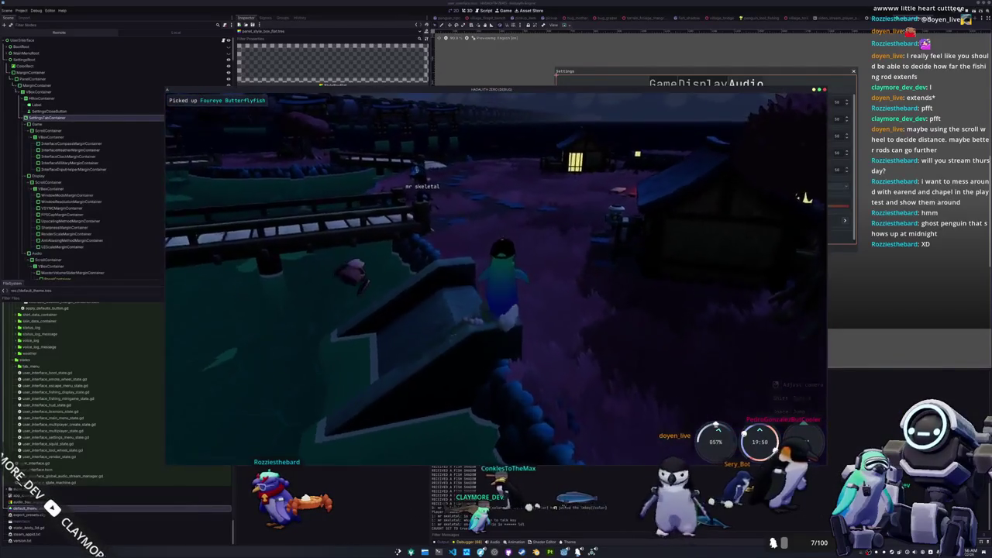
pyautogui.press('w')
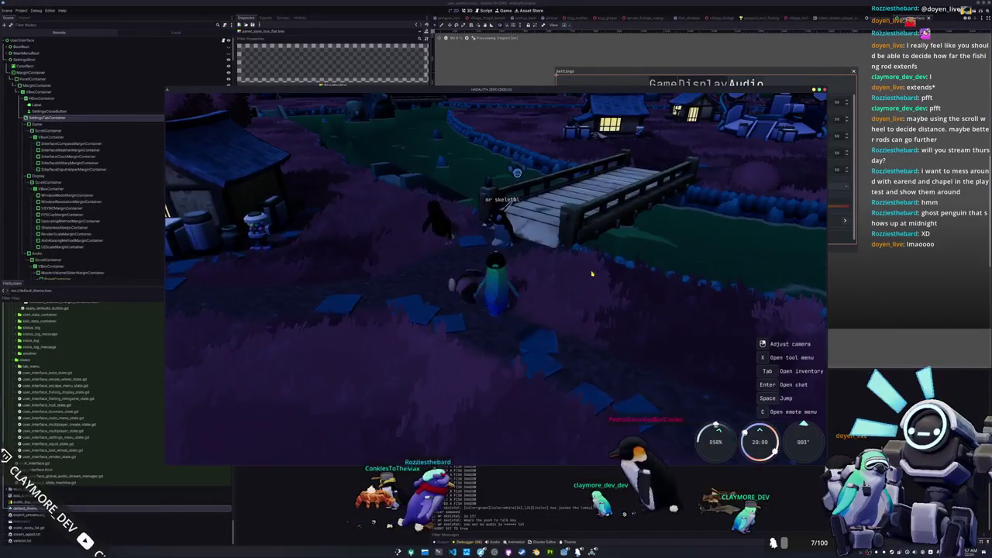
# Open the chat, then walk left of the bridge to stop beside the other players
pyautogui.press('Return')
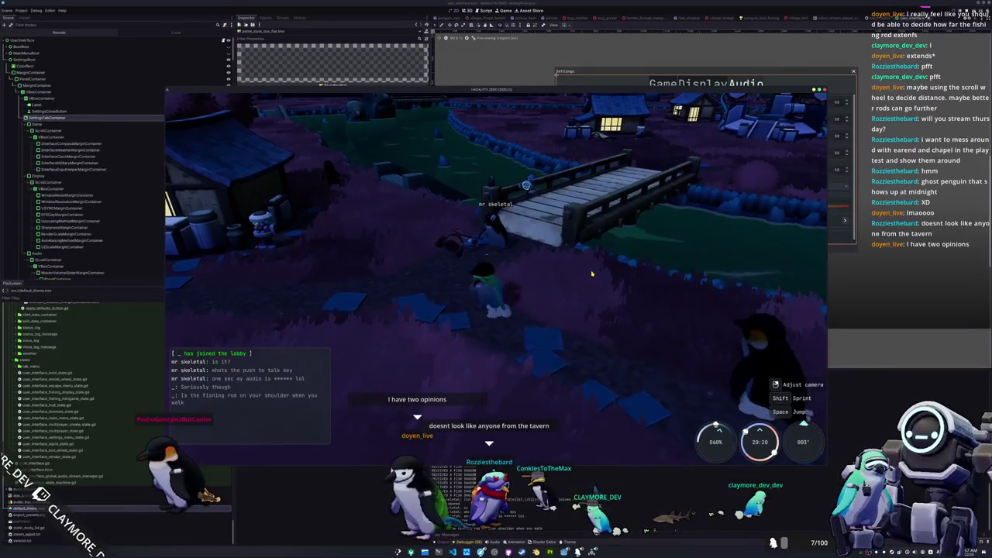
pyautogui.press('w')
pyautogui.press('w')
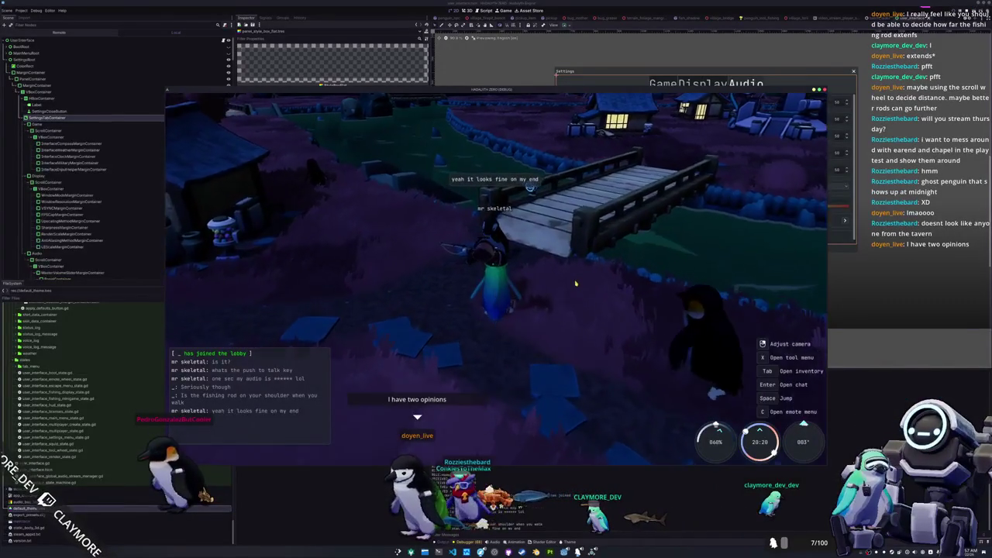
pyautogui.press('a')
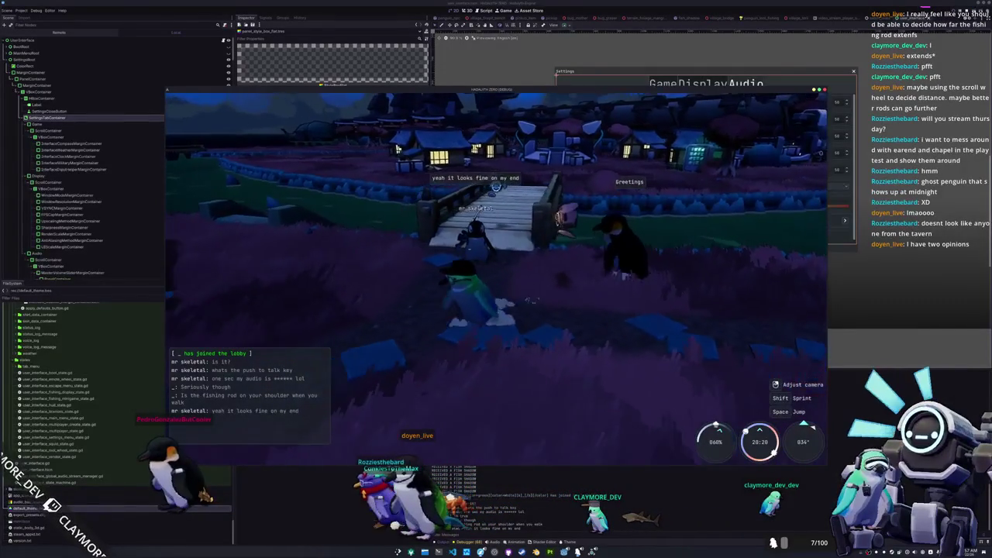
pyautogui.press('a')
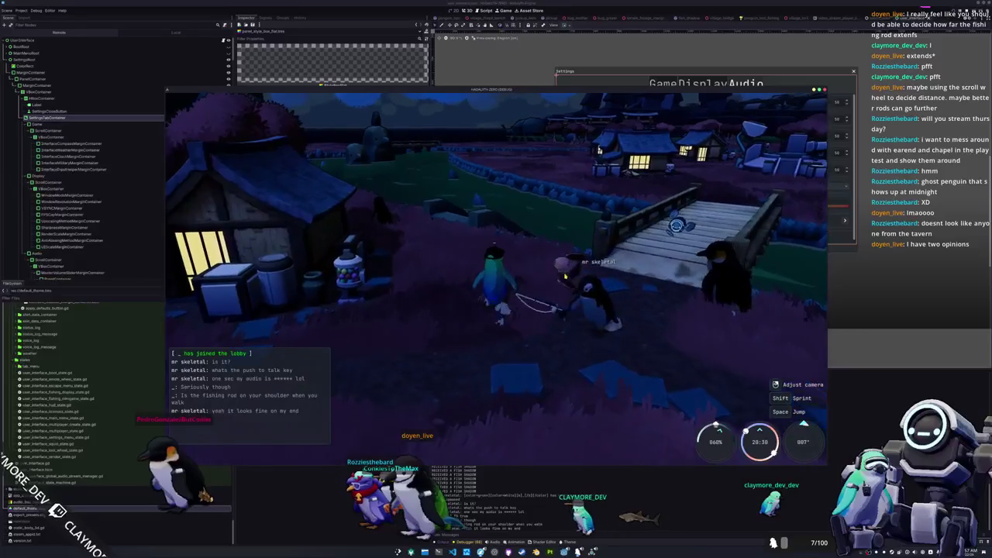
pyautogui.press('a')
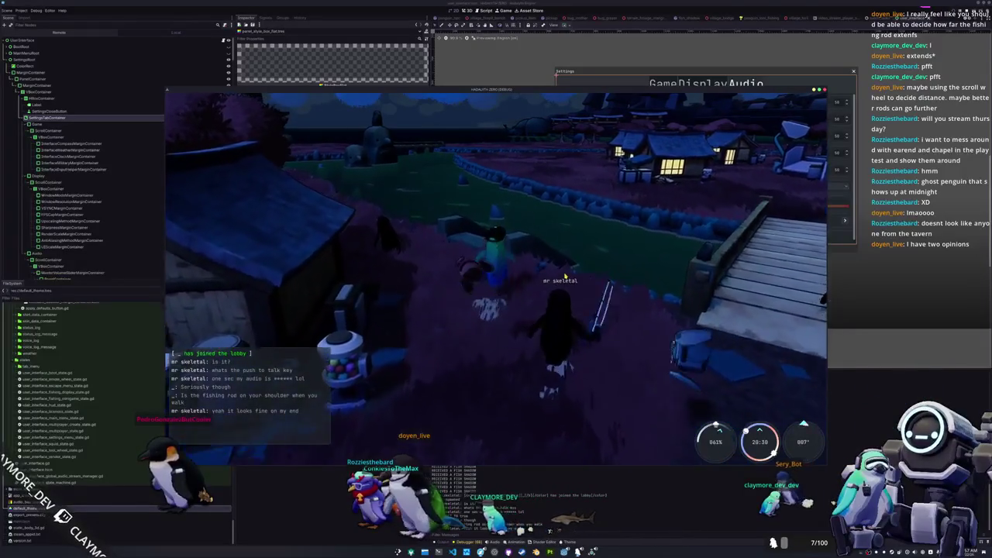
# Send chat messages beginning 'There's something wr' and 'Stay'
pyautogui.press('Return')
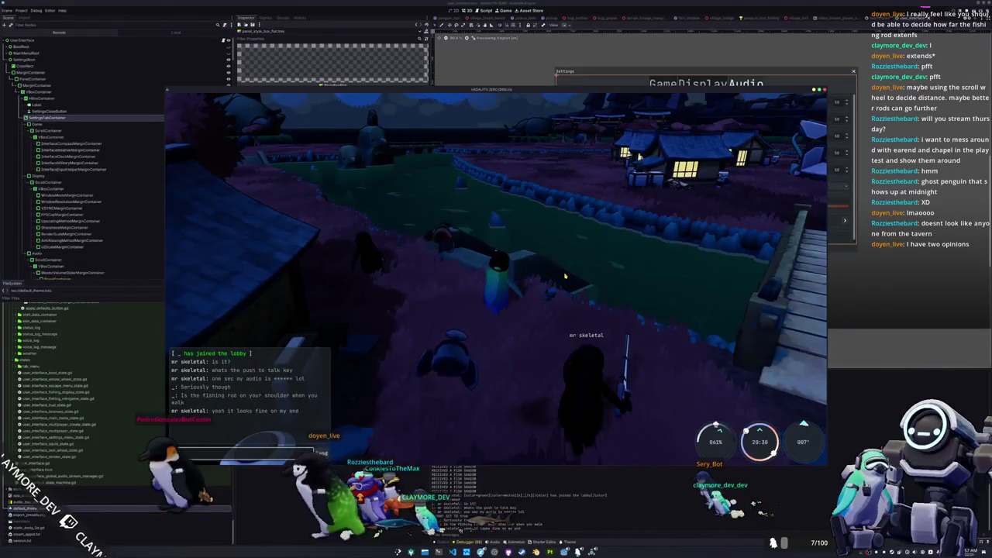
pyautogui.write("There's someth")
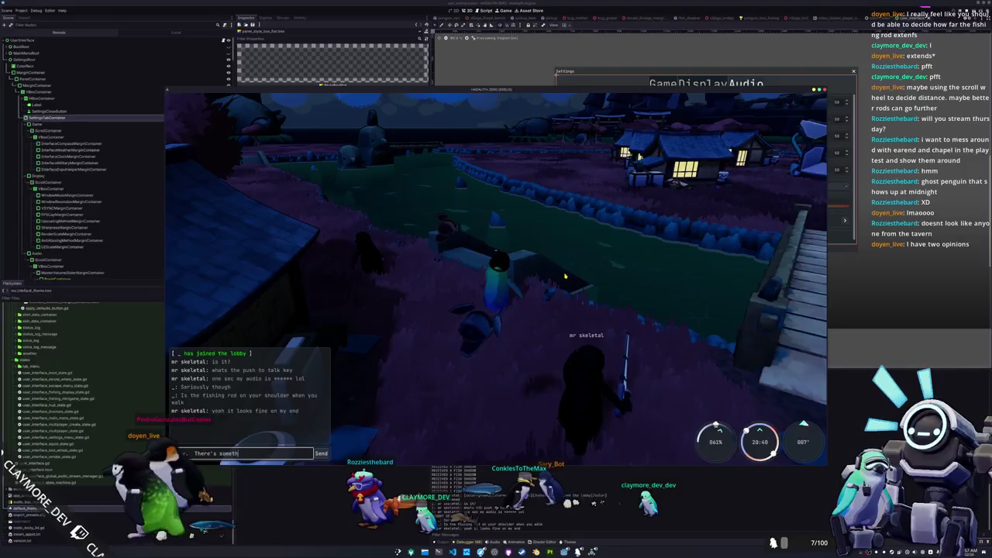
pyautogui.write('ing wr')
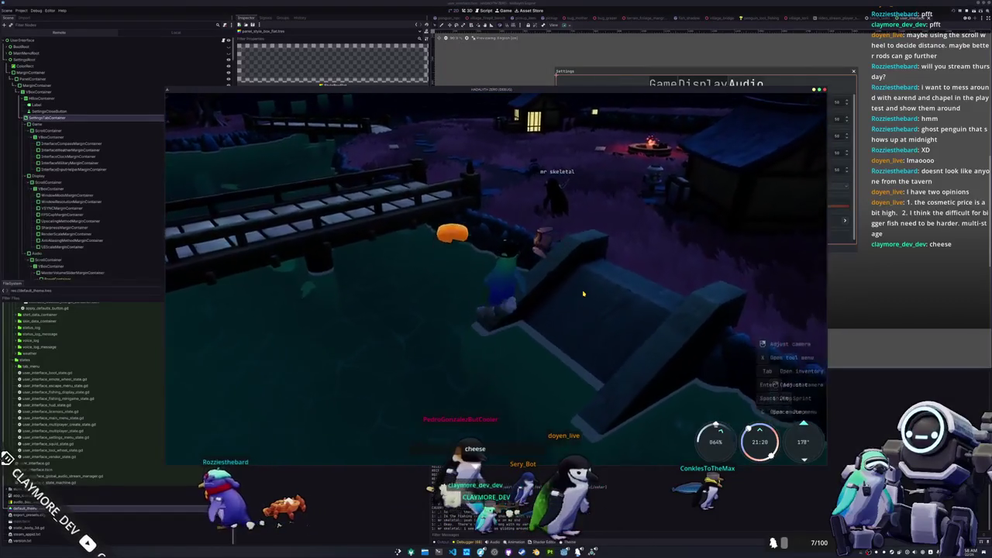
pyautogui.press('Return')
pyautogui.write('Stay')
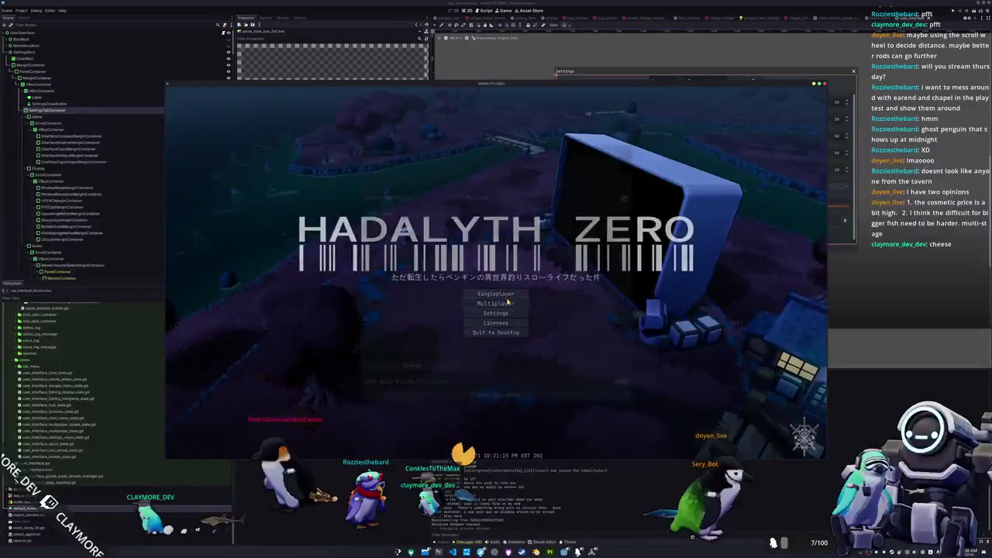
# Open the Multiplayer lobby browser, then close the debug game window with F8
pyautogui.click(507, 303)
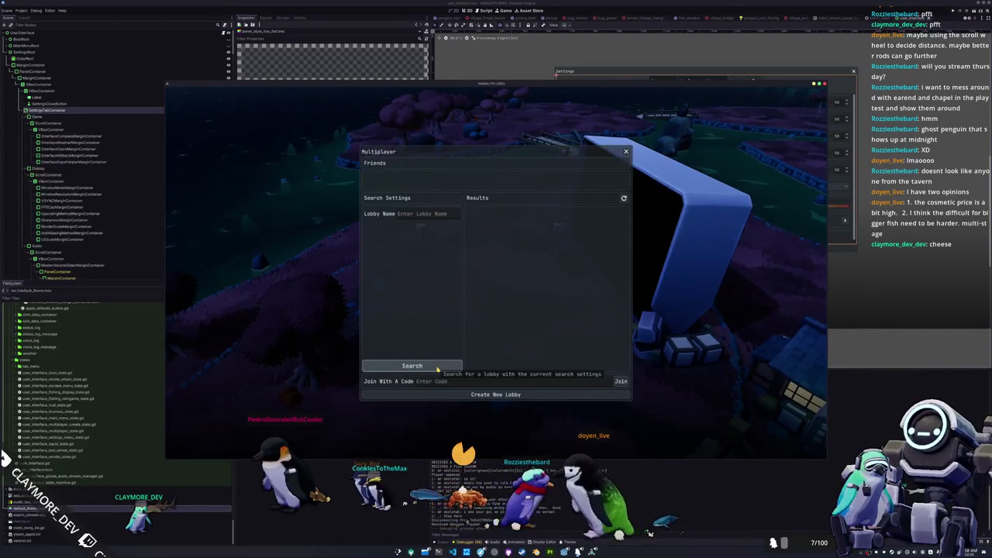
pyautogui.press('F8')
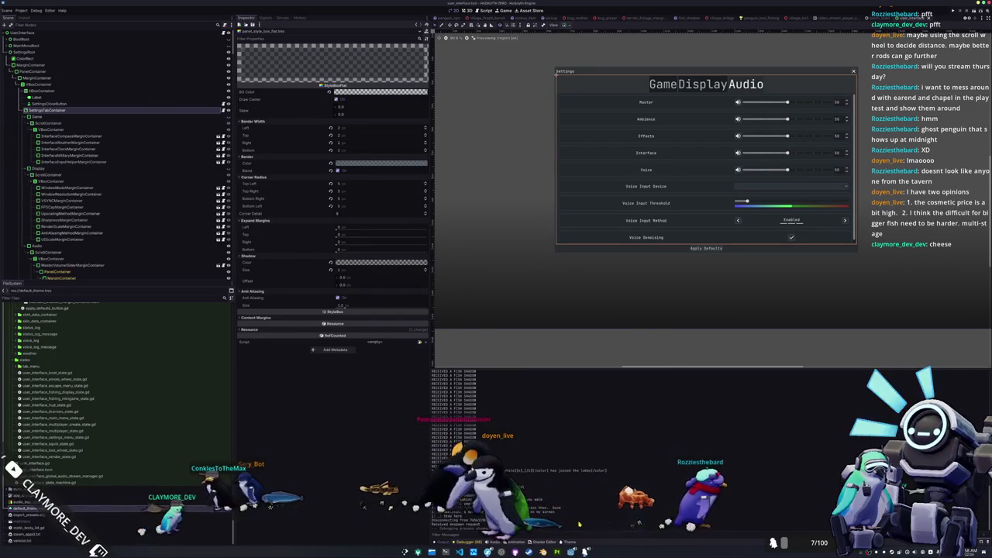
# Switch to Steam and launch HADALYTH ZERO Playtest from the Library
pyautogui.hotkey('alt', 'Tab')
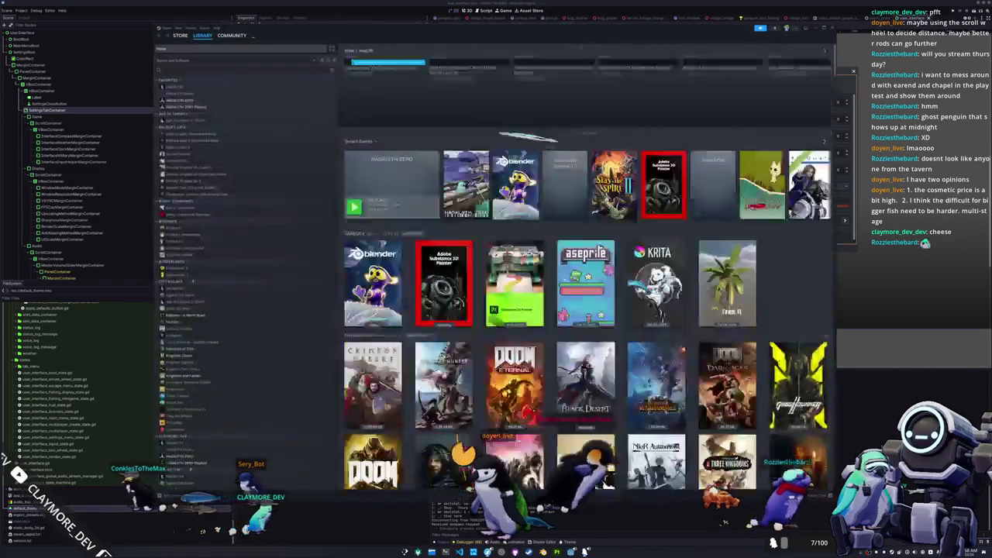
pyautogui.click(186, 106)
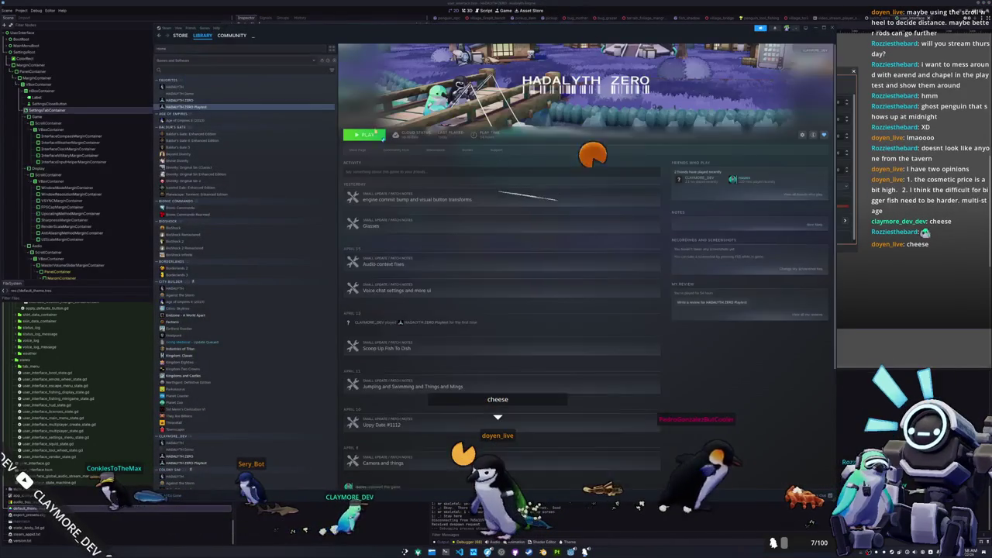
pyautogui.click(368, 136)
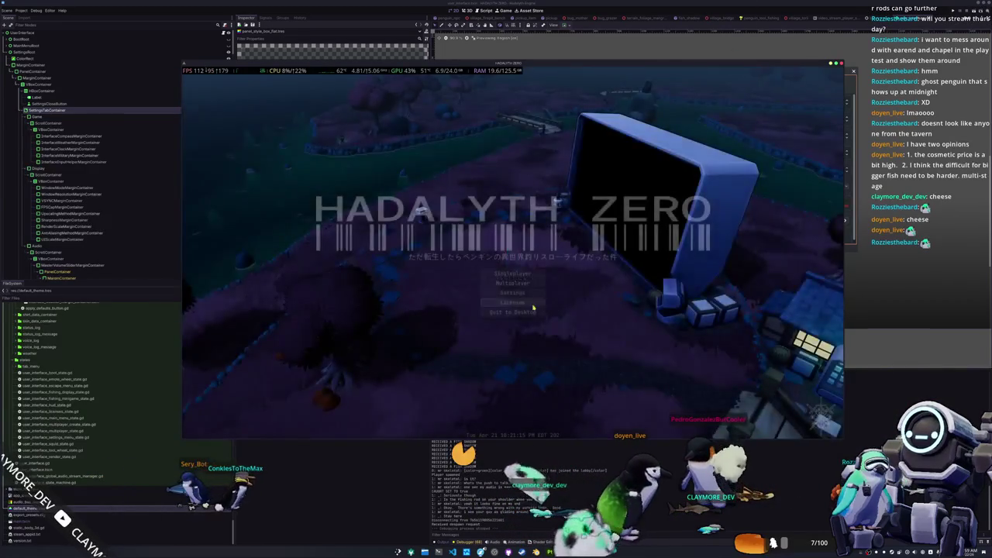
# Join a multiplayer lobby and send a 'Now I am' chat message about the Steam version
pyautogui.click(520, 283)
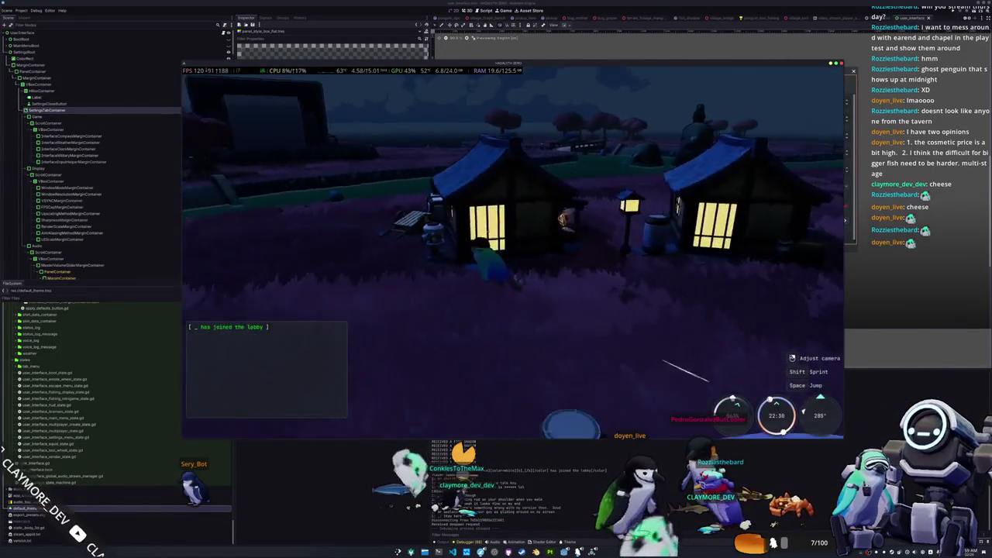
pyautogui.moveTo(613, 227); pyautogui.dragTo(614, 227)
pyautogui.press('w')
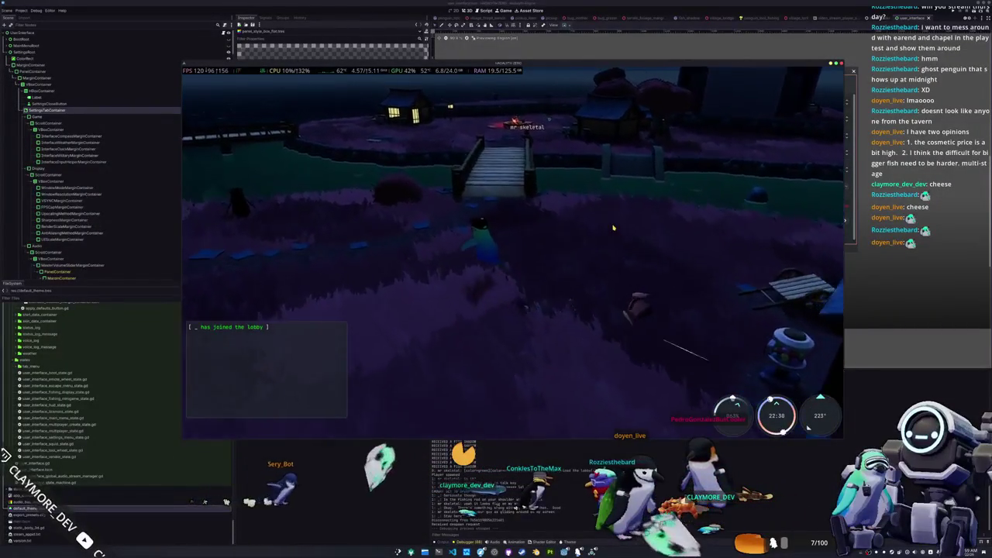
pyautogui.press('Return')
pyautogui.write('Now I ')
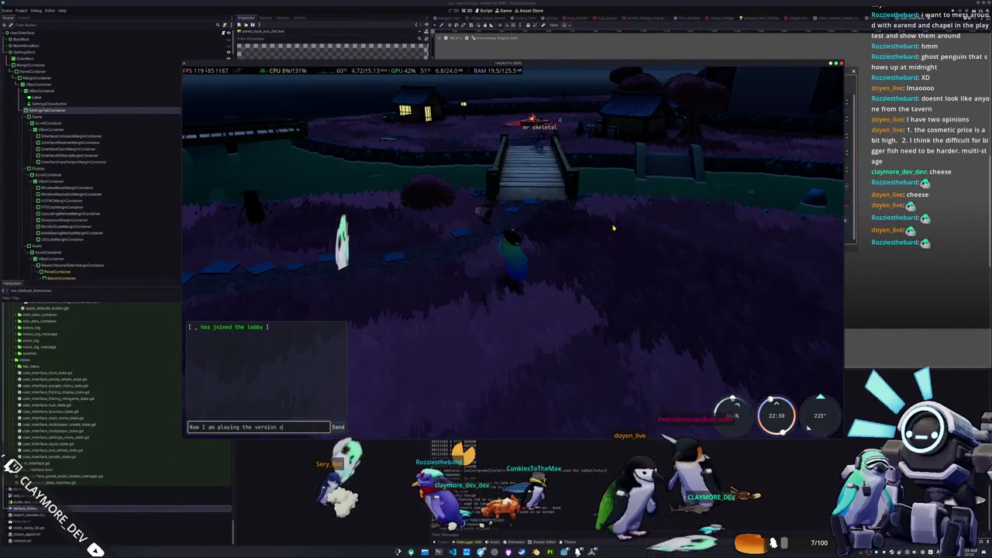
pyautogui.write('am')
pyautogui.press('Return')
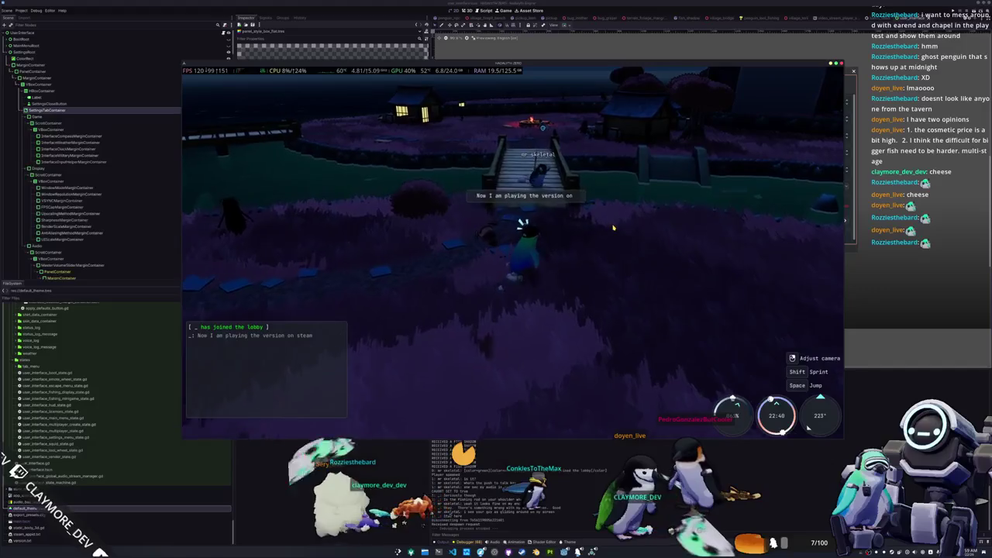
# Walk closer to the bridge and start a chat reply beginning 'You still look correct to'
pyautogui.press('w')
pyautogui.press('Return')
pyautogui.write('You still look correct to')
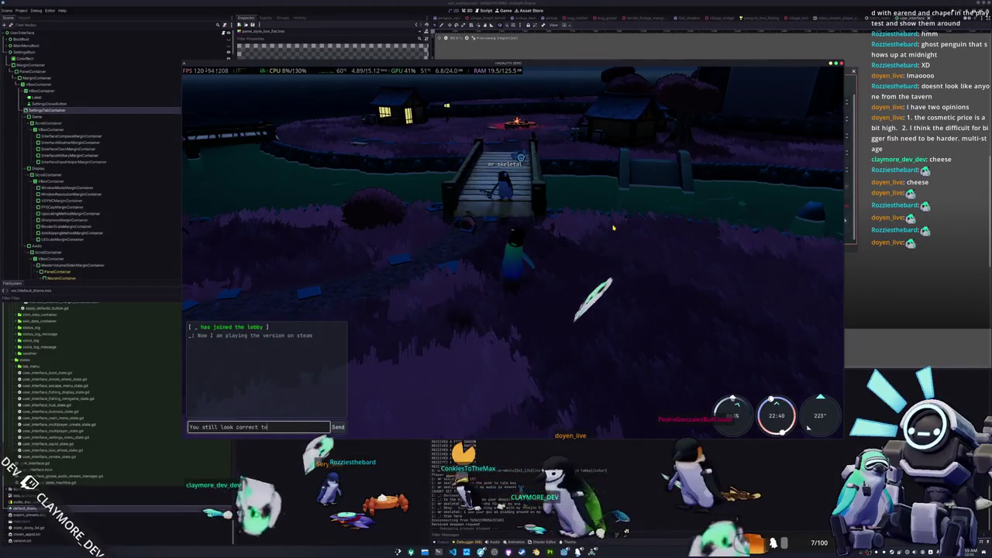
# Toggle the inventory, emotes panel and tools panel on and off
pyautogui.press('Tab')
pyautogui.press('Tab')
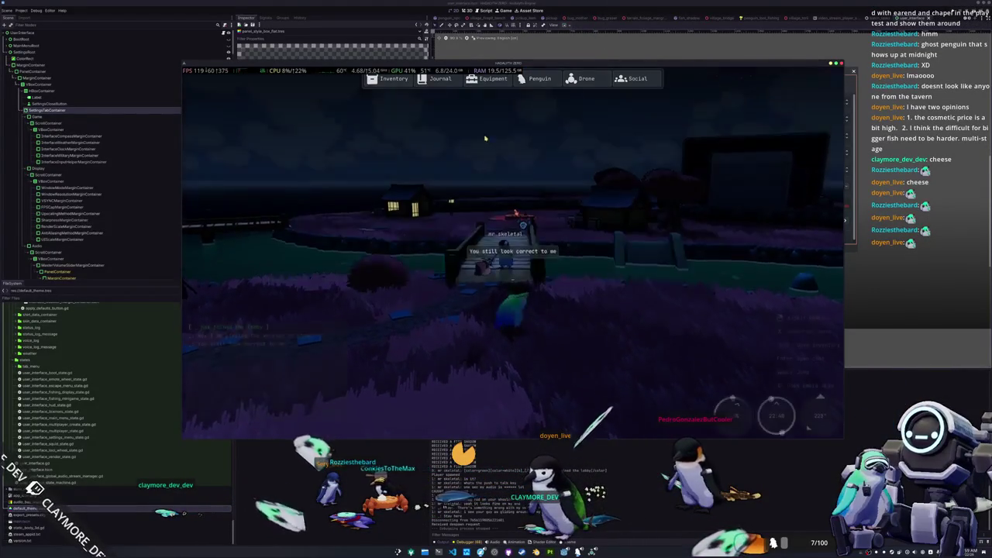
pyautogui.press('c')
pyautogui.press('t')
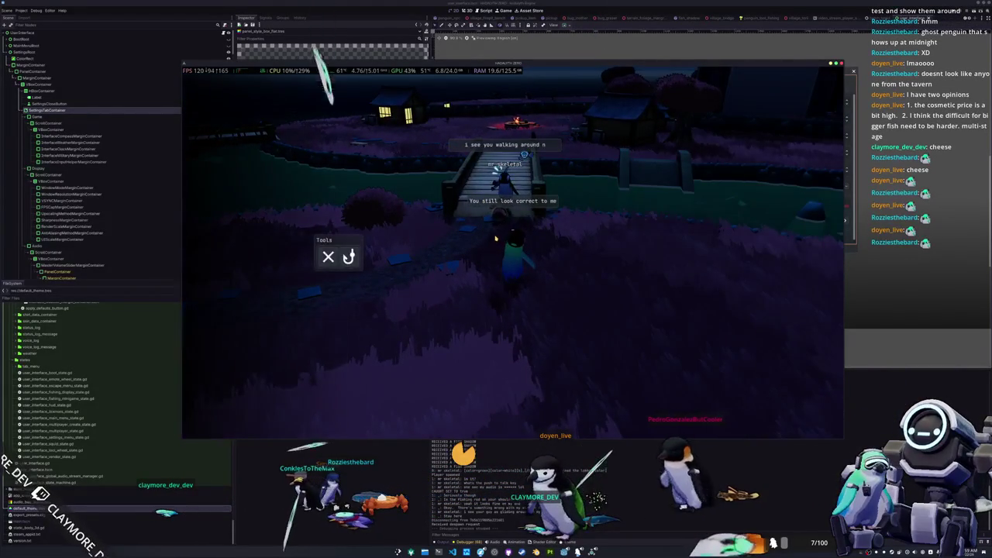
pyautogui.press('t')
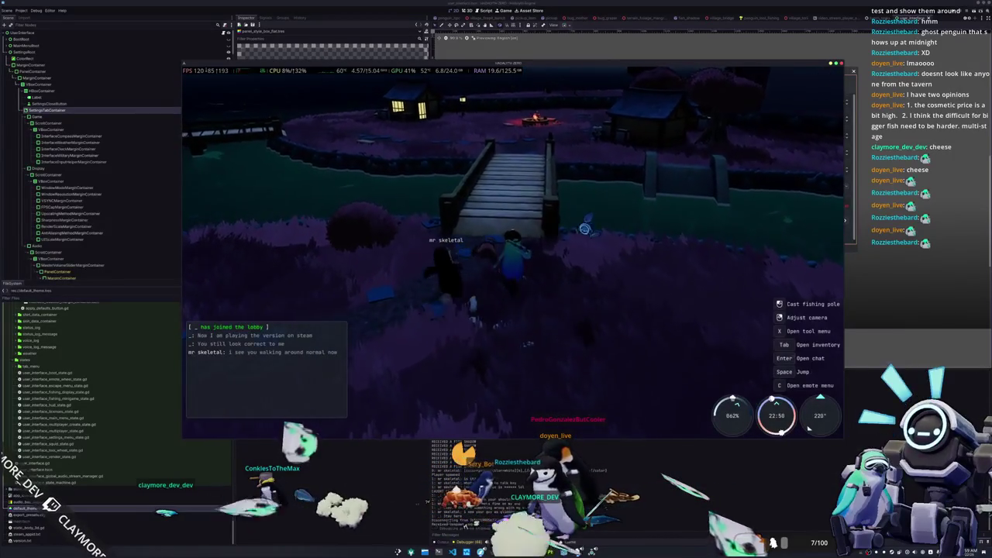
pyautogui.press('t')
pyautogui.press('t')
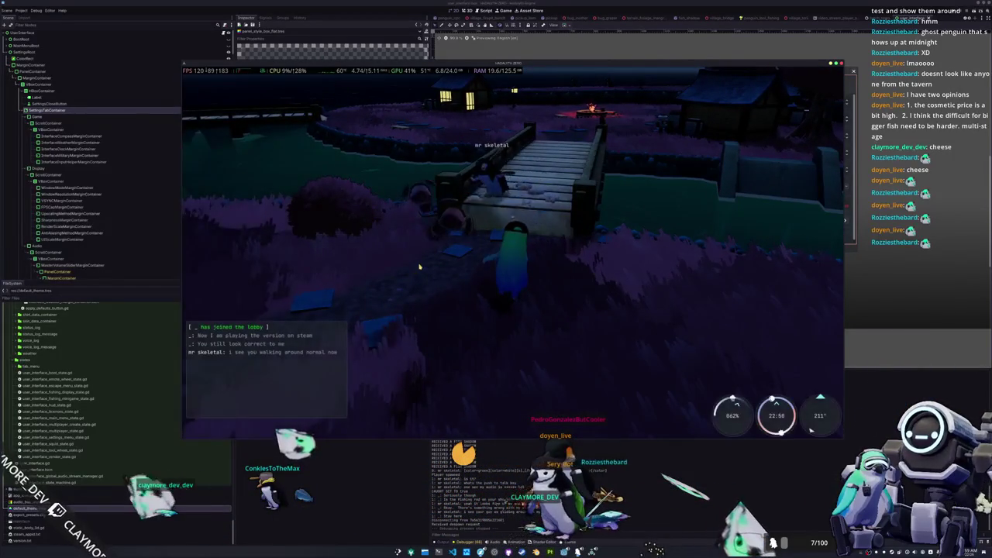
pyautogui.press('t')
pyautogui.press('t')
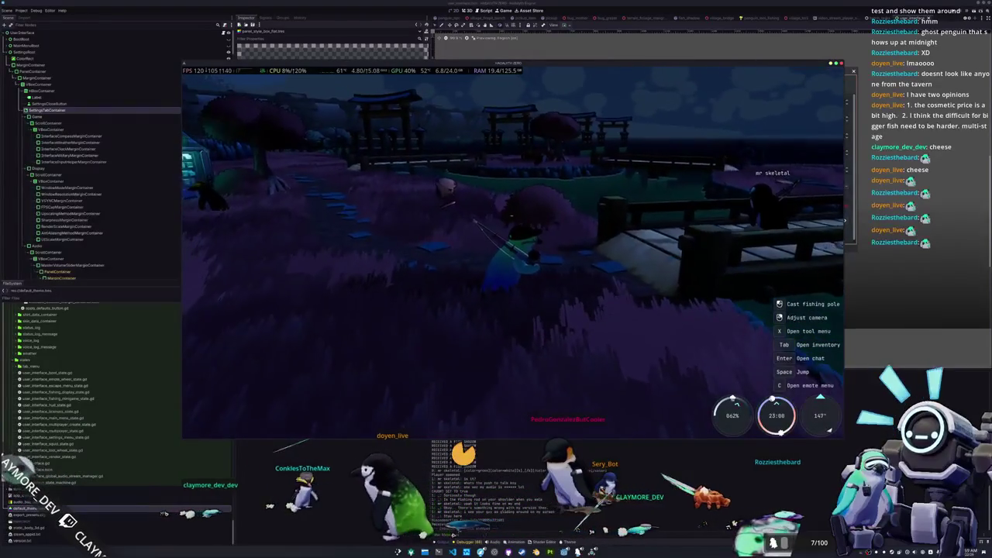
# Walk across the wooden bridge and toward the campfire
pyautogui.press('w')
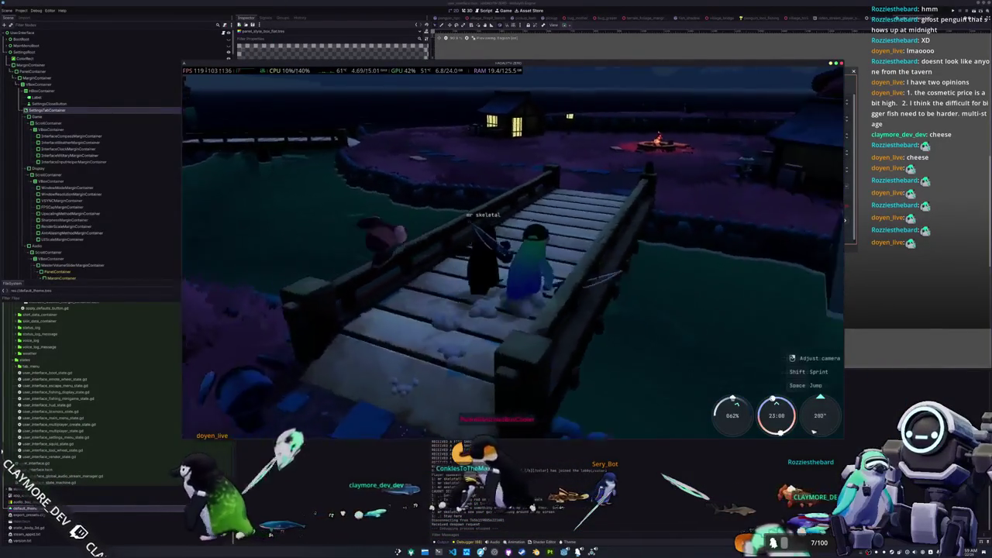
pyautogui.press('w')
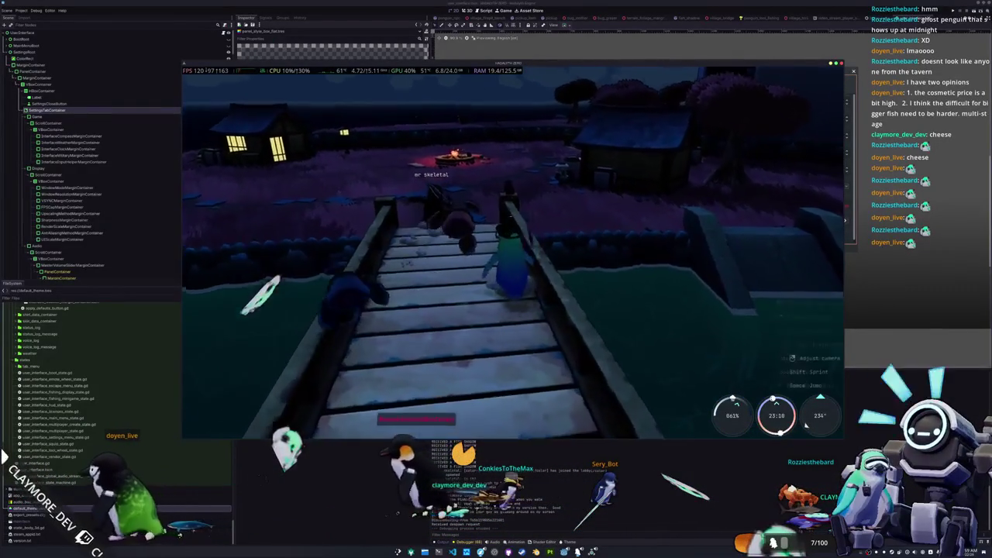
pyautogui.press('w')
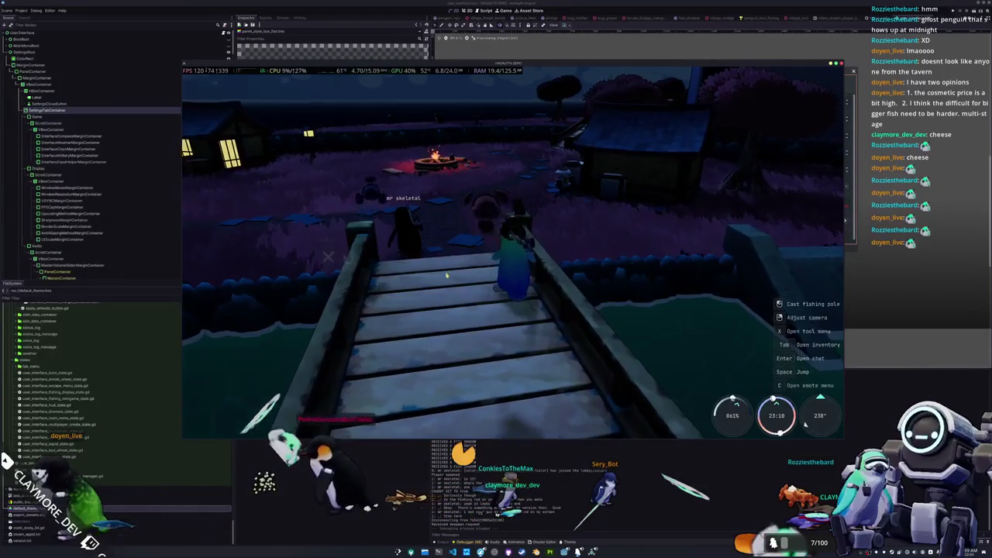
pyautogui.press('w')
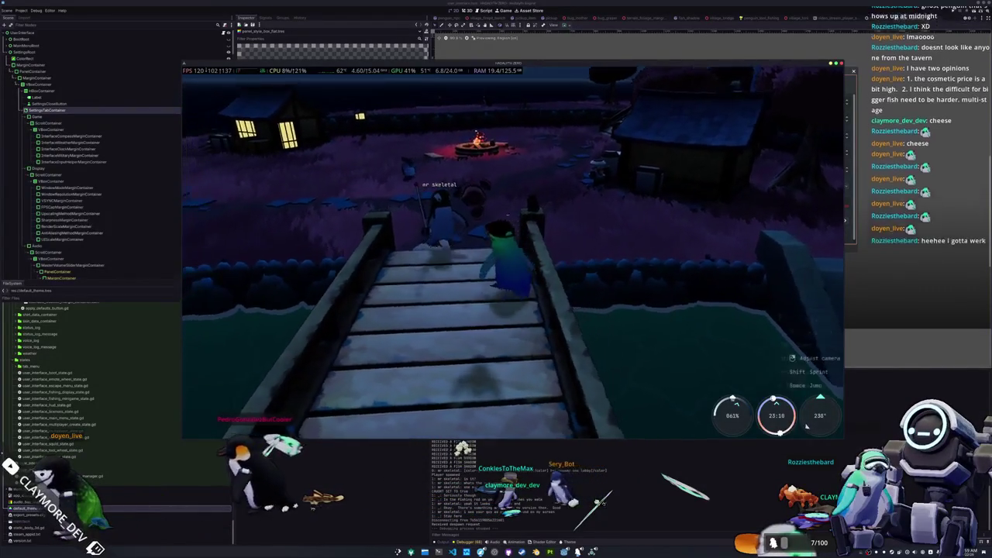
pyautogui.press('w')
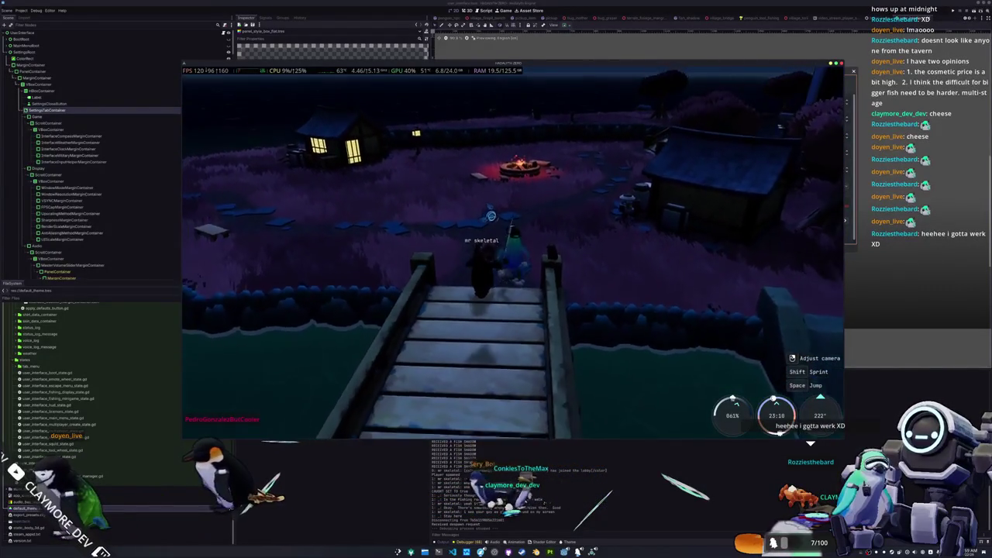
pyautogui.press('w')
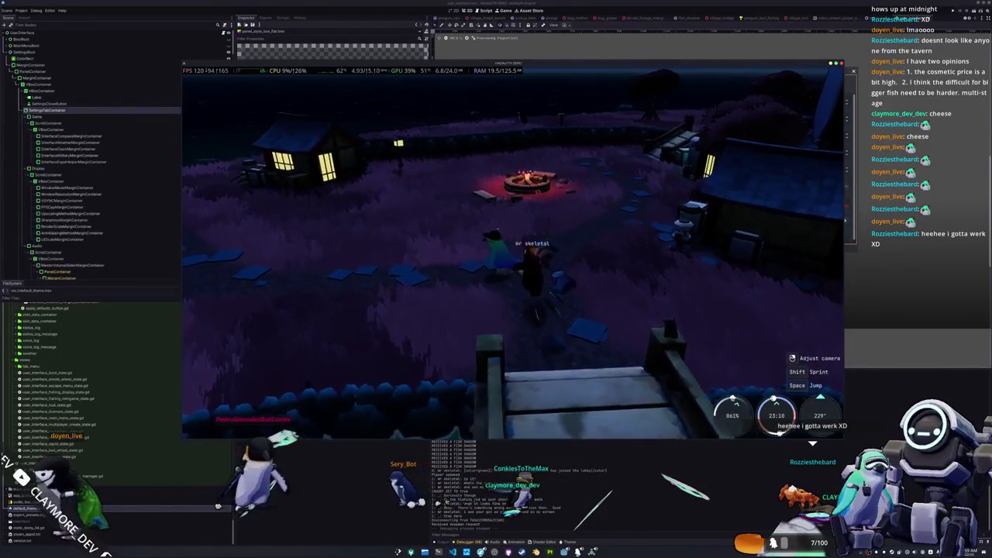
pyautogui.press('w')
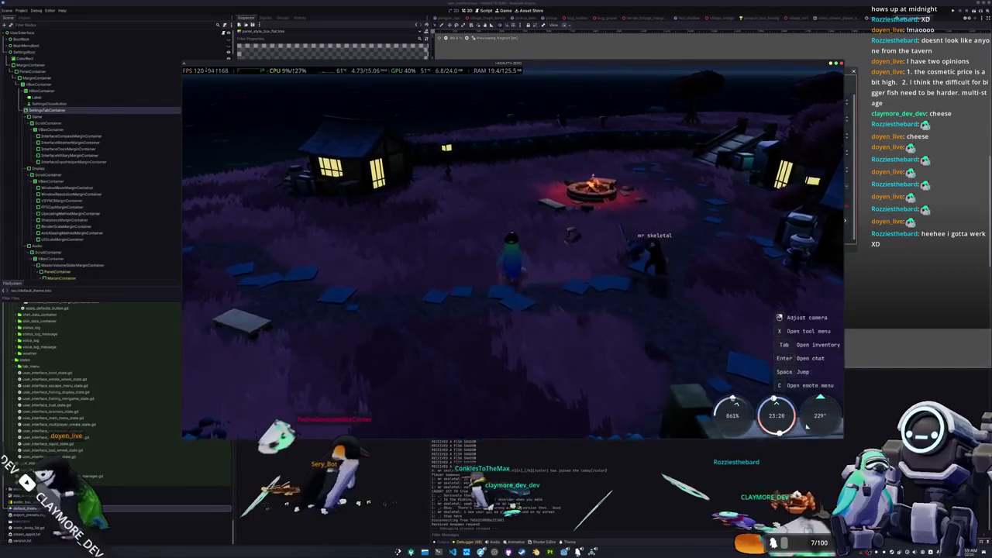
# Send an 'Oh' reply in chat, step beside and away from the other player
pyautogui.press('Return')
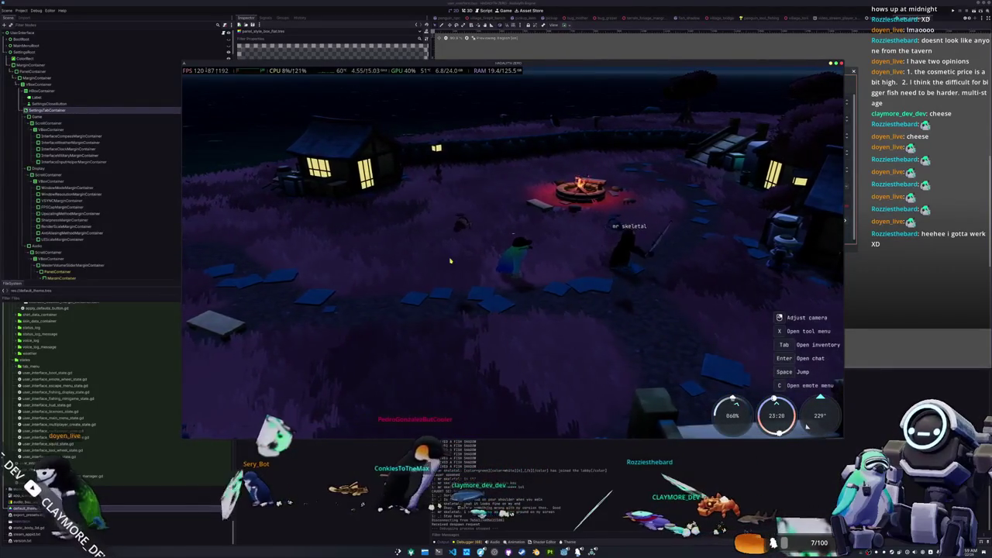
pyautogui.write('Oh')
pyautogui.press('Return')
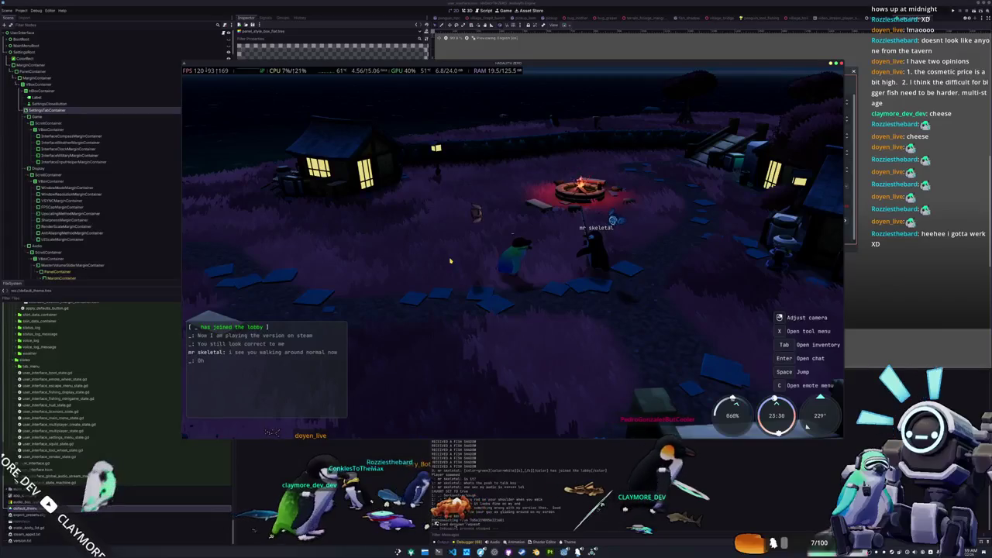
pyautogui.press('d')
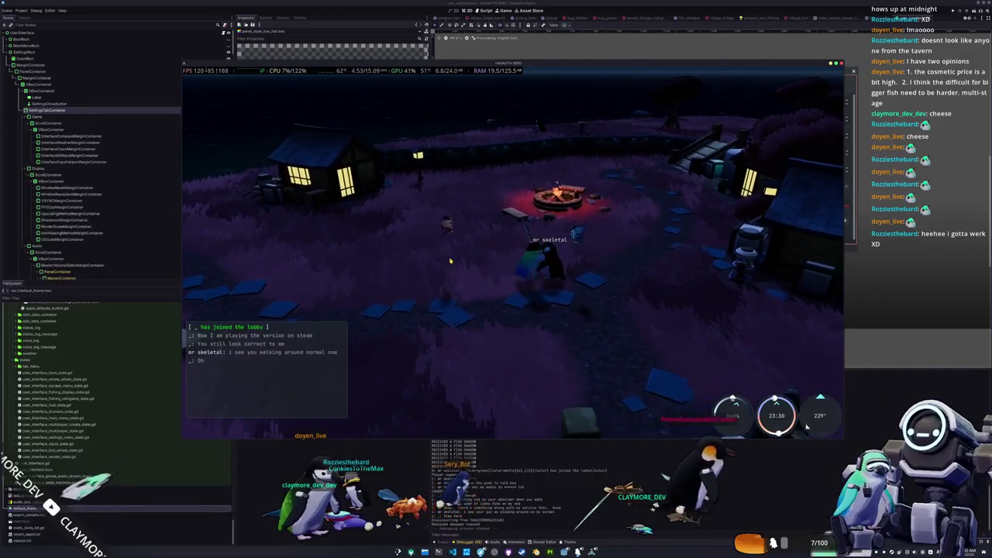
pyautogui.press('a')
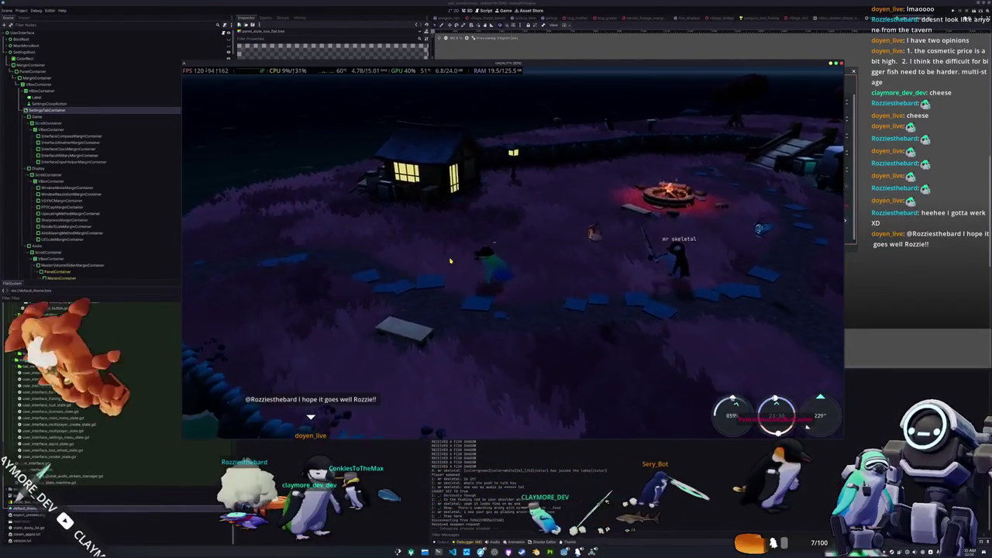
pyautogui.press('Return')
# Send a chat message about reverting to an older Godot version
pyautogui.write('I am going to revert to')
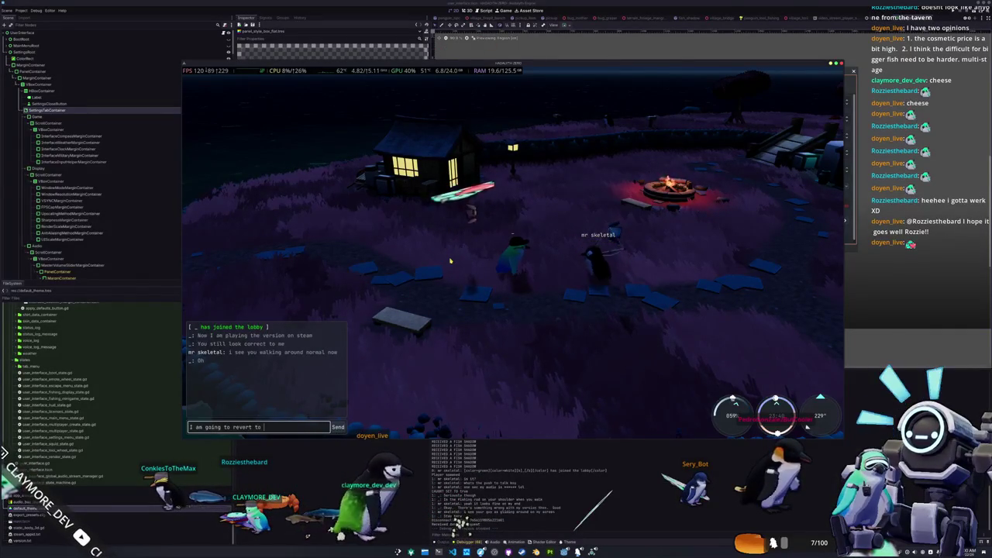
pyautogui.write(' e older godo')
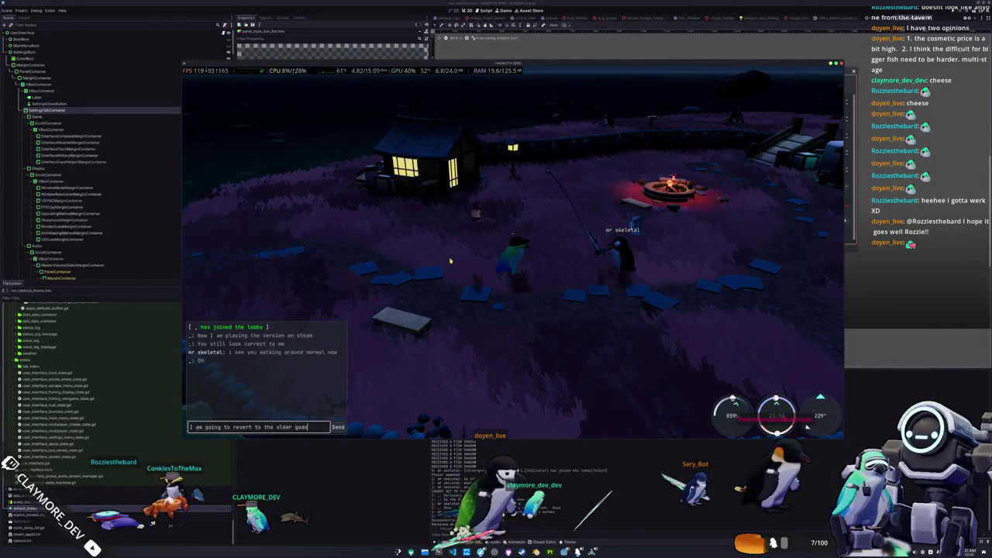
pyautogui.press('BackSpace')
pyautogui.press('BackSpace')
pyautogui.press('BackSpace')
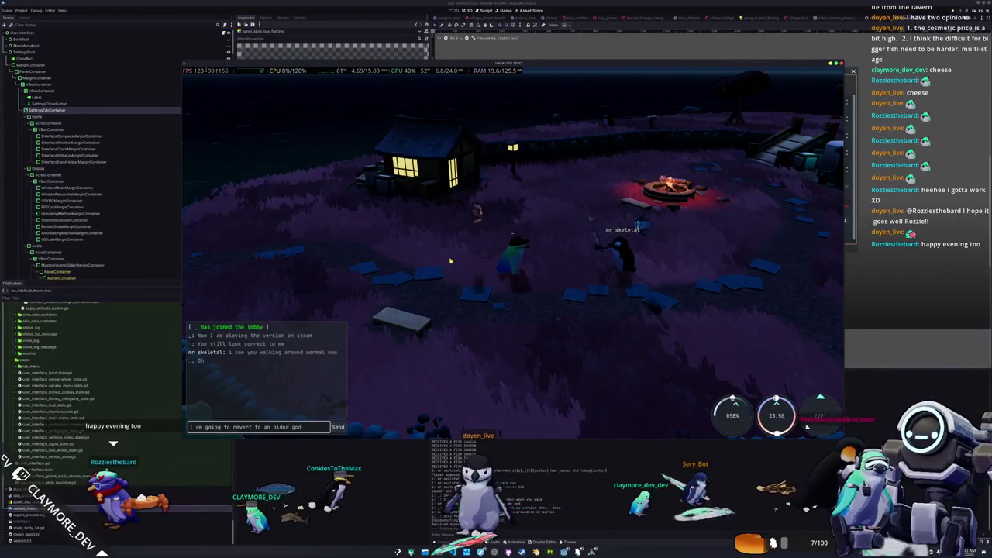
pyautogui.write('ersion apparen')
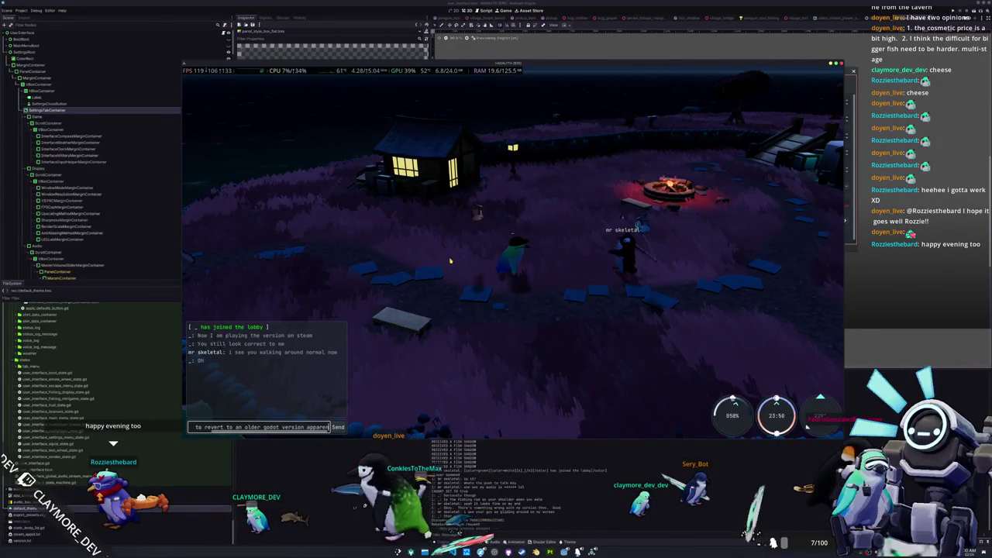
pyautogui.write('tly')
pyautogui.press('Return')
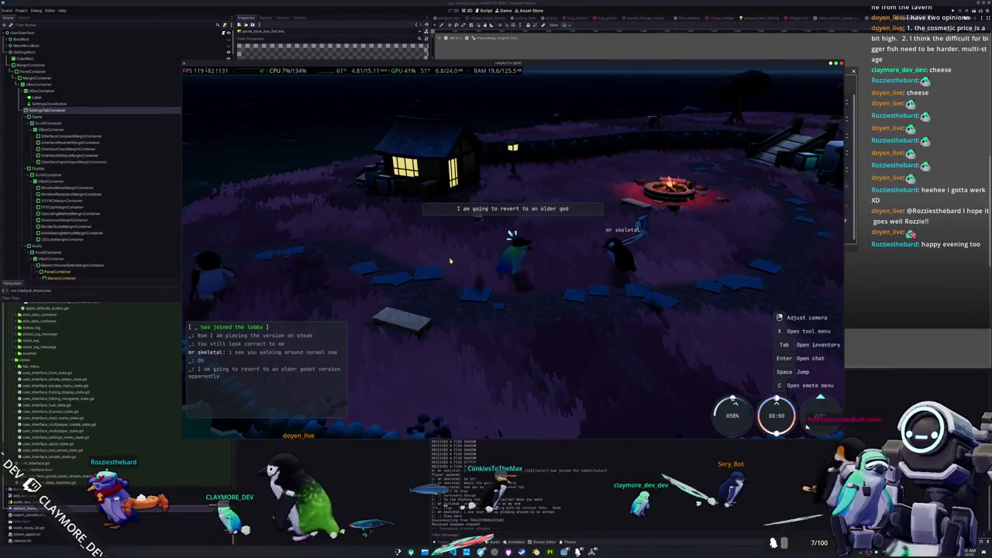
# Post 'These are new issues' in chat, then walk to the bench and sit
pyautogui.press('a')
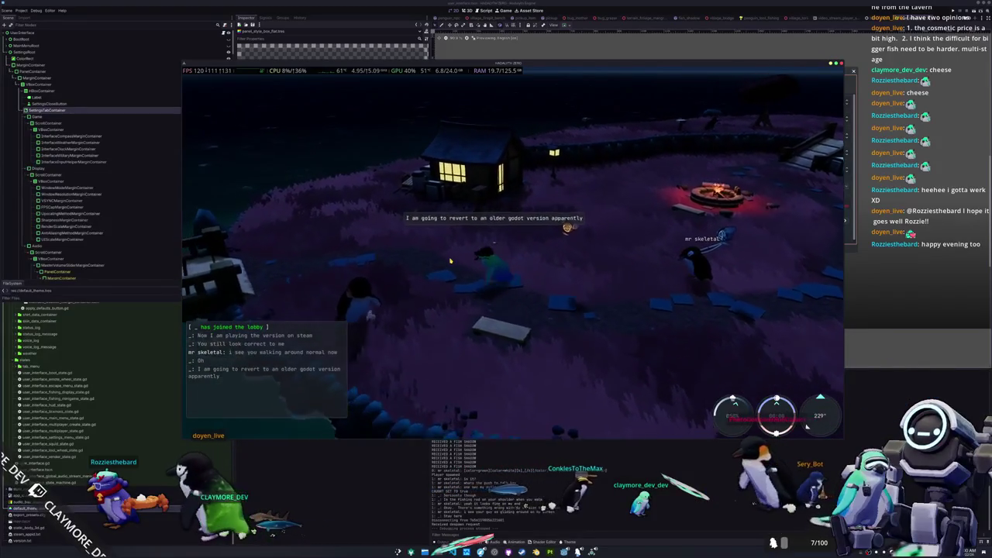
pyautogui.press('a')
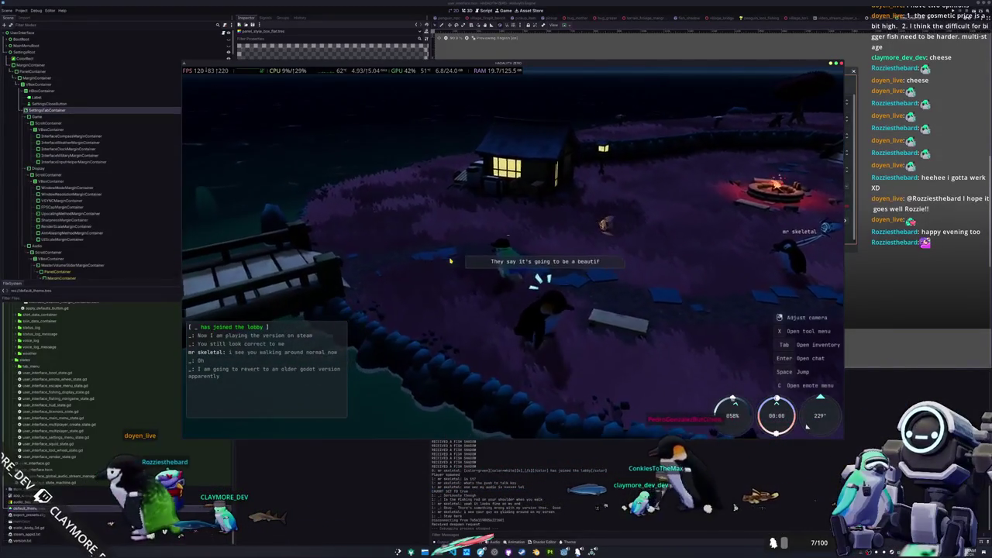
pyautogui.press('Return')
pyautogui.write('These are')
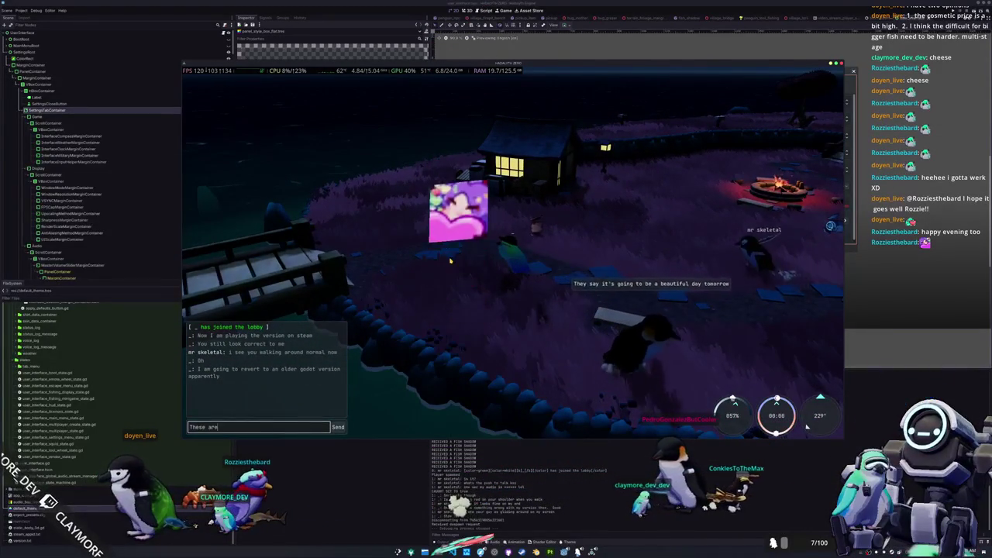
pyautogui.press('Escape')
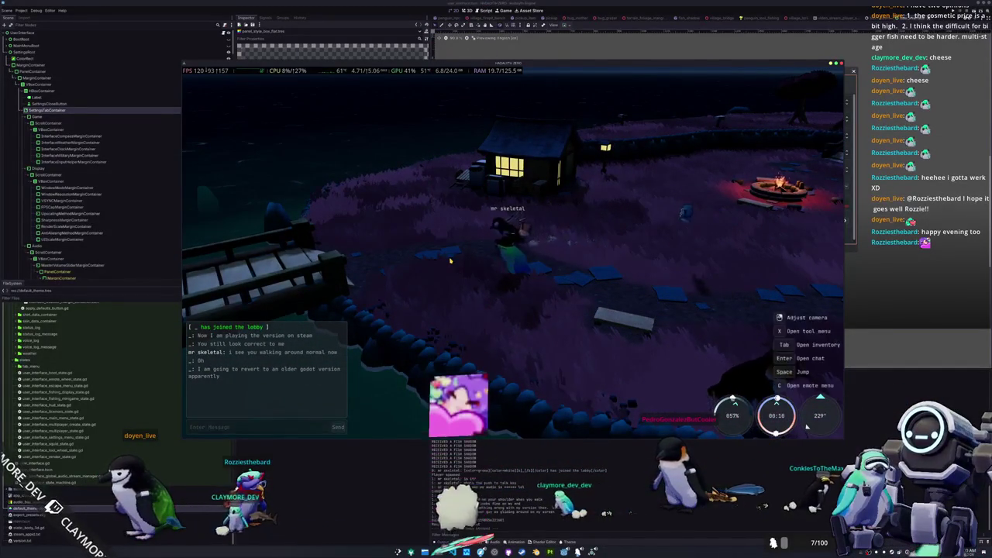
pyautogui.press('d')
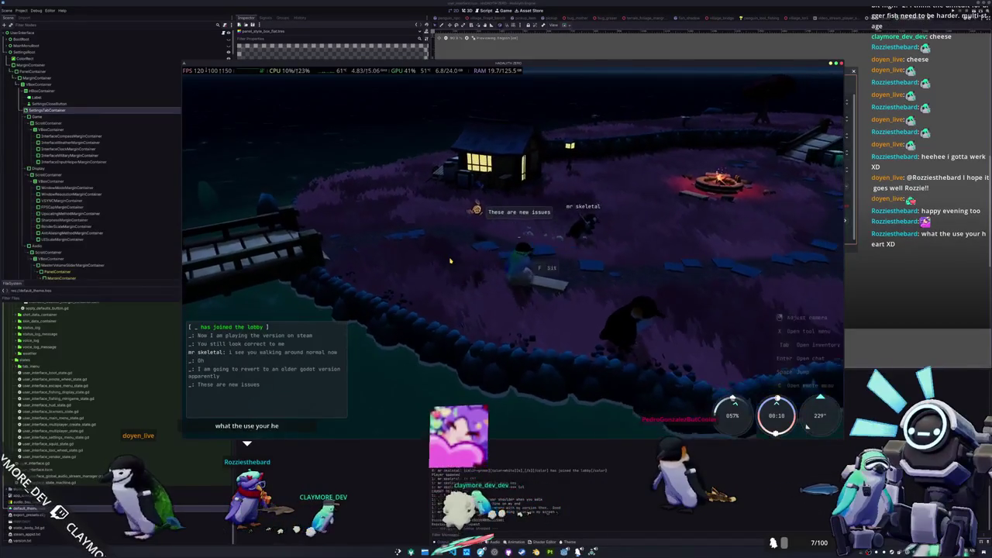
pyautogui.press('f')
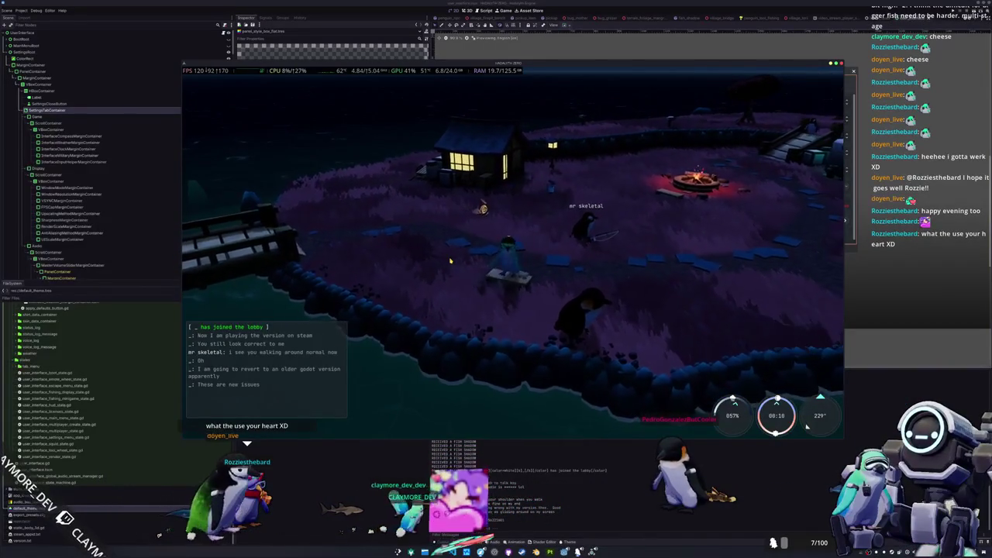
# Stand up from the bench and equip the fishing pole from the Tools menu
pyautogui.press('w')
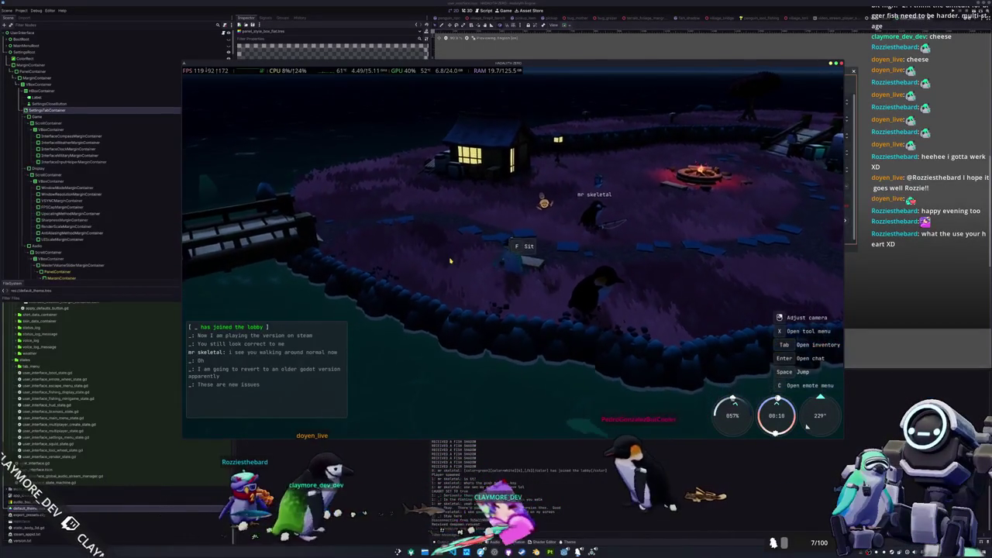
pyautogui.press('x')
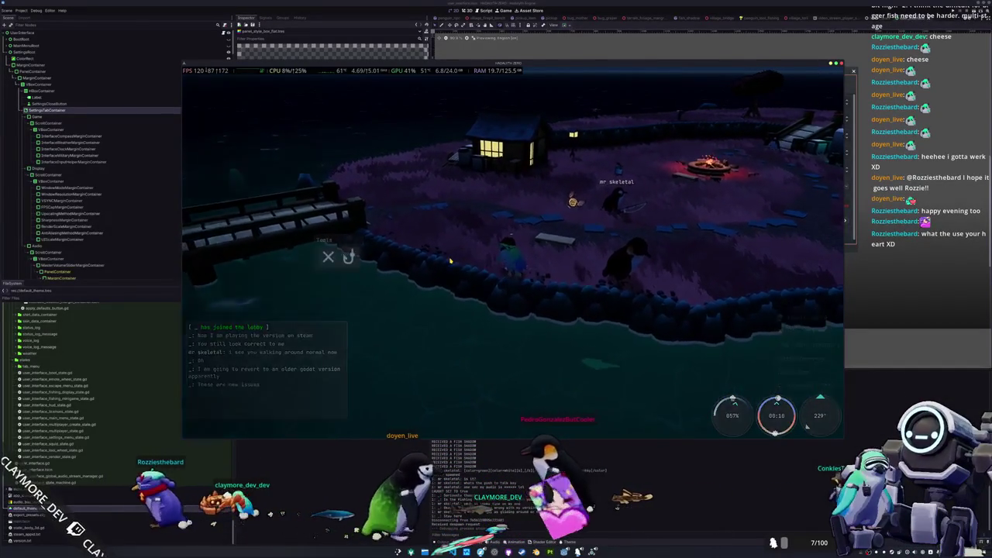
pyautogui.click(350, 257)
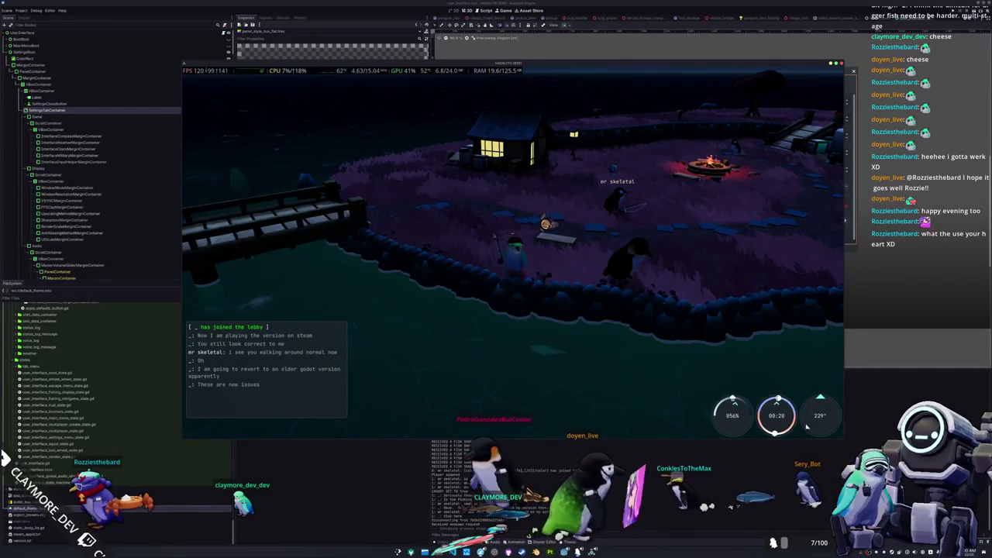
# Cast the line into the water, then abandon the fishing minigame
pyautogui.click(806, 426)
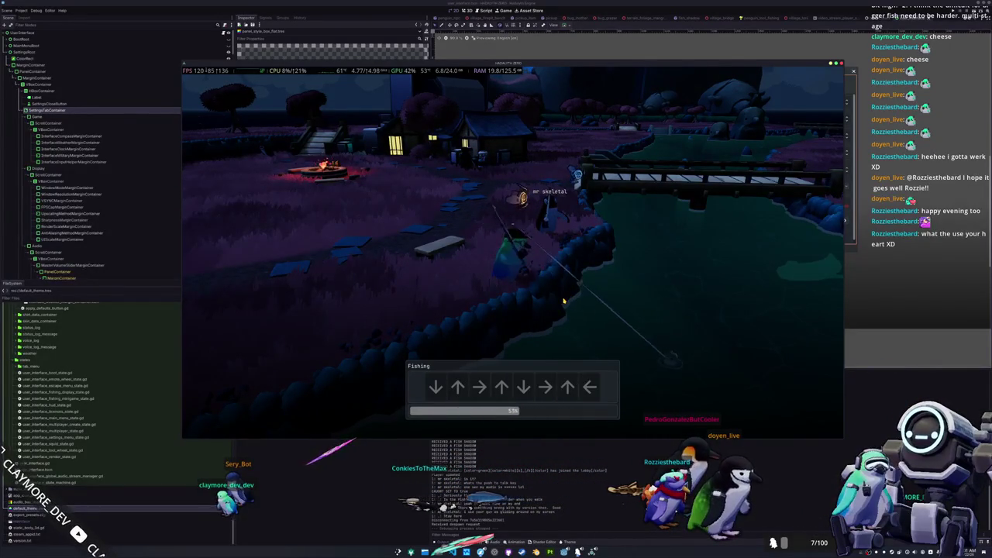
pyautogui.press('Escape')
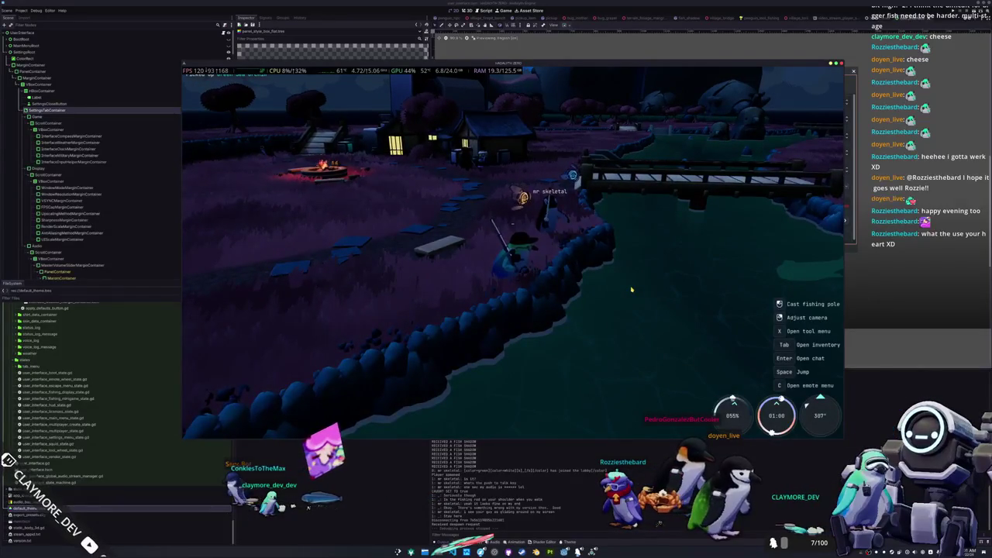
pyautogui.press('Return')
pyautogui.write('4.7.dev5 custom build')
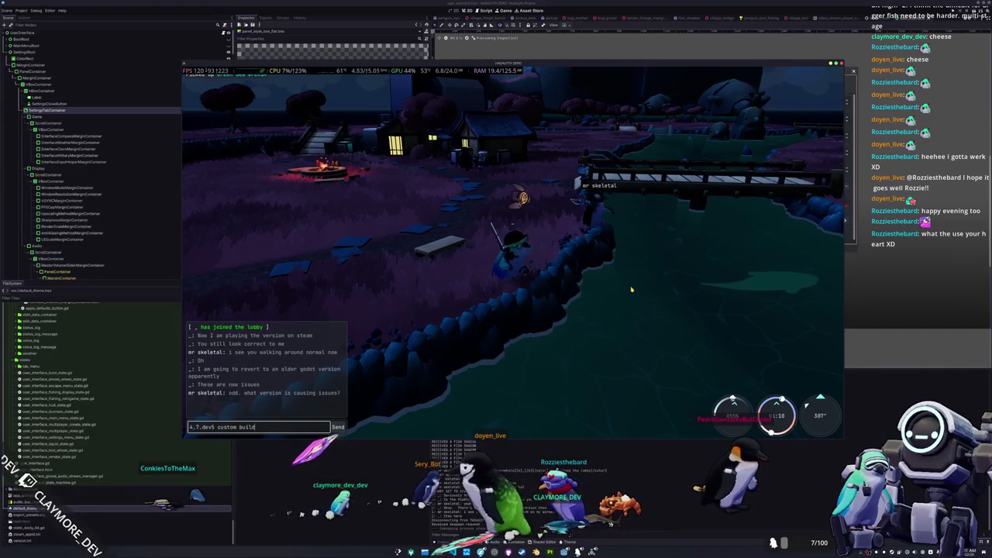
# Send the '4.7.dev5 custom build' chat reply and walk along the shore
pyautogui.press('Return')
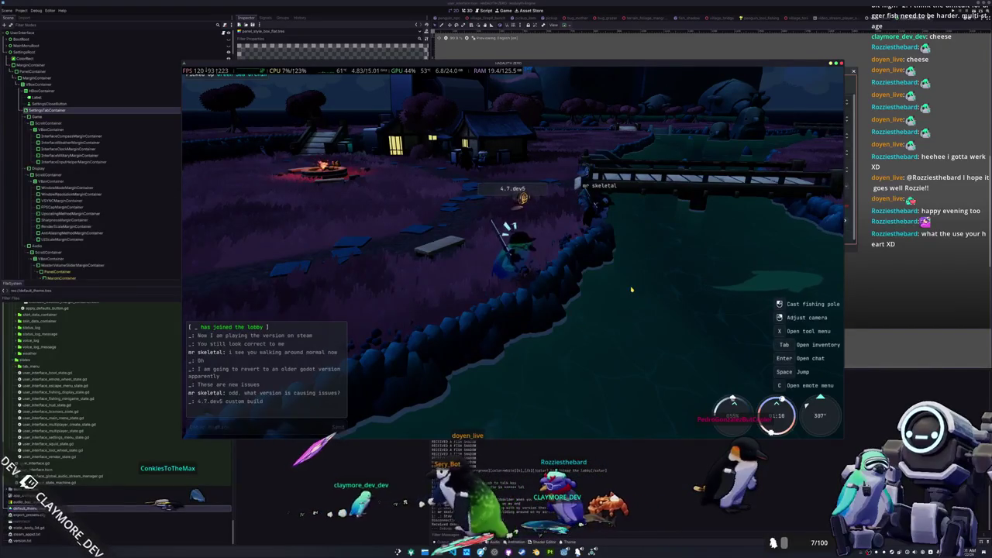
pyautogui.press('w')
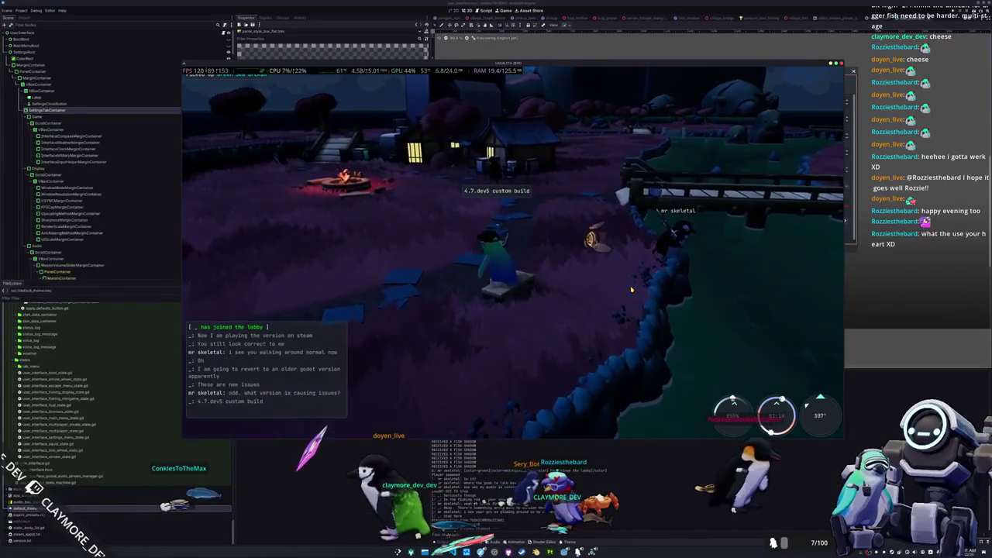
pyautogui.press('1')
# Quit the game to desktop and zoom out the editor's Settings scene viewport
pyautogui.press('Escape')
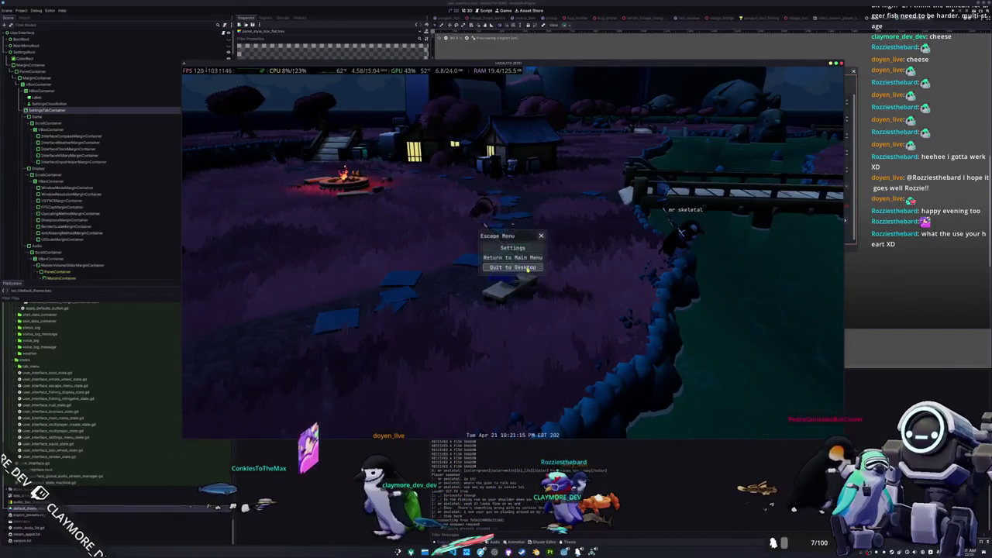
pyautogui.click(553, 266)
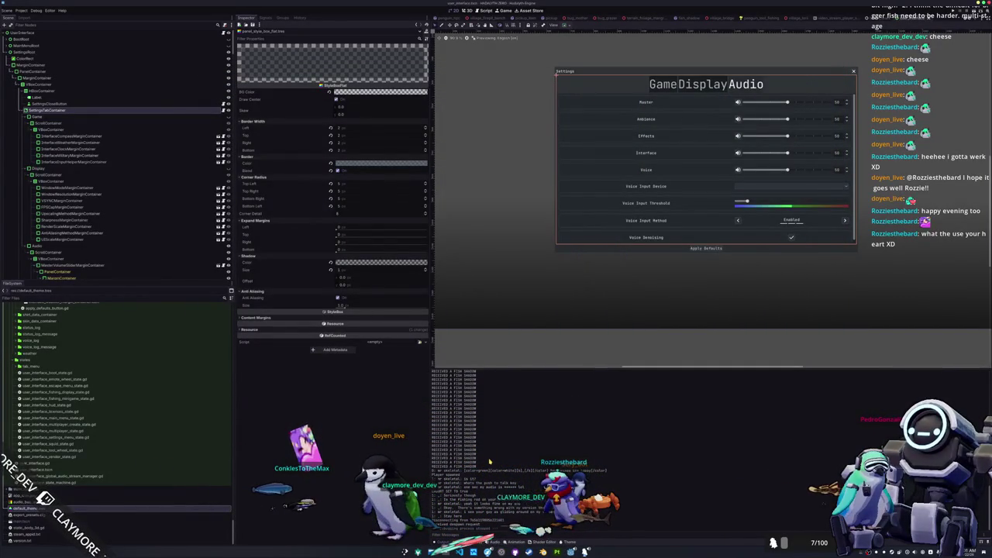
pyautogui.scroll(-3, 612, 341)
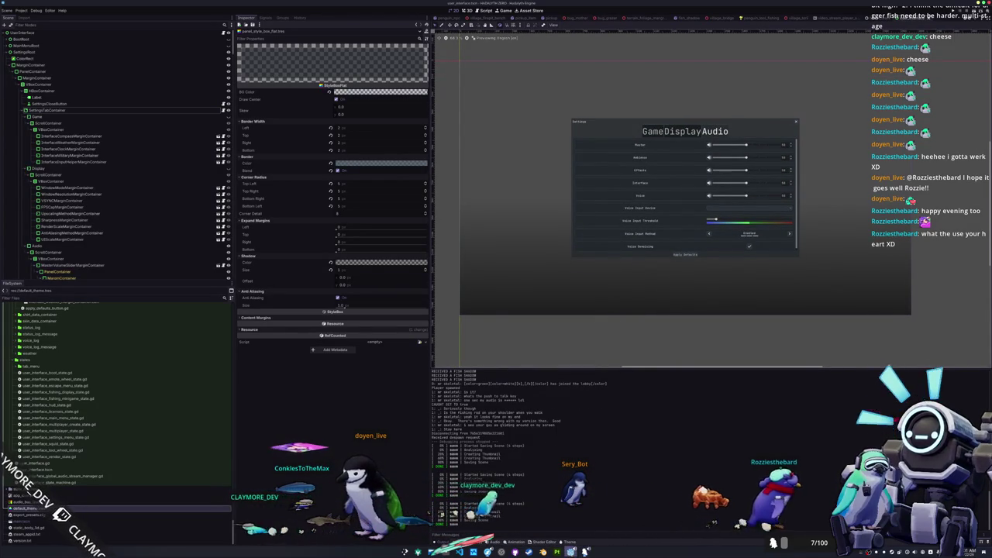
pyautogui.moveTo(572, 552)
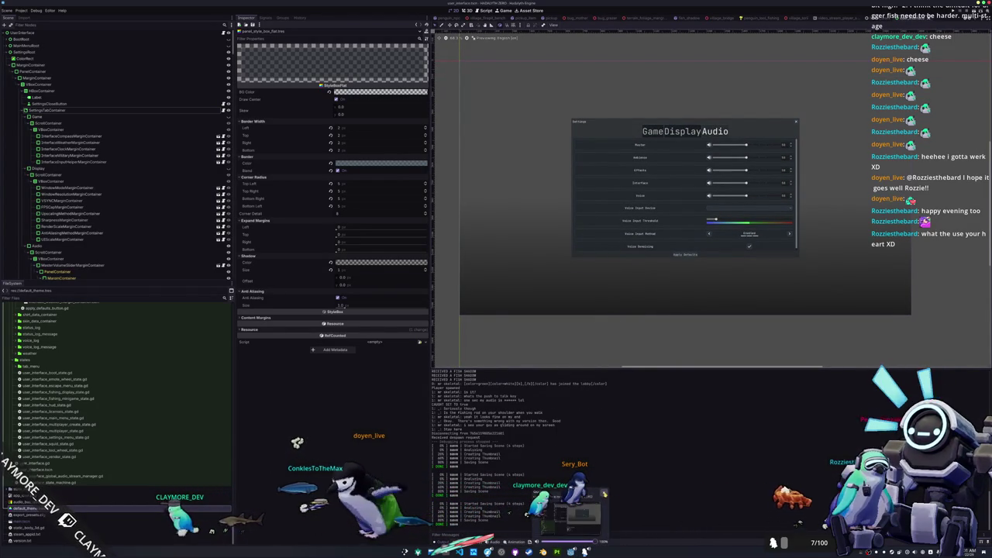
pyautogui.moveTo(578, 510)
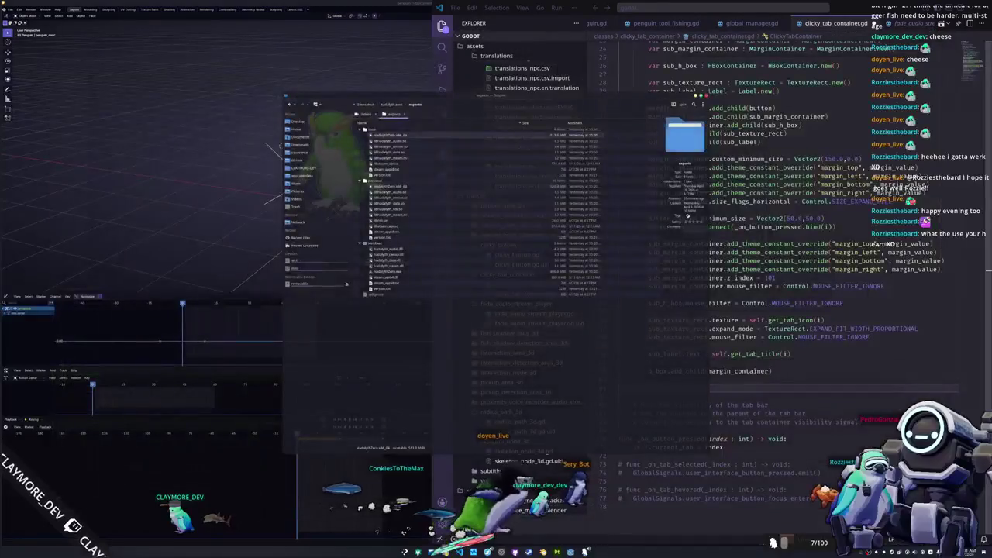
# Open a new terminal, enter the ubuntubox container, and tile it on the left half
pyautogui.hotkey('ctrl', 'alt', 't')
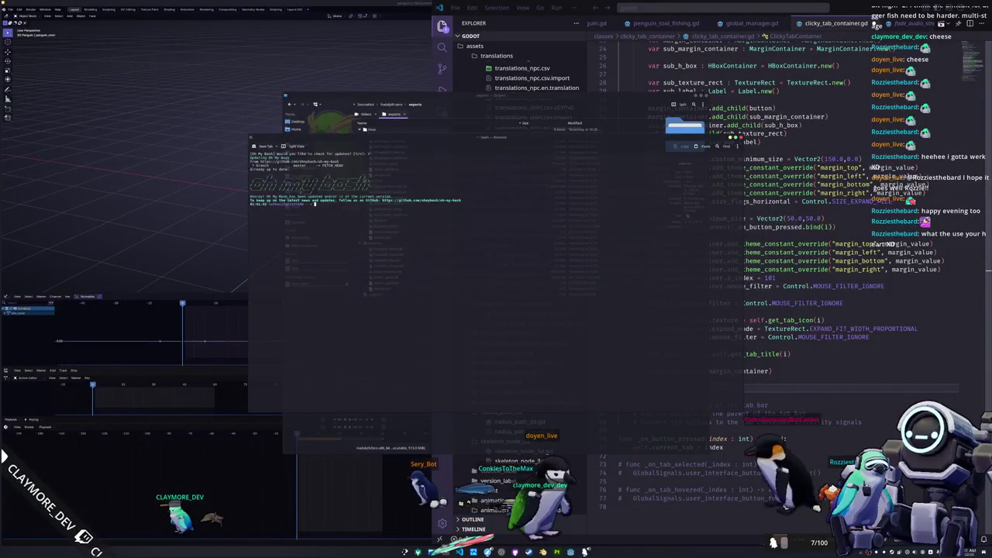
pyautogui.write('ls cd')
pyautogui.press('BackSpace')
pyautogui.press('BackSpace')
pyautogui.press('BackSpace')
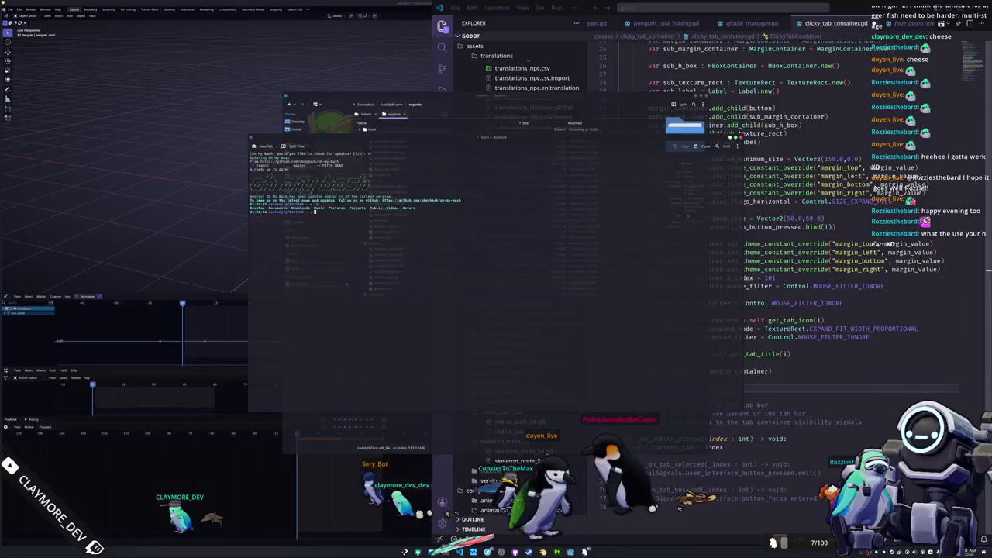
pyautogui.write('ubuntubox')
pyautogui.press('Return')
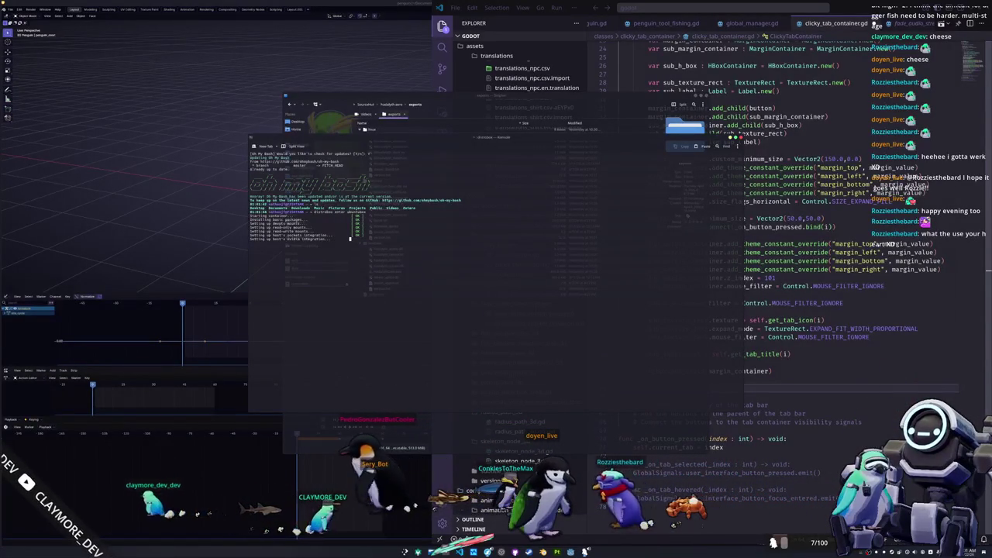
pyautogui.press('super+Left')
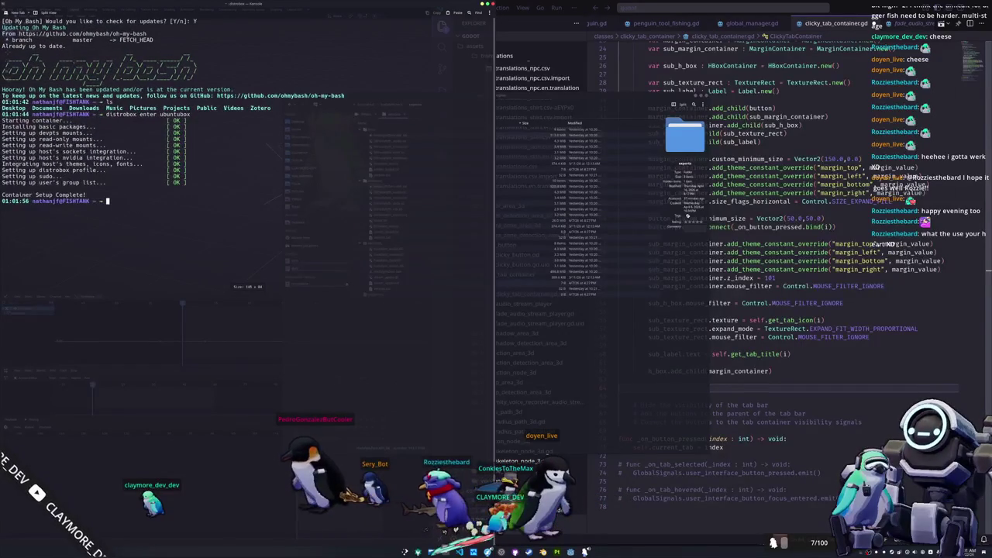
# Clear the terminal and change into the Documents/SourceHut/ folder
pyautogui.write('clear')
pyautogui.press('Return')
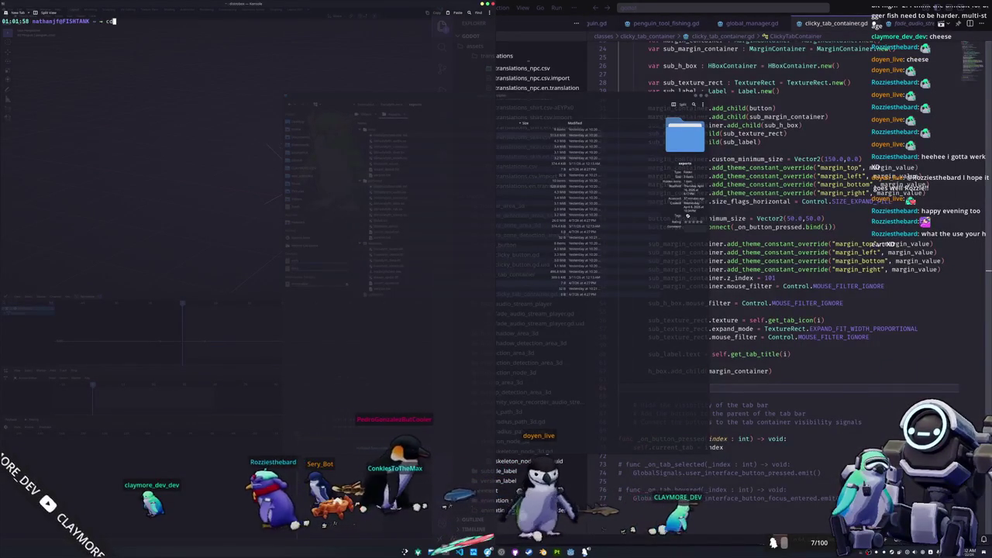
pyautogui.write('cd Documents/SourceHut/')
pyautogui.press('BackSpace')
pyautogui.press('BackSpace')
pyautogui.press('BackSpace')
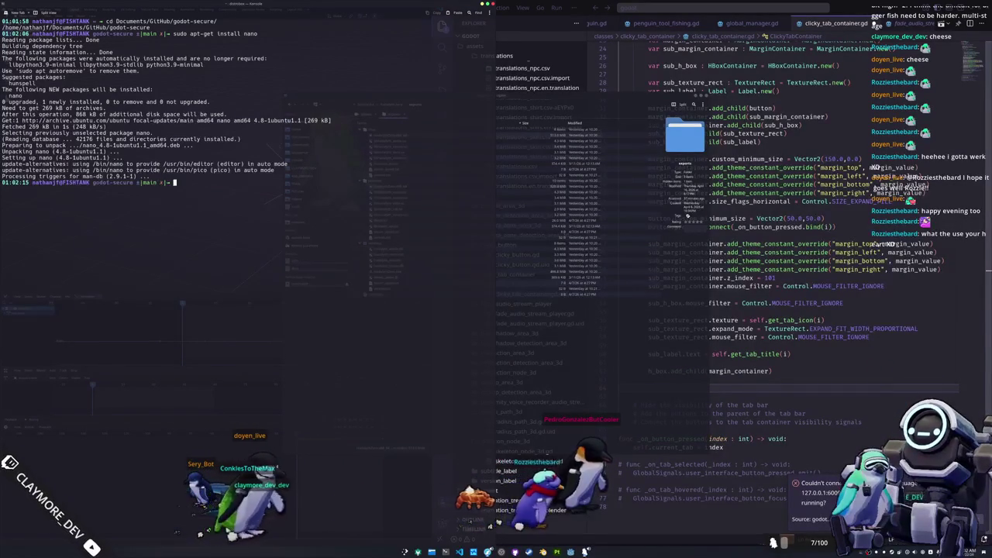
# Change the git checkout line in generate_AES-256_4.6.2_stable.sh to 4.6.2-stable and save it in nano
pyautogui.write('nanogene')
pyautogui.press('Tab')
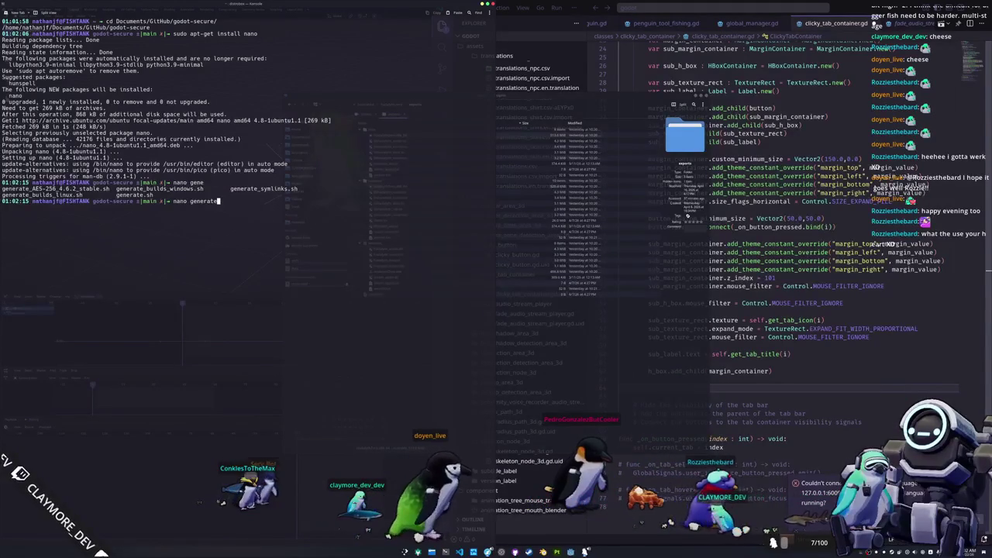
pyautogui.write('_A')
pyautogui.press('Tab')
pyautogui.press('Return')
pyautogui.click(3, 120)
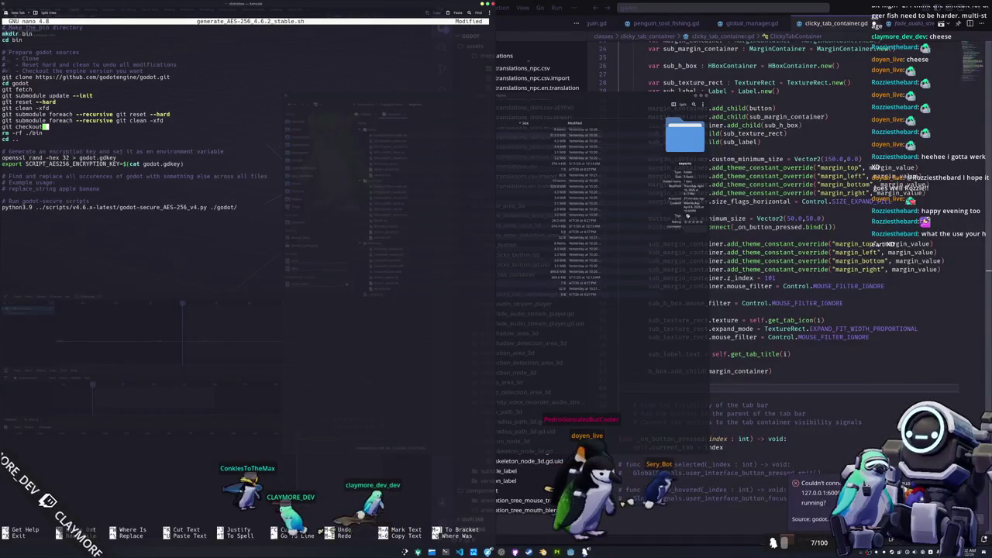
pyautogui.write('4.6-stable')
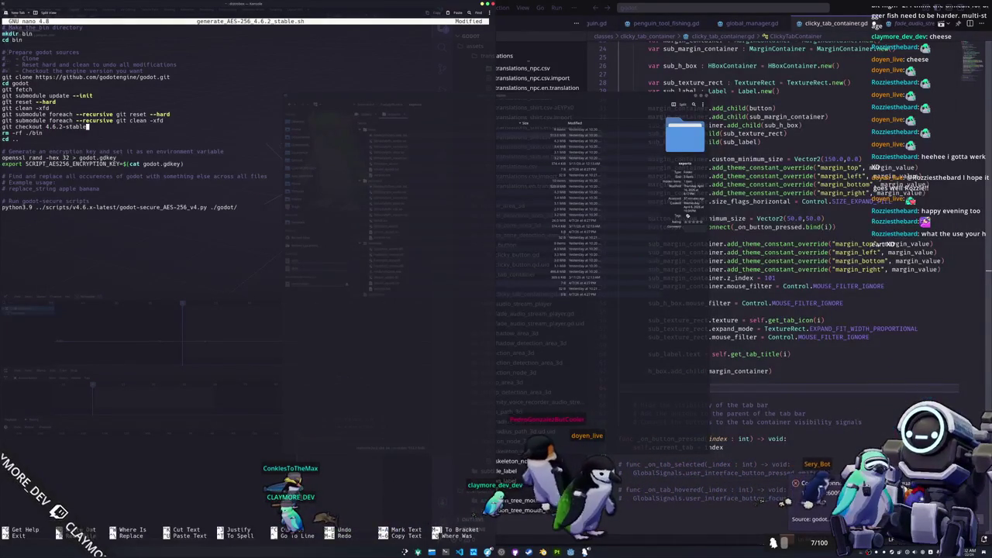
pyautogui.hotkey('ctrl', 'x')
pyautogui.press('y')
pyautogui.press('Return')
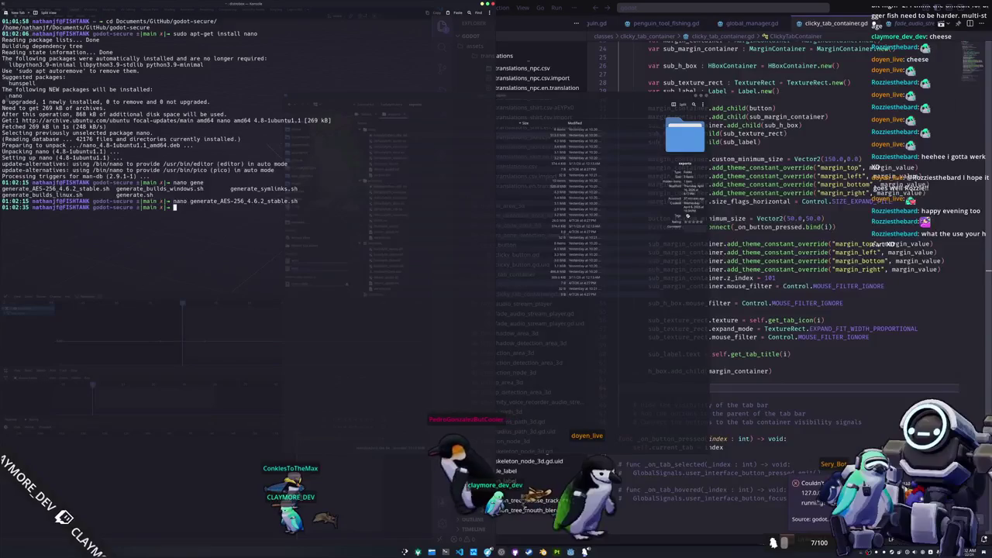
# Enter bin/godot and attempt git checkout 4.6.2-stable, which aborts over local changes
pyautogui.write('cd gcd de')
pyautogui.press('BackSpace')
pyautogui.press('BackSpace')
pyautogui.write('b')
pyautogui.press('Tab')
pyautogui.press('Tab')
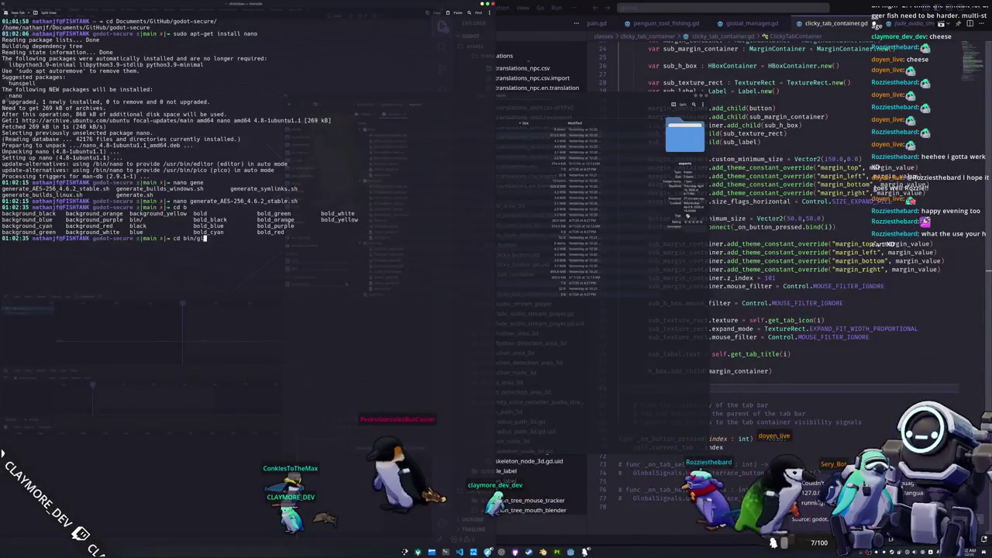
pyautogui.press('Tab')
pyautogui.press('Return')
pyautogui.write('git checkout 4.6.2-stable')
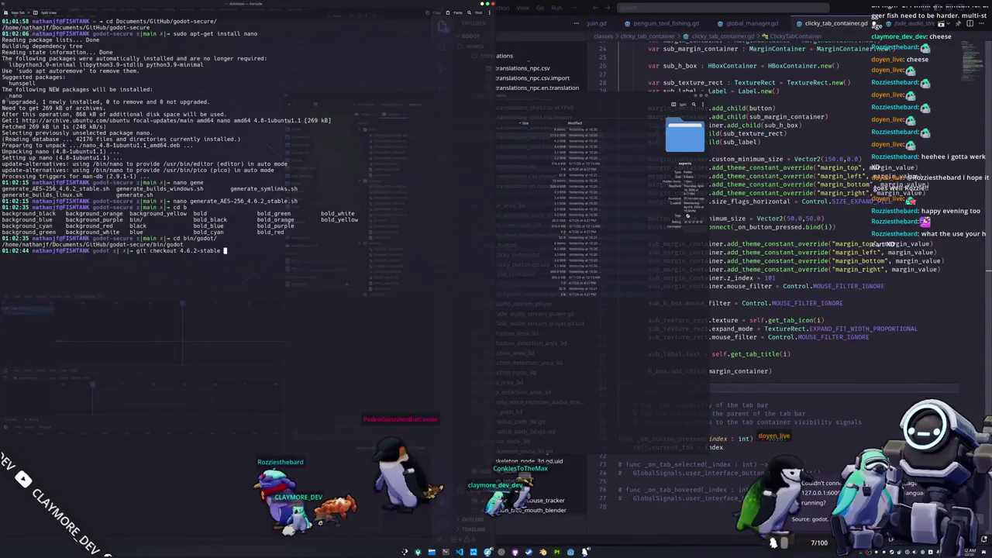
pyautogui.press('Return')
# Return to godot-secure, reopen and close the AES script unchanged, and begin the generate command
pyautogui.write('.')
pyautogui.press('Return')
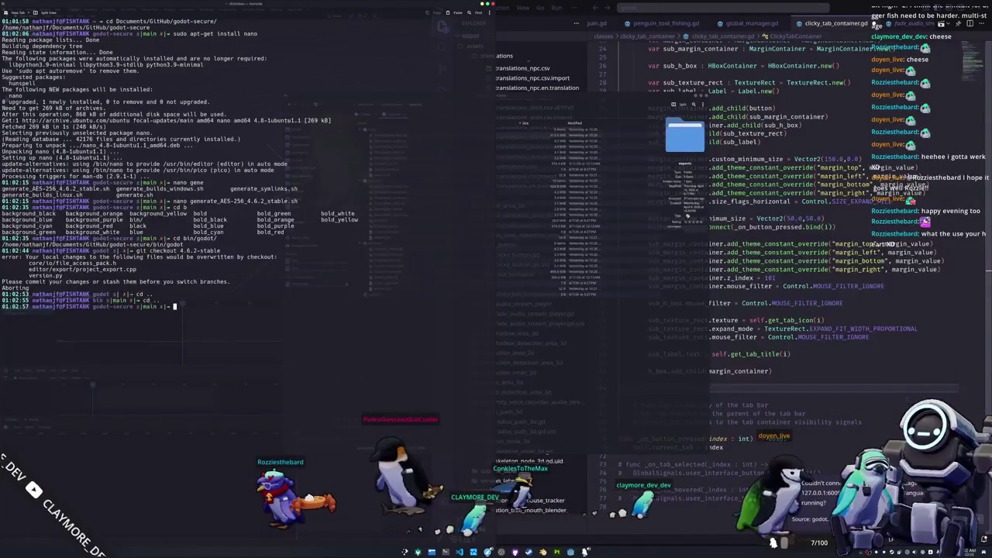
pyautogui.press('Up')
pyautogui.press('Up')
pyautogui.press('Up')
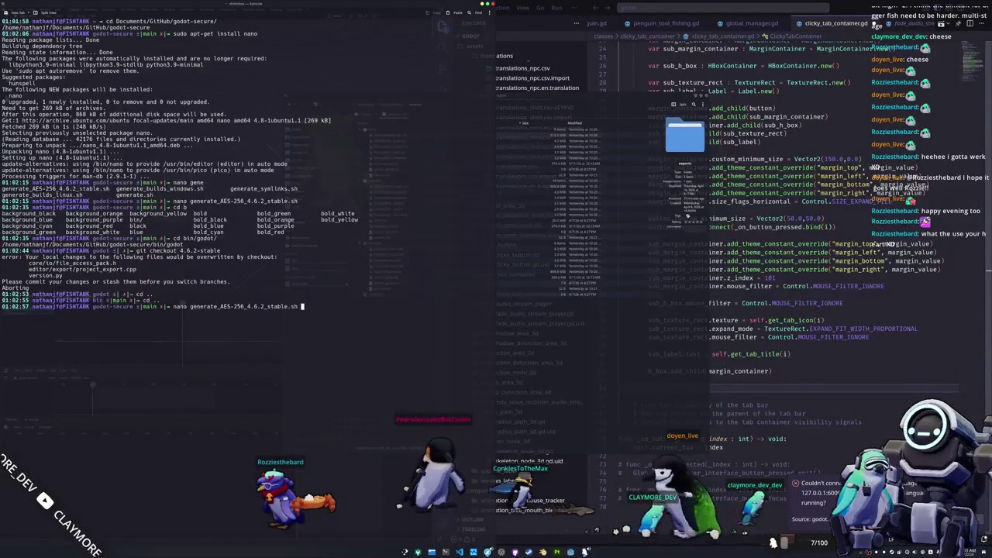
pyautogui.press('Return')
pyautogui.hotkey('ctrl', 'x')
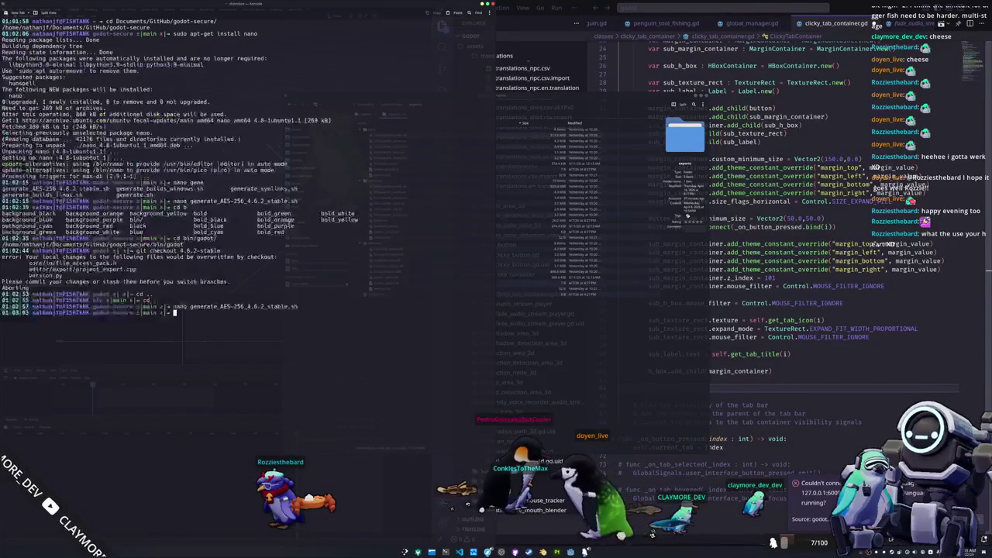
pyautogui.write('./gen')
pyautogui.press('Tab')
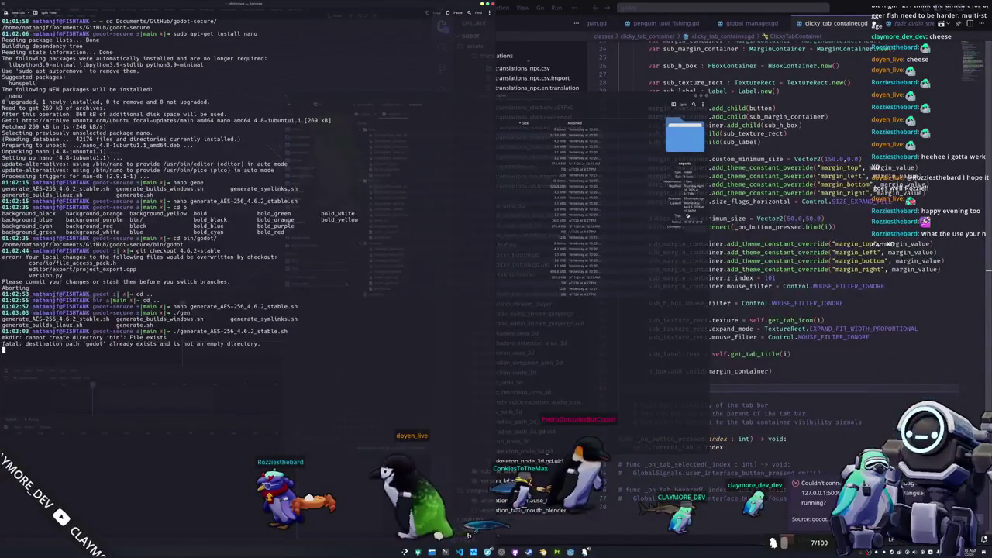
# Run the AES generation script, agree to proceed, and set custom engine name Hadalyth-Engine
pyautogui.press('Tab')
pyautogui.press('Return')
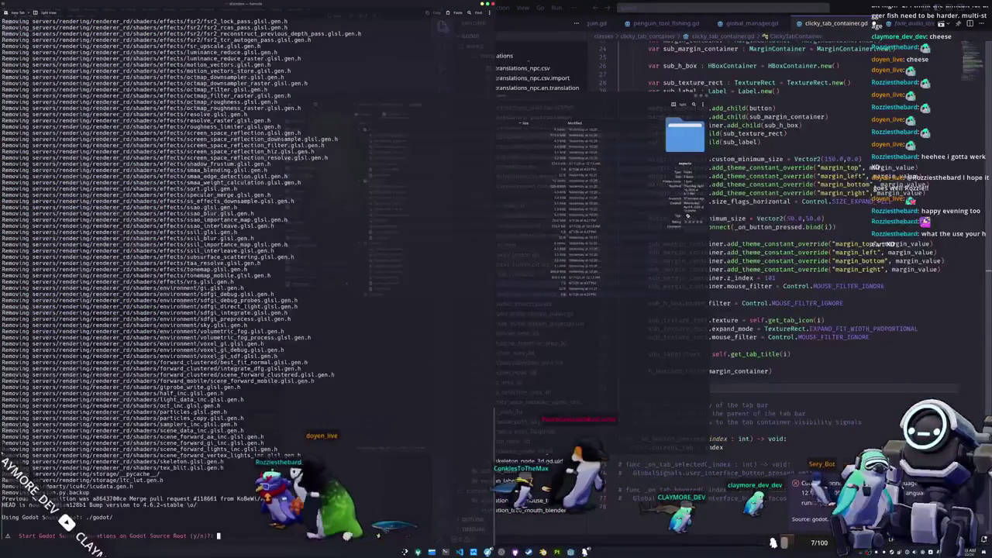
pyautogui.write('y')
pyautogui.press('Return')
pyautogui.write('y')
pyautogui.press('Return')
pyautogui.write('Hadaly')
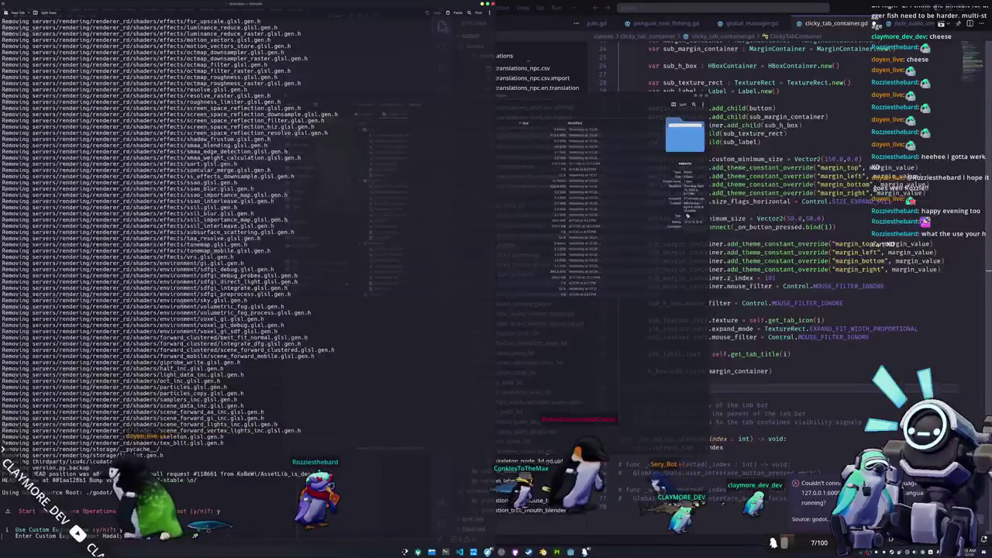
pyautogui.press('Return')
# Decline custom headers and a custom token, enable advanced key derivation, and finish the script
pyautogui.write('n')
pyautogui.press('Return')
pyautogui.write('n')
pyautogui.press('Return')
pyautogui.write('y')
pyautogui.press('Return')
pyautogui.press('Return')
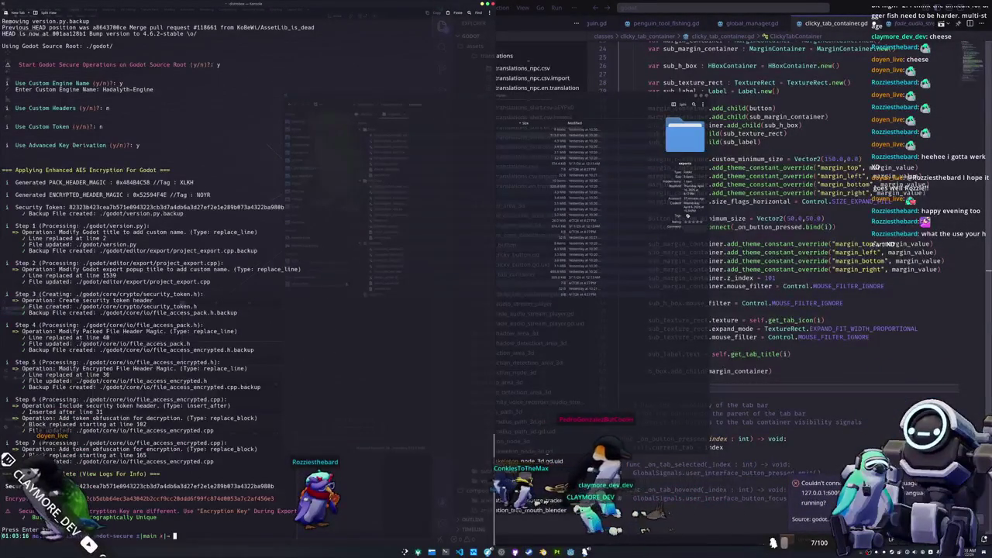
pyautogui.write('clear')
pyautogui.press('Return')
# Start compiling the Linux Godot build with ./generate_builds_linux.sh
pyautogui.write('./gener')
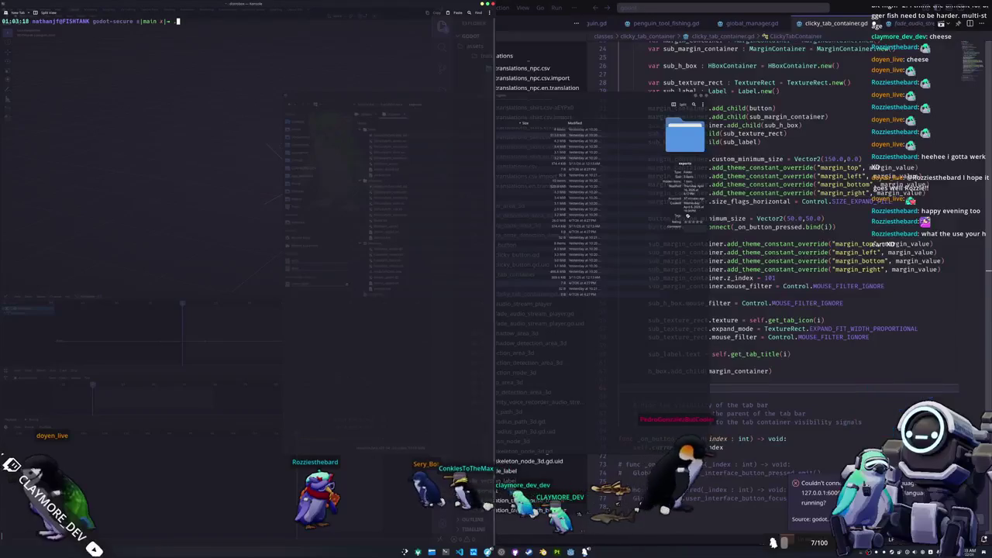
pyautogui.press('Tab')
pyautogui.press('Tab')
pyautogui.write('_bui')
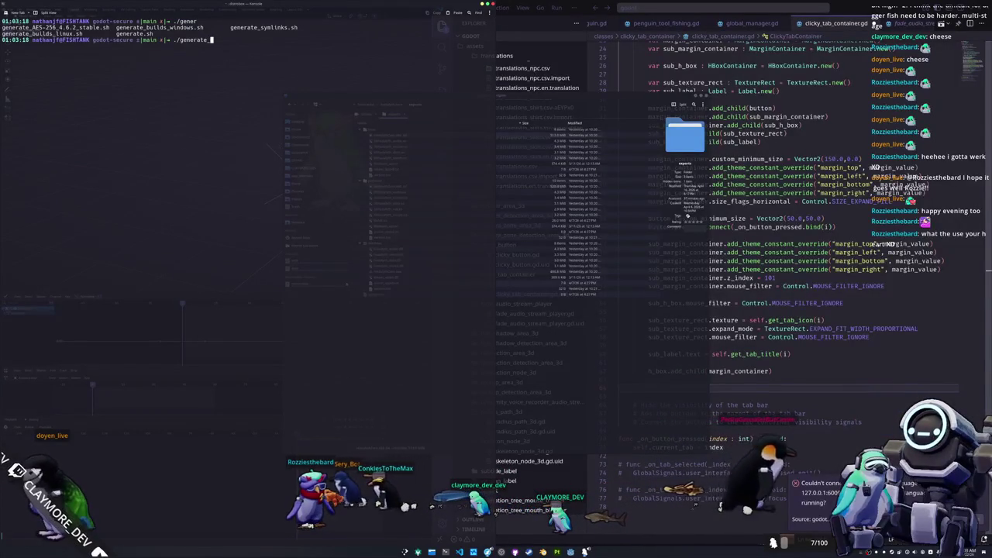
pyautogui.press('Tab')
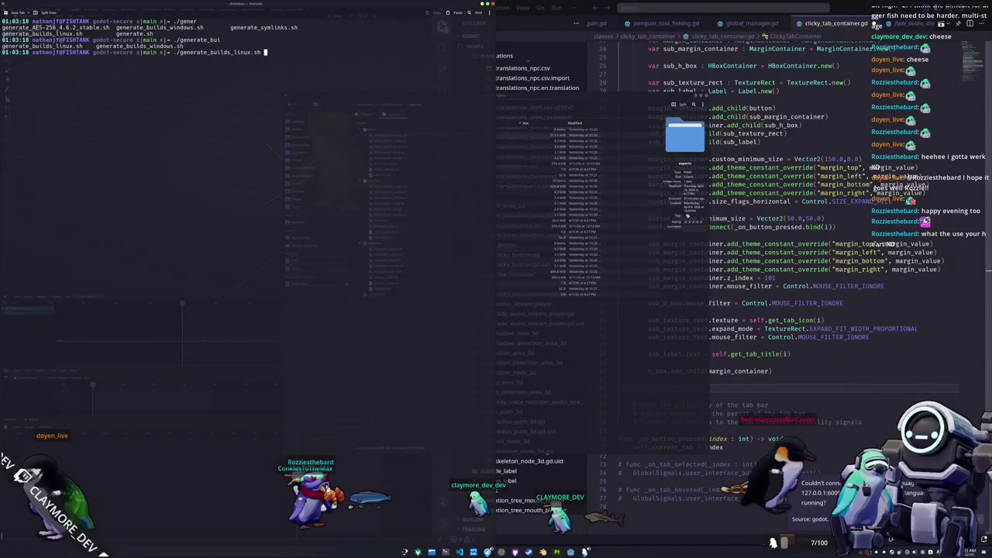
pyautogui.press('Return')
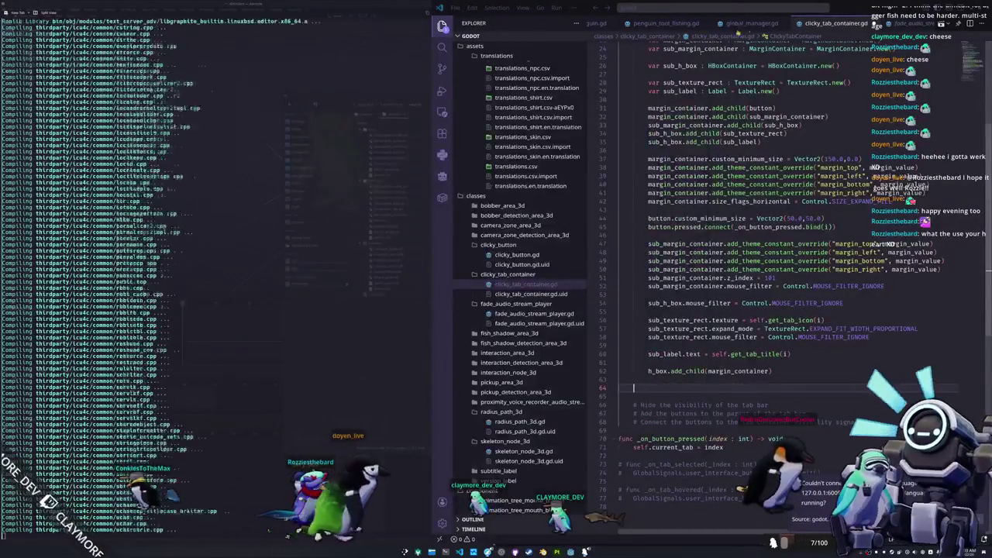
pyautogui.scroll(-2, 752, 22)
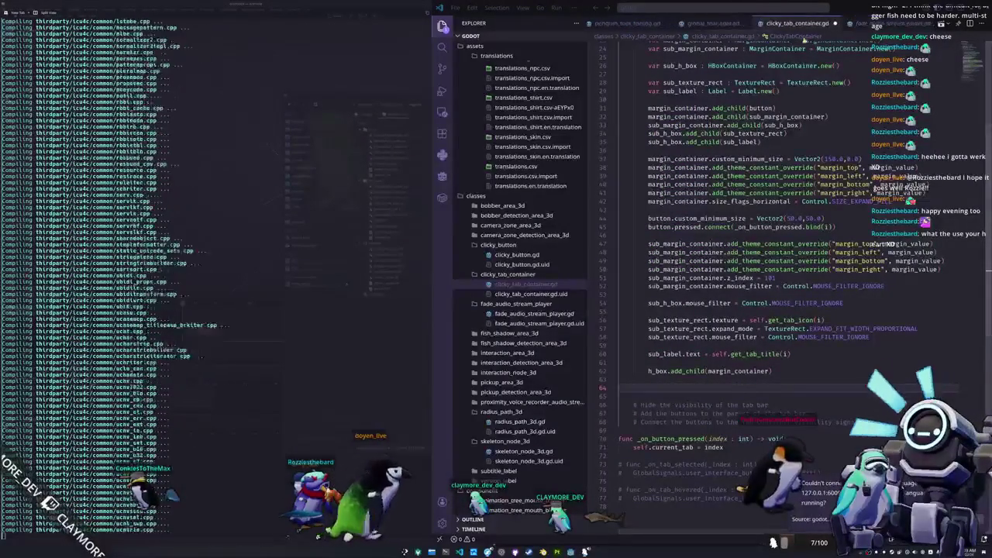
# Open clicky_button.gd through the quick file search
pyautogui.click(752, 11)
pyautogui.press('Escape')
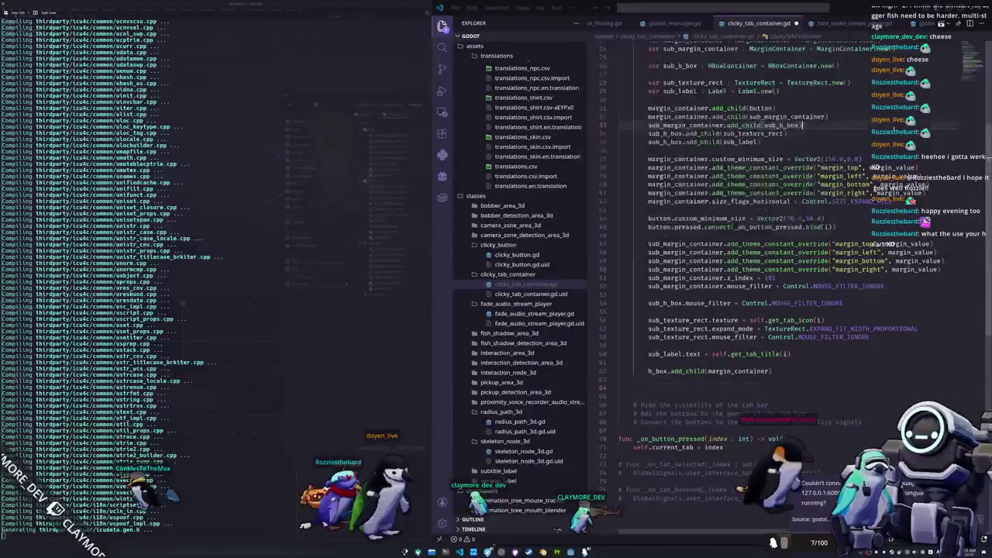
pyautogui.scroll(-2, 722, 256)
pyautogui.click(722, 255)
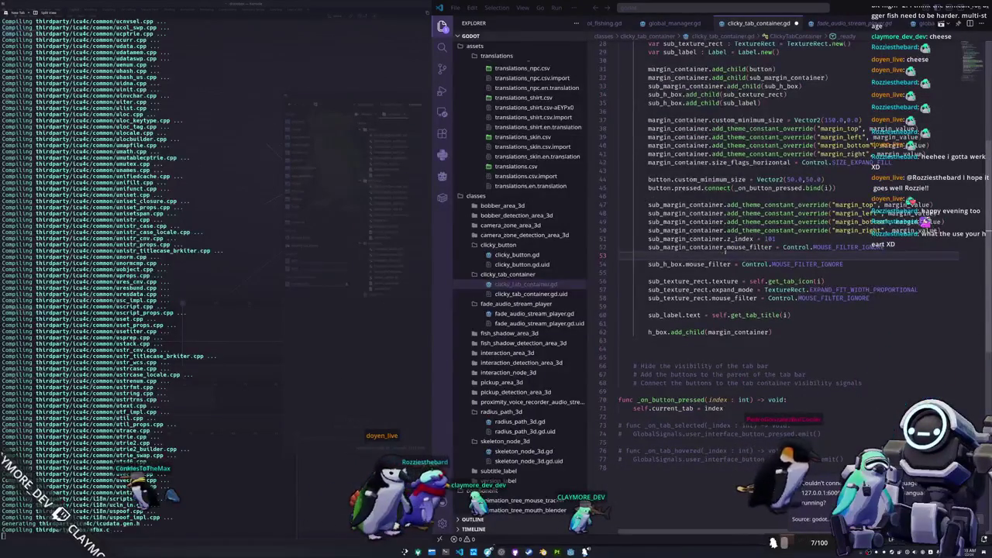
pyautogui.scroll(6, 835, 252)
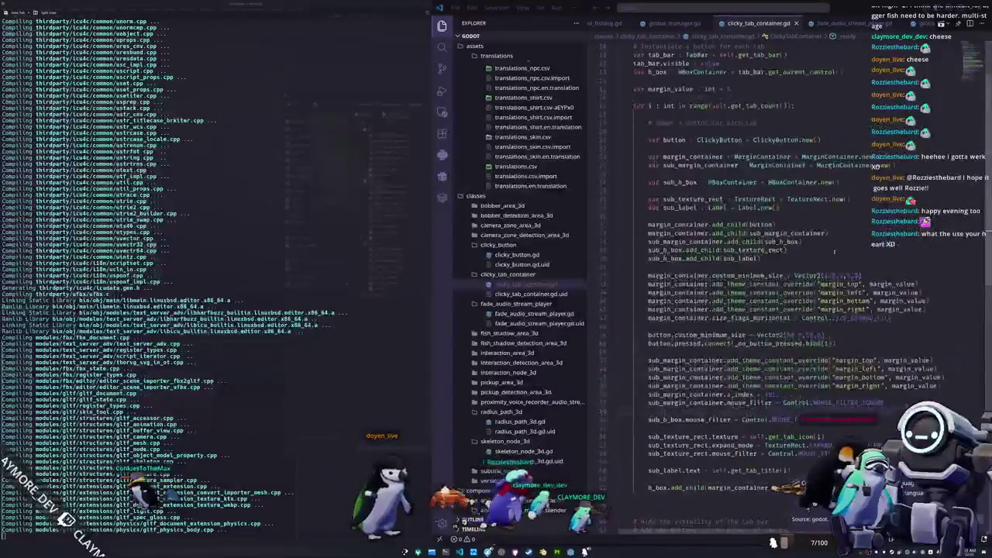
pyautogui.scroll(3, 835, 252)
pyautogui.scroll(-2, 777, 27)
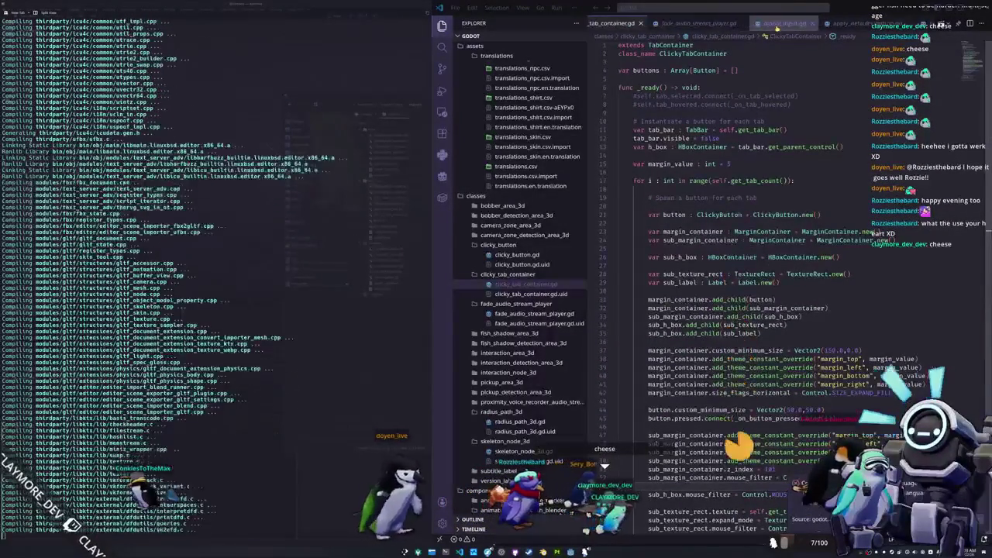
pyautogui.click(772, 12)
pyautogui.write('cl')
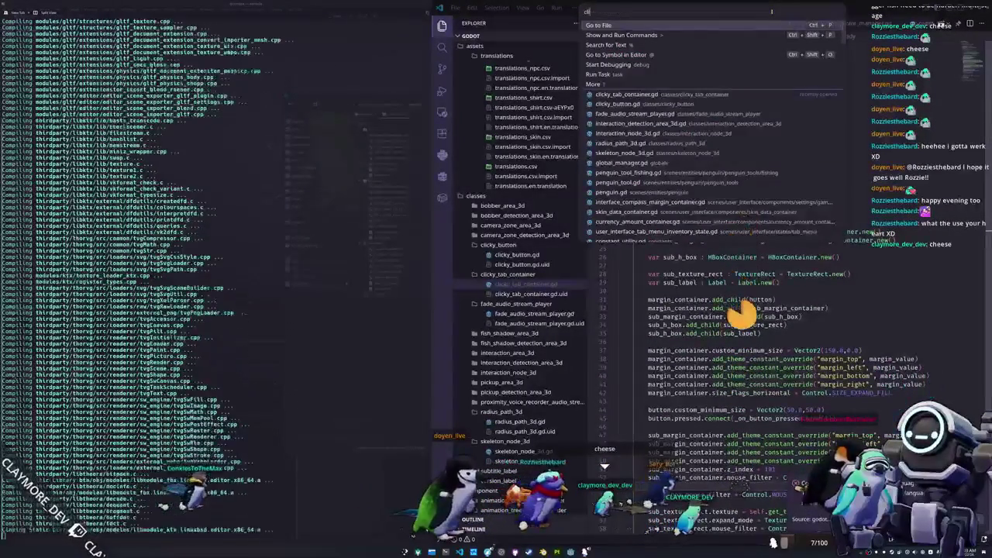
pyautogui.write('icky_bu')
pyautogui.press('Return')
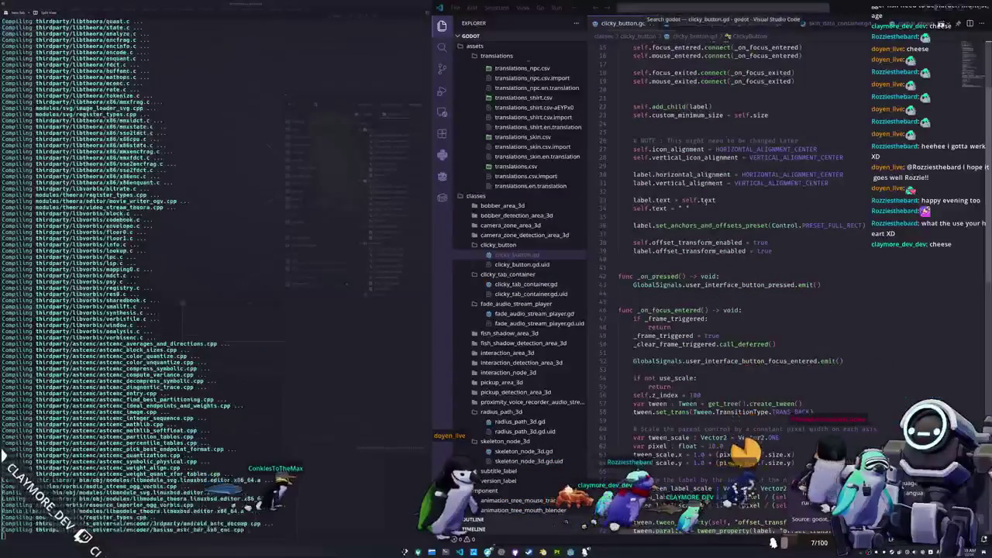
# Comment out the offset_transform_enabled lines and the tween scaling block in _on_focus_entered
pyautogui.scroll(3, 646, 239)
pyautogui.moveTo(634, 307); pyautogui.dragTo(636, 316)
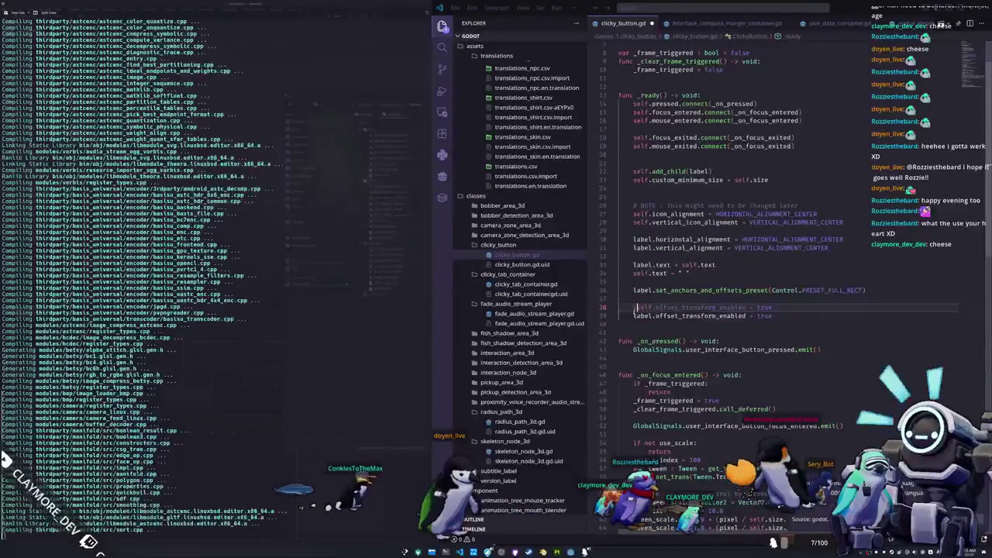
pyautogui.hotkey('ctrl', '/')
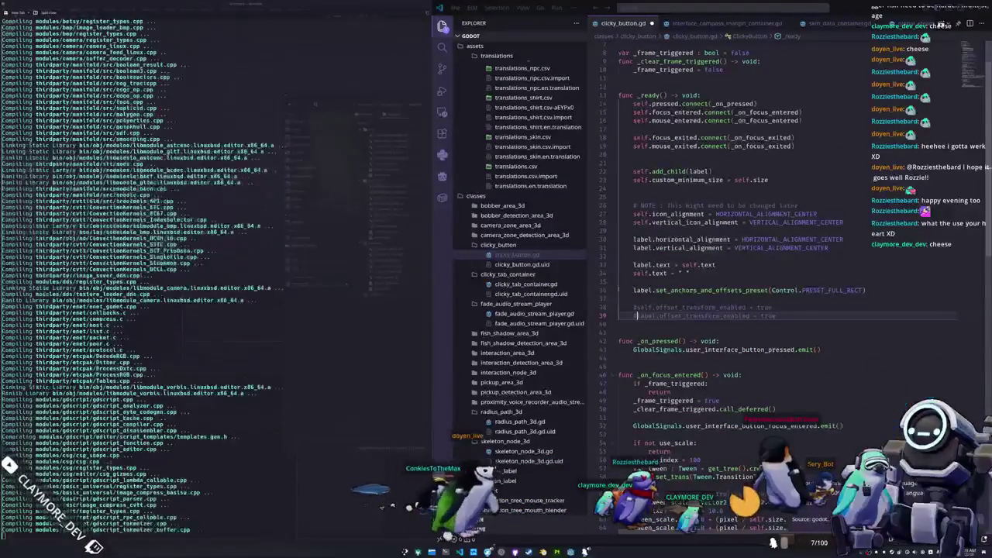
pyautogui.scroll(-8, 630, 293)
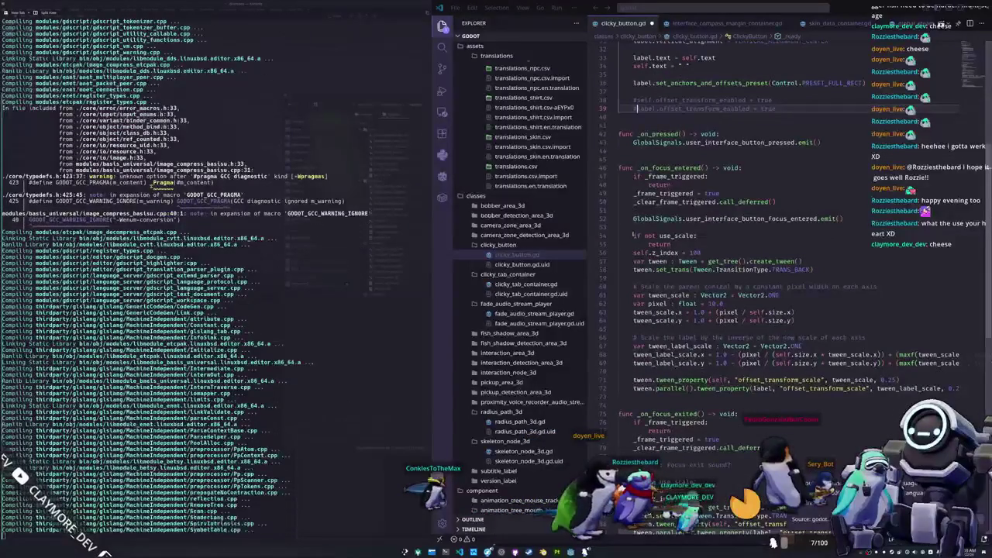
pyautogui.moveTo(634, 235); pyautogui.dragTo(859, 397)
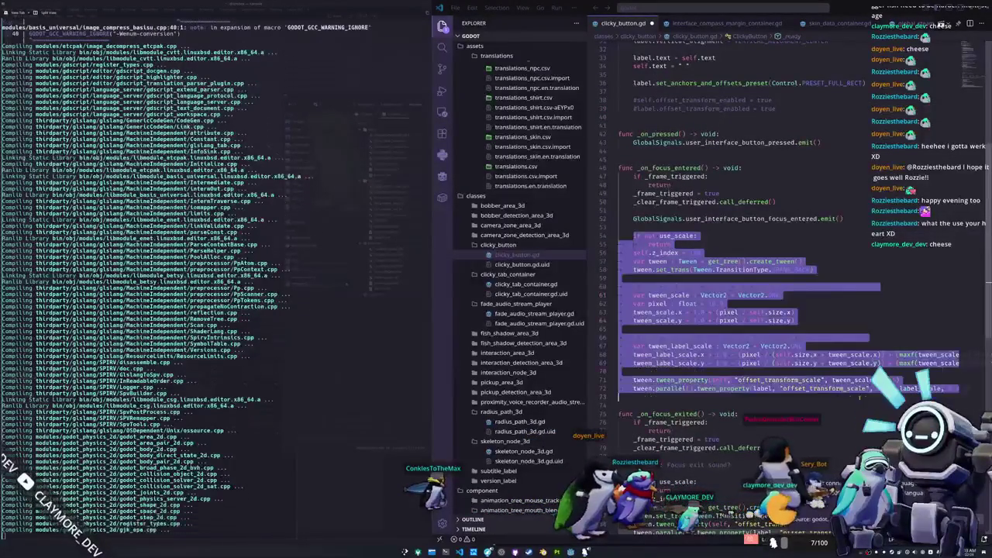
pyautogui.hotkey('ctrl', '/')
pyautogui.click(802, 402)
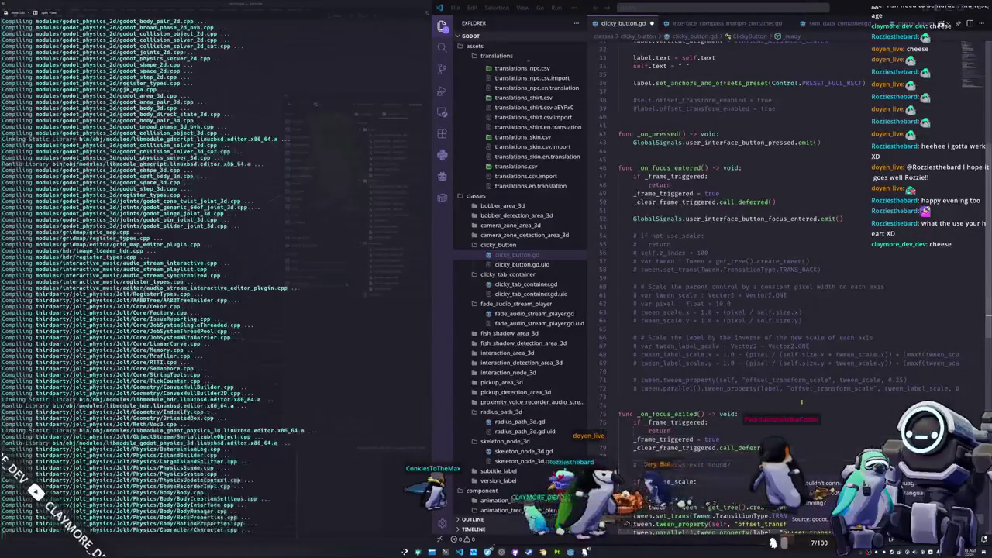
# Comment out the use_scale export line and save clicky_button.gd
pyautogui.scroll(-2, 801, 402)
pyautogui.moveTo(634, 428); pyautogui.dragTo(791, 479)
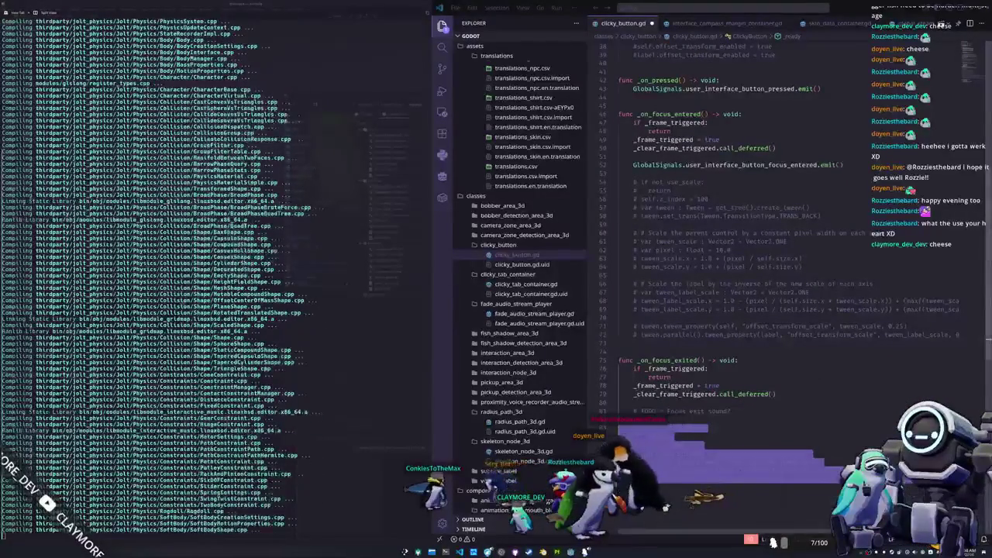
pyautogui.scroll(10, 797, 373)
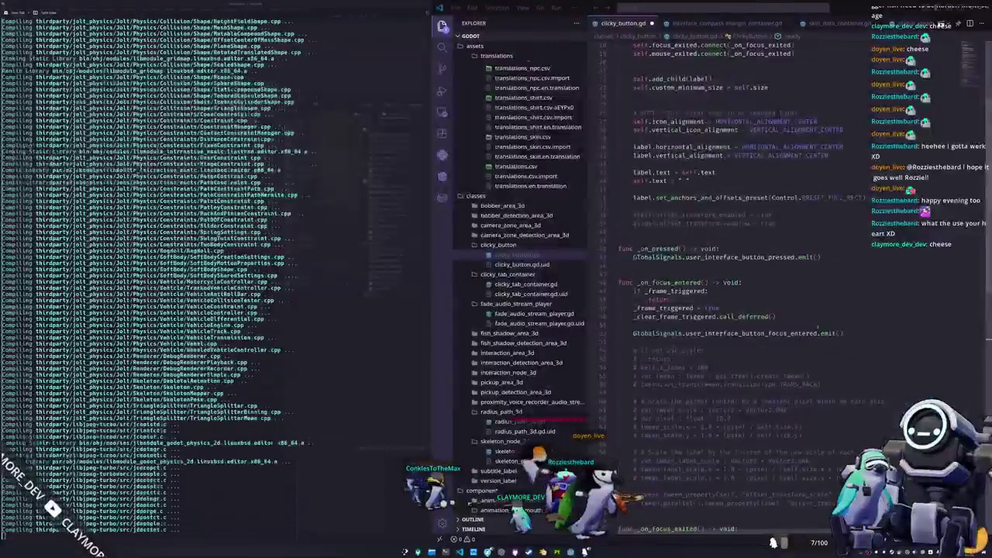
pyautogui.scroll(2, 797, 373)
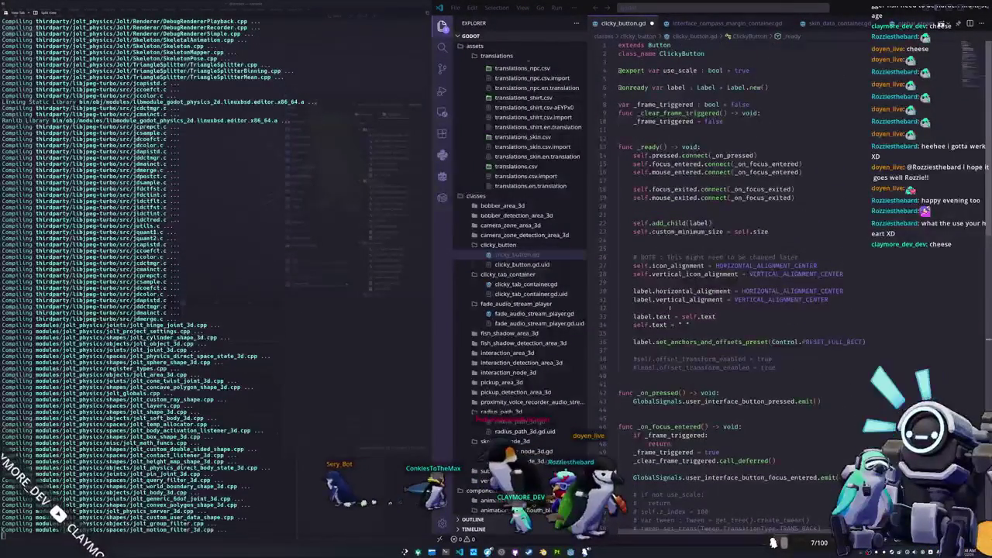
pyautogui.click(776, 308)
pyautogui.click(663, 130)
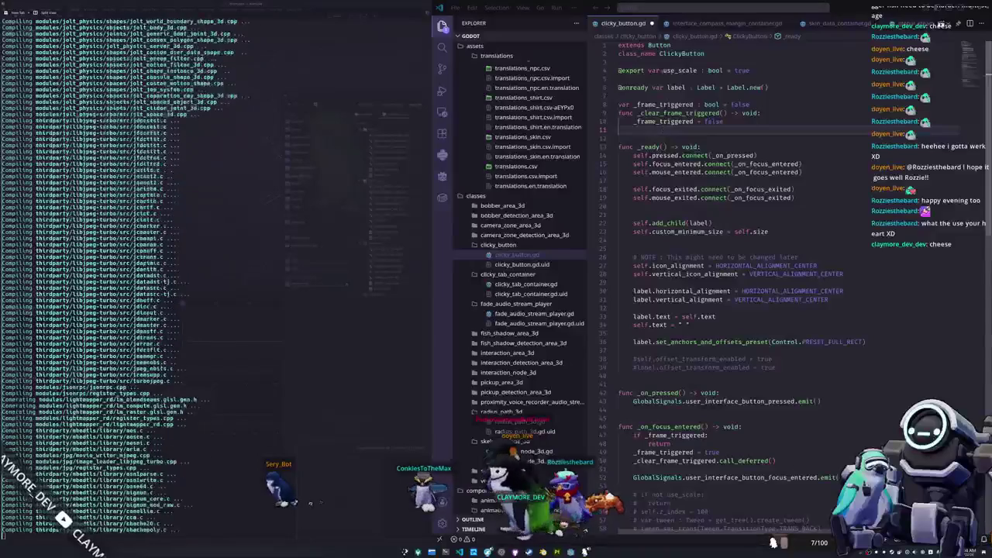
pyautogui.click(662, 71)
pyautogui.hotkey('ctrl', '/')
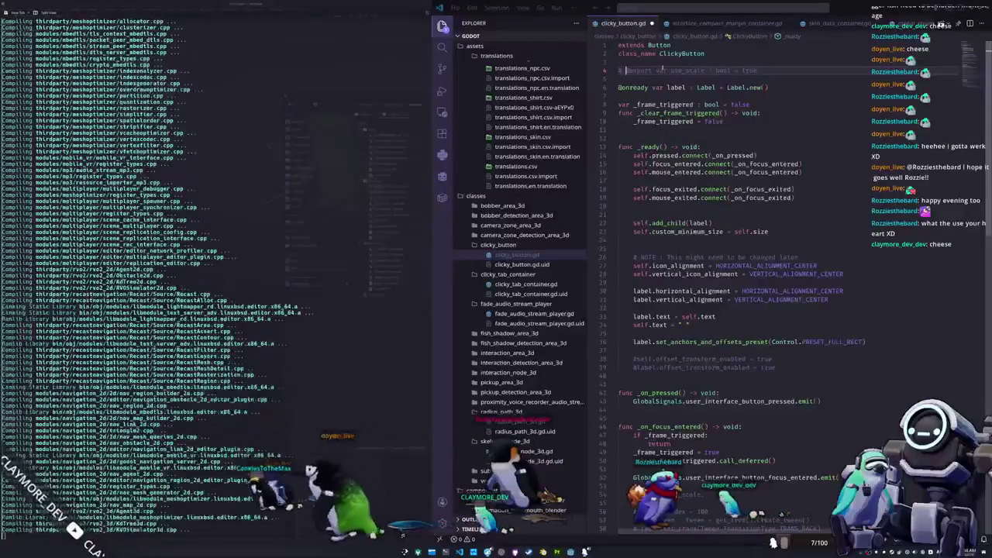
pyautogui.hotkey('ctrl', 's')
# Comment out the self.text, label alignment, icon alignment and custom_minimum_size lines
pyautogui.scroll(-5, 700, 513)
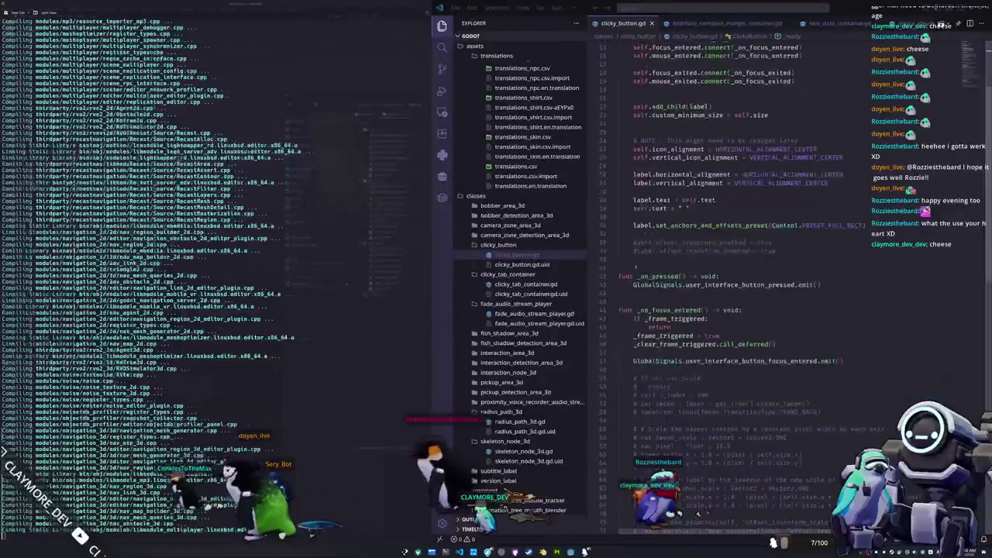
pyautogui.scroll(-5, 621, 252)
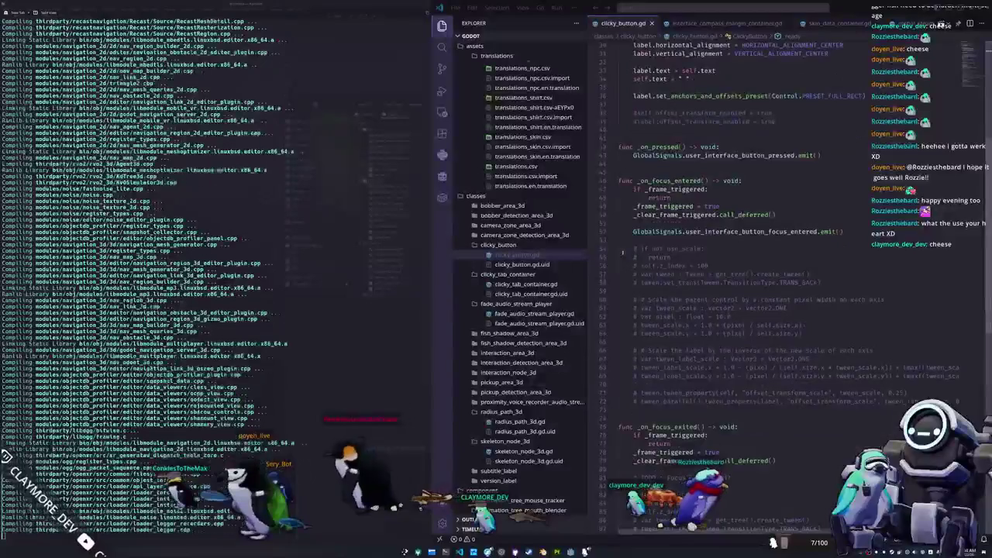
pyautogui.scroll(3, 622, 254)
pyautogui.scroll(2, 622, 253)
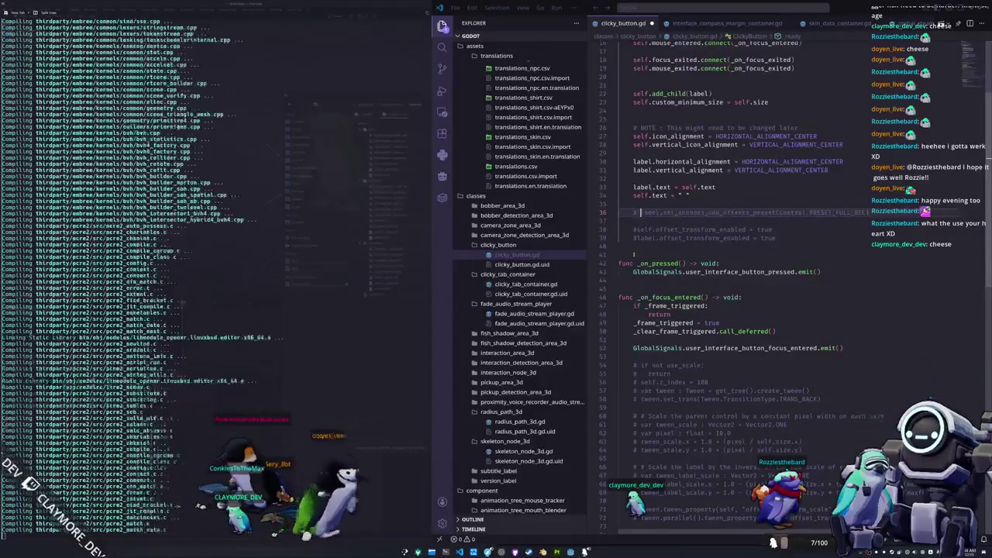
pyautogui.press('Up')
pyautogui.press('Up')
pyautogui.press('Up')
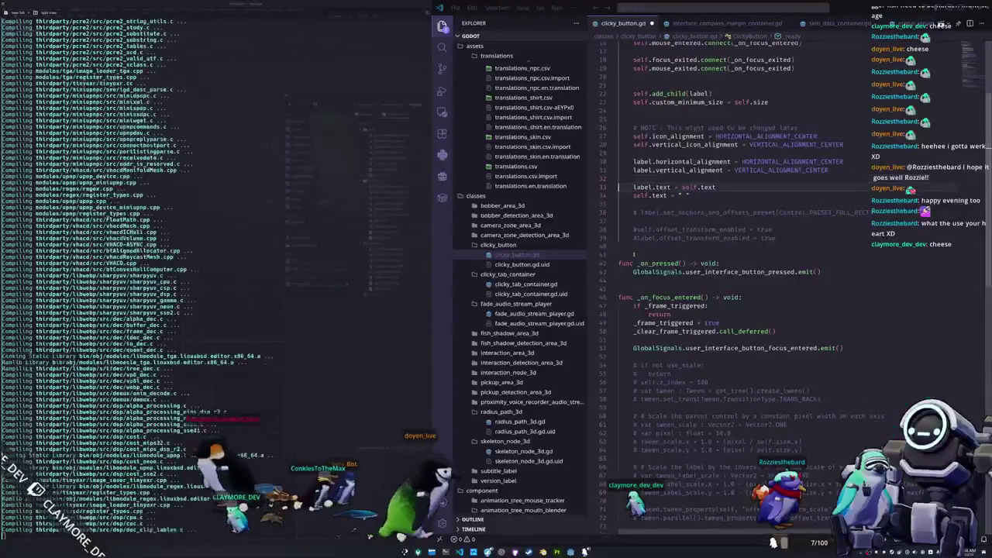
pyautogui.press('Down')
pyautogui.hotkey('ctrl', '/')
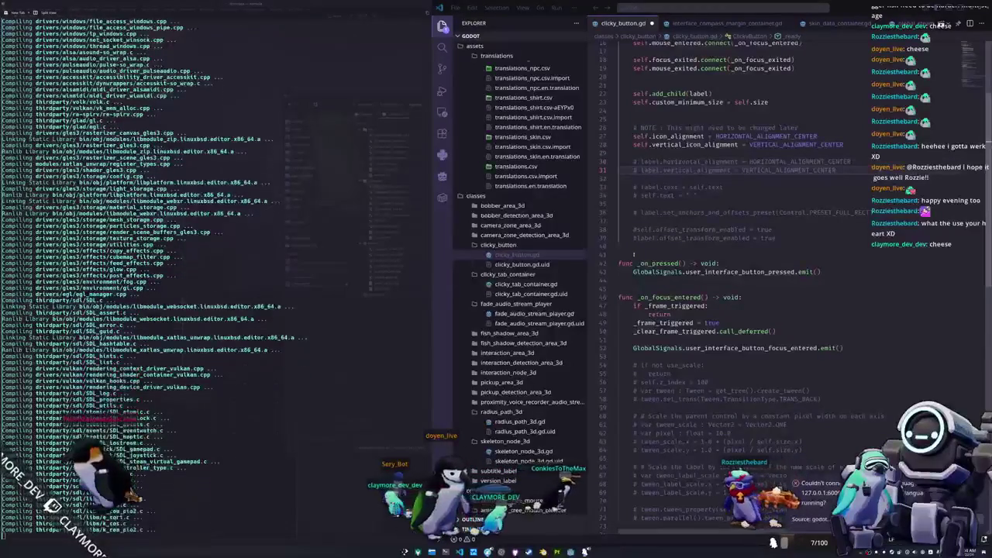
pyautogui.press('Up')
pyautogui.press('Up')
pyautogui.press('Up')
pyautogui.hotkey('ctrl', '/')
pyautogui.press('Up')
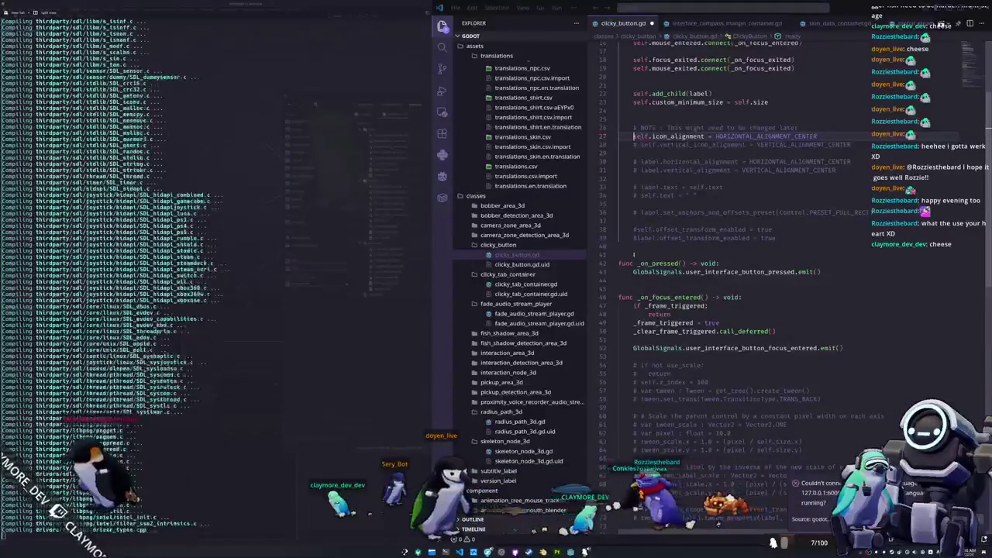
pyautogui.hotkey('ctrl', '/')
pyautogui.press('Up')
pyautogui.press('Up')
pyautogui.press('Up')
pyautogui.hotkey('ctrl', '/')
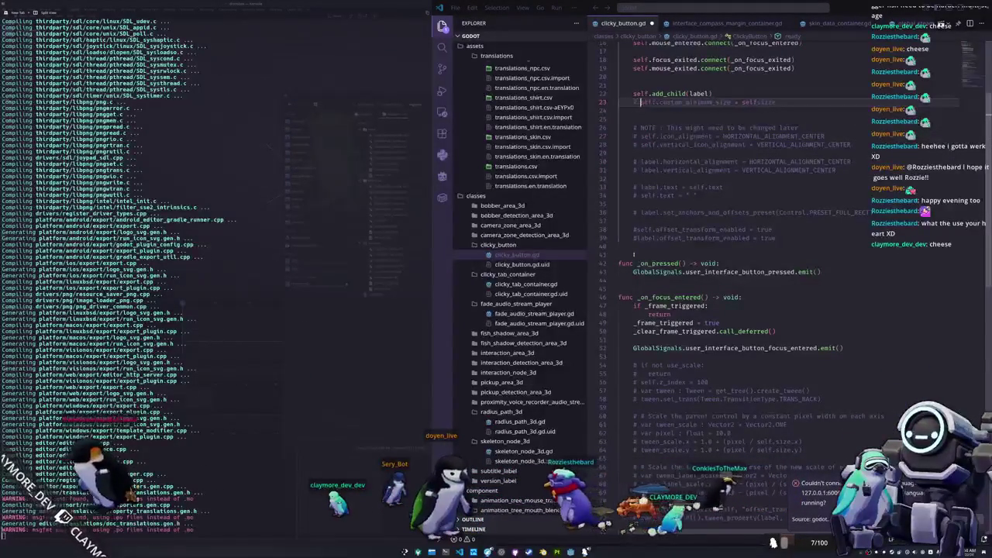
pyautogui.press('Up')
pyautogui.scroll(5, 635, 254)
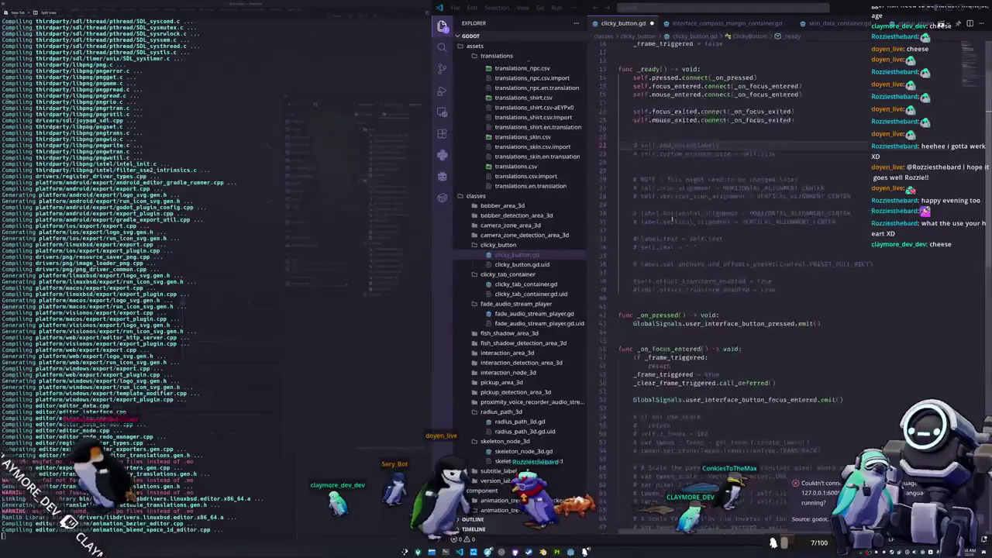
pyautogui.click(630, 78)
pyautogui.press('Down')
pyautogui.hotkey('ctrl', '/')
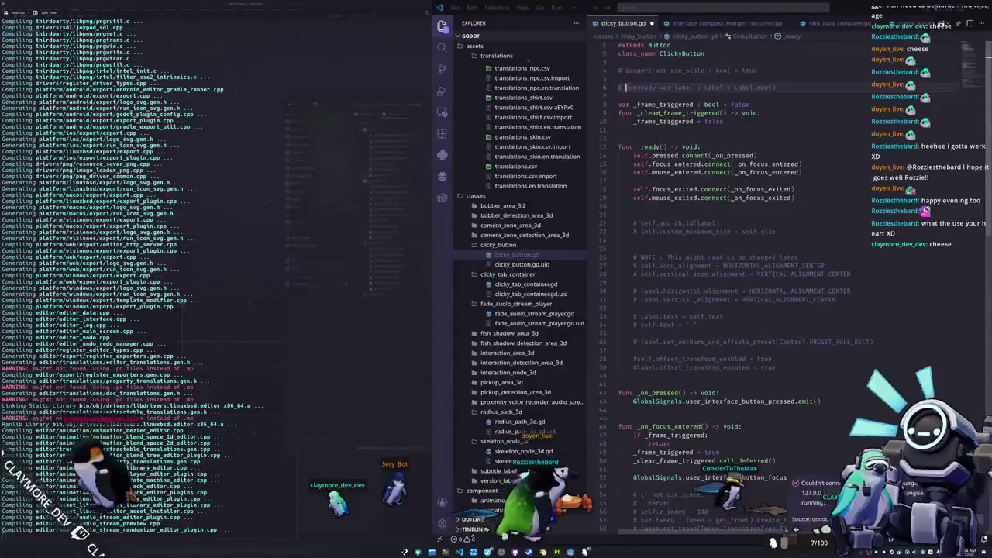
pyautogui.click(637, 96)
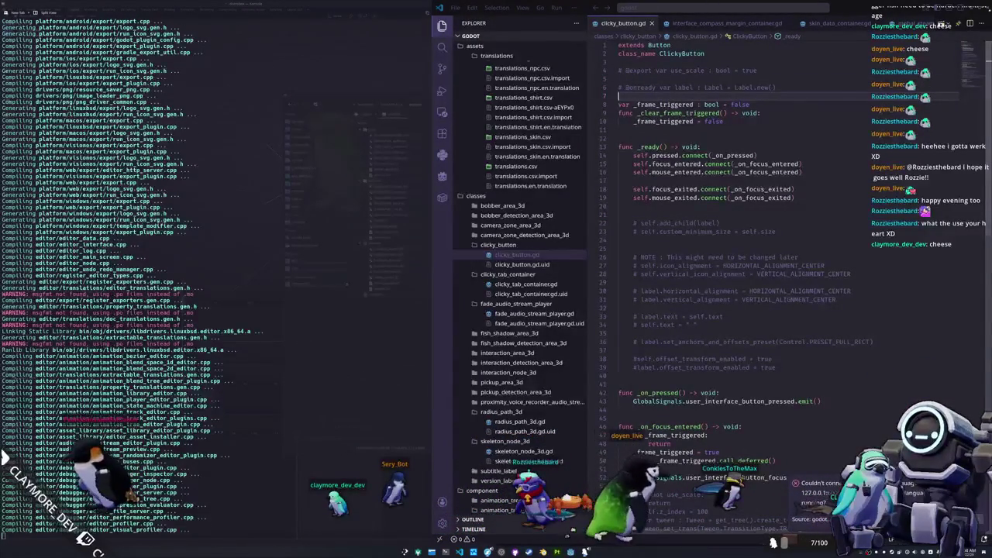
pyautogui.hotkey('ctrl', 'q')
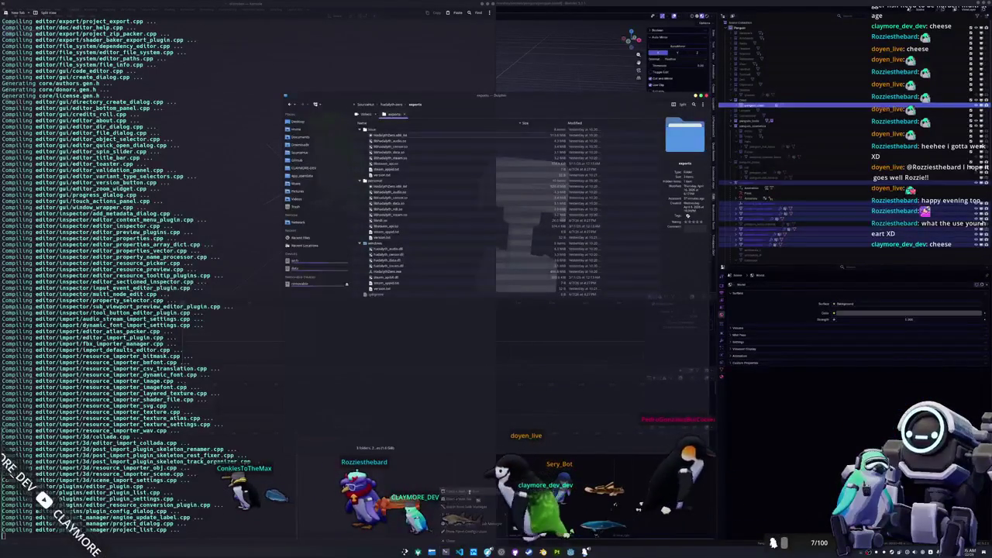
# In a new terminal, go to Documents/GitHub/godot-secure, list it, and launch ./generate_builds_windows.sh
pyautogui.hotkey('ctrl', 'alt', 't')
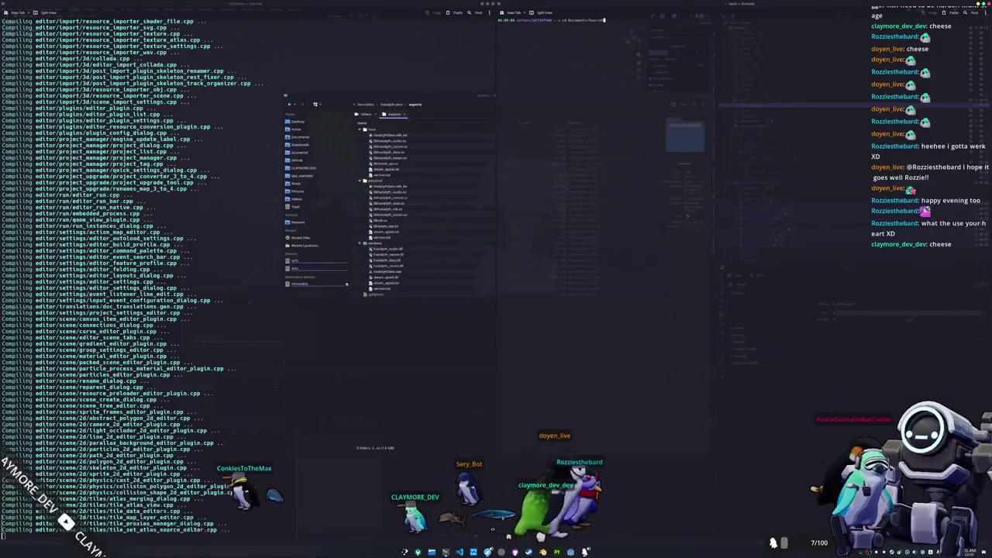
pyautogui.write('cd Documents/GitHub/godot/')
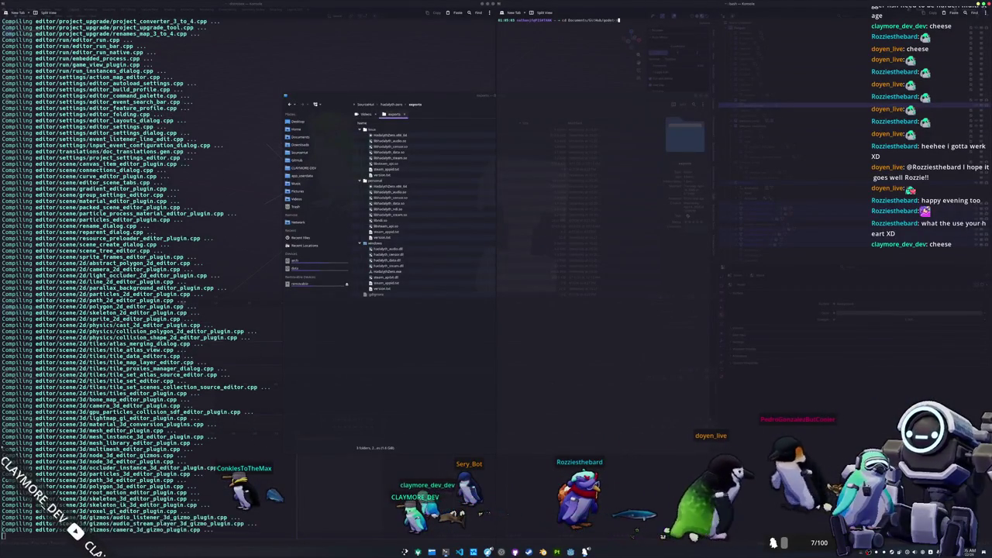
pyautogui.press('Tab')
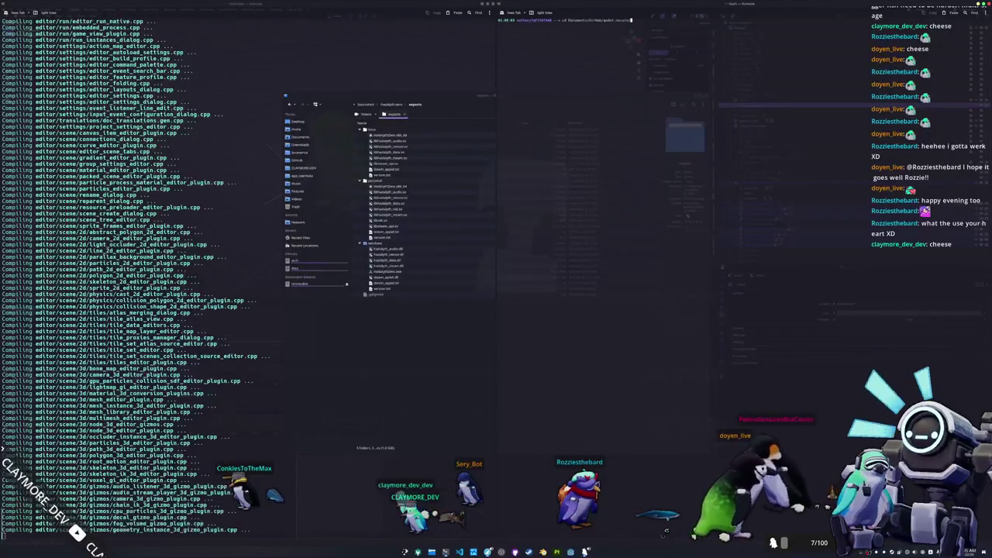
pyautogui.press('Return')
pyautogui.write('ls')
pyautogui.press('Return')
pyautogui.write('./gener')
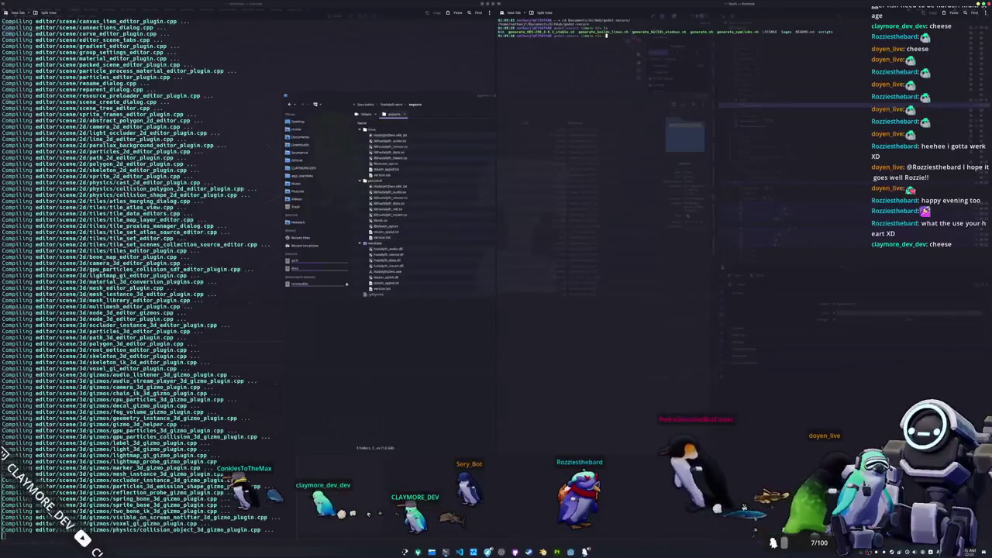
pyautogui.press('Tab')
pyautogui.press('Tab')
pyautogui.write('_b')
pyautogui.press('Tab')
pyautogui.press('Tab')
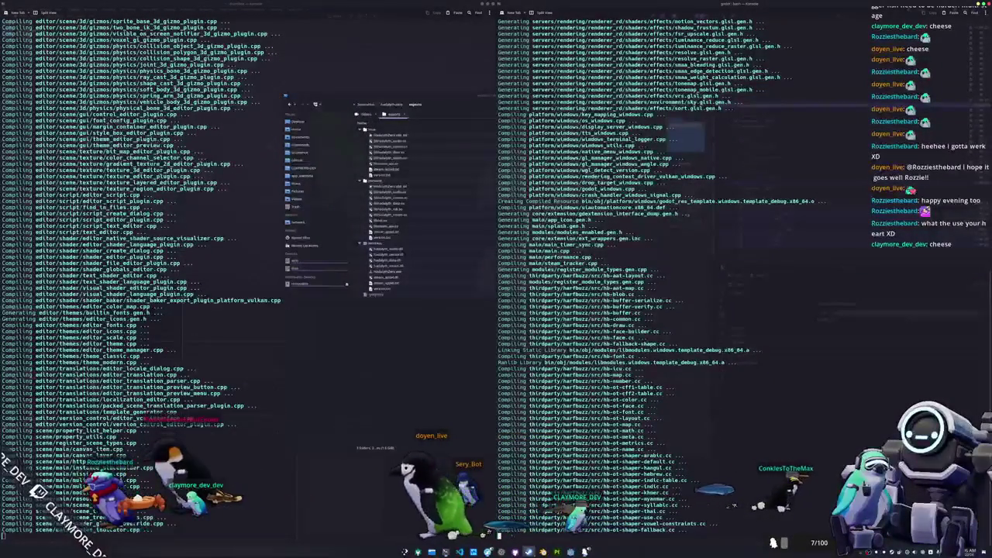
# Start a fresh General scene in Blender
pyautogui.hotkey('alt', 'Tab')
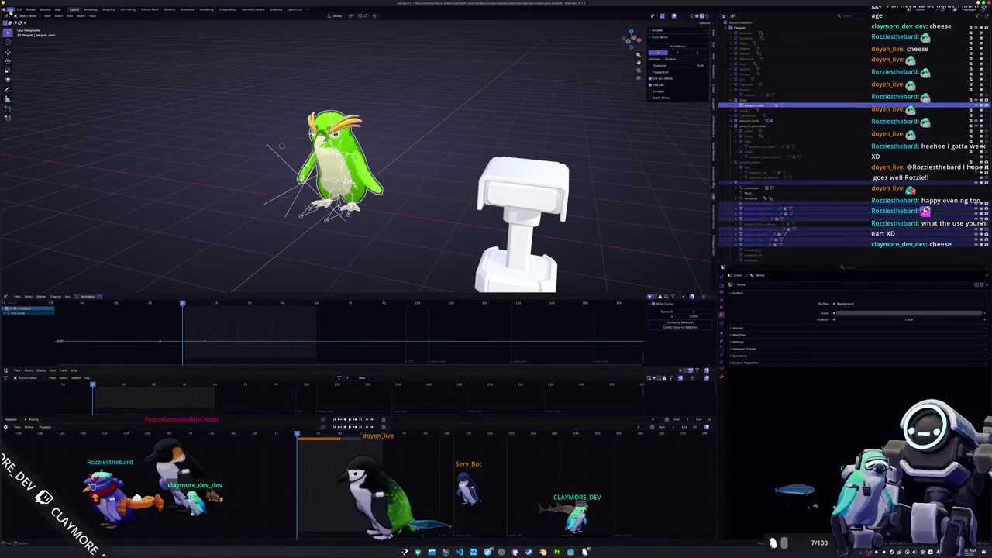
pyautogui.click(10, 9)
pyautogui.click(78, 20)
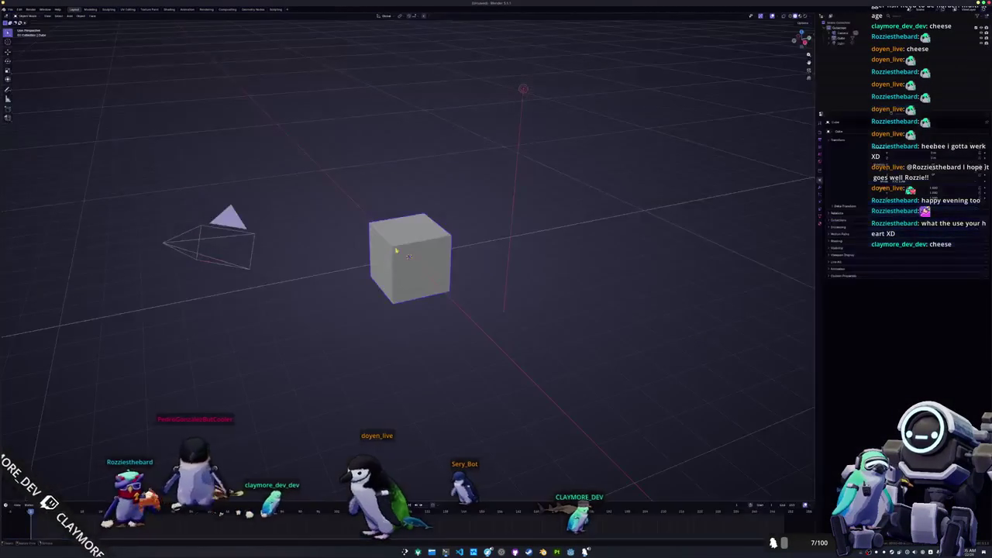
# Save the scene as sei_whale.blend inside a new sei_whale folder under fish/huge
pyautogui.hotkey('ctrl', 'o')
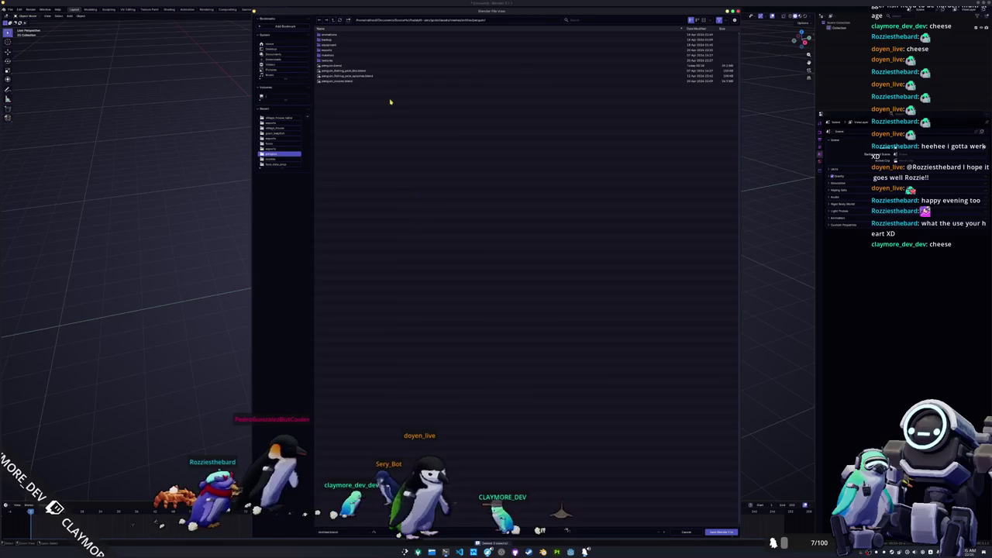
pyautogui.click(334, 21)
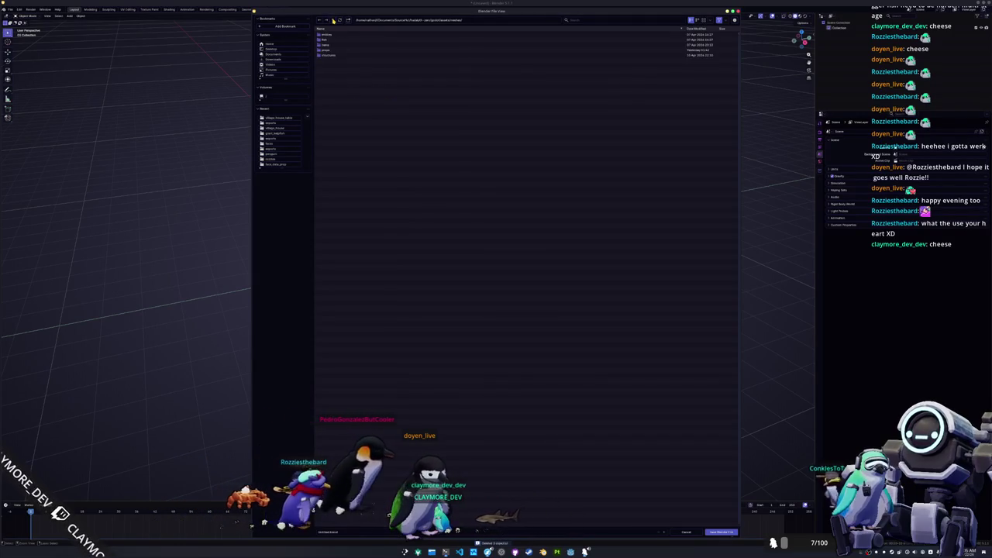
pyautogui.doubleClick(332, 40)
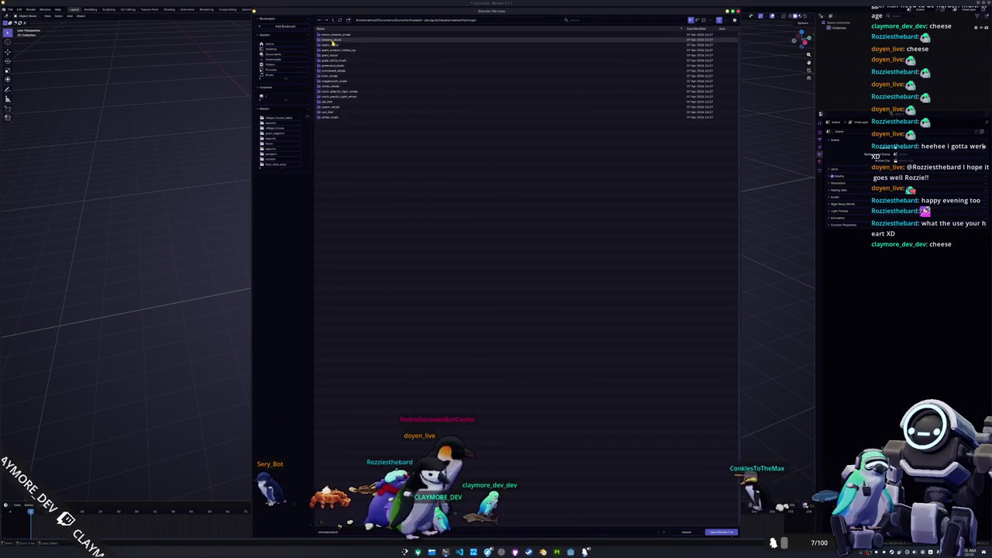
pyautogui.write('narwhal')
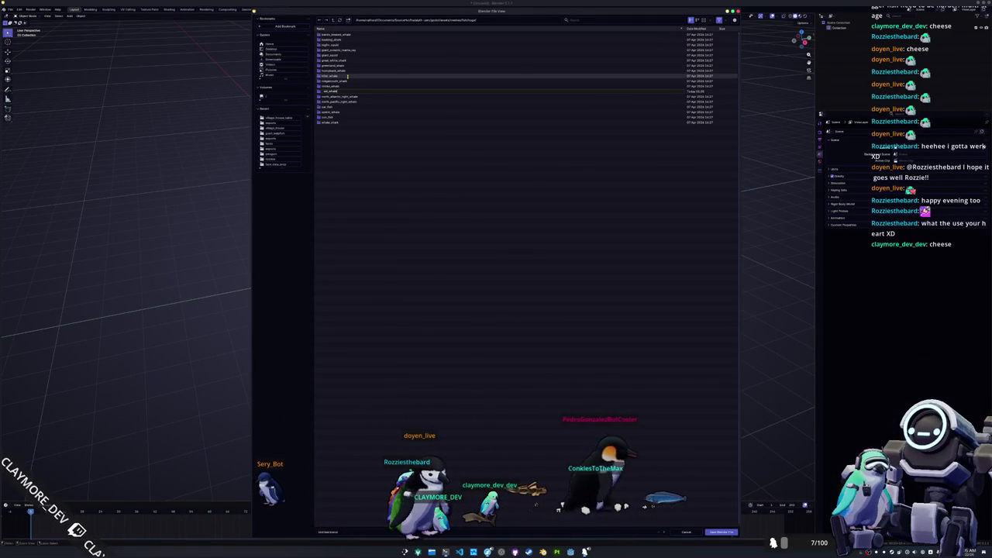
pyautogui.press('Return')
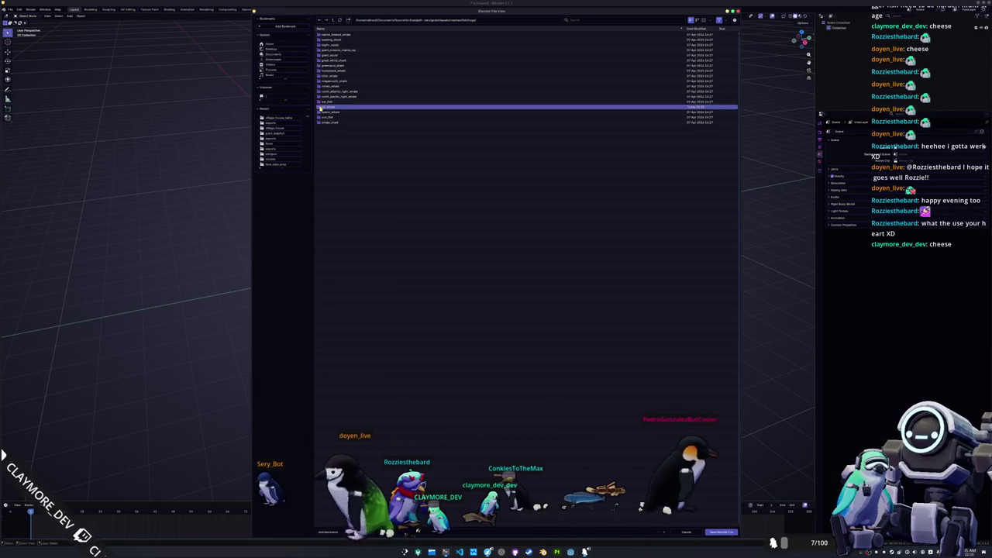
pyautogui.doubleClick(319, 108)
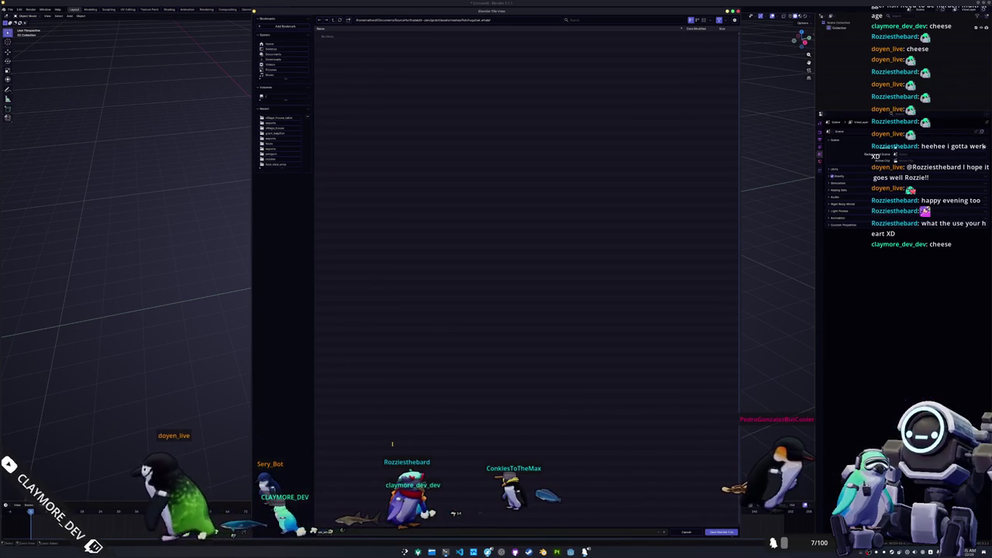
pyautogui.press('Return')
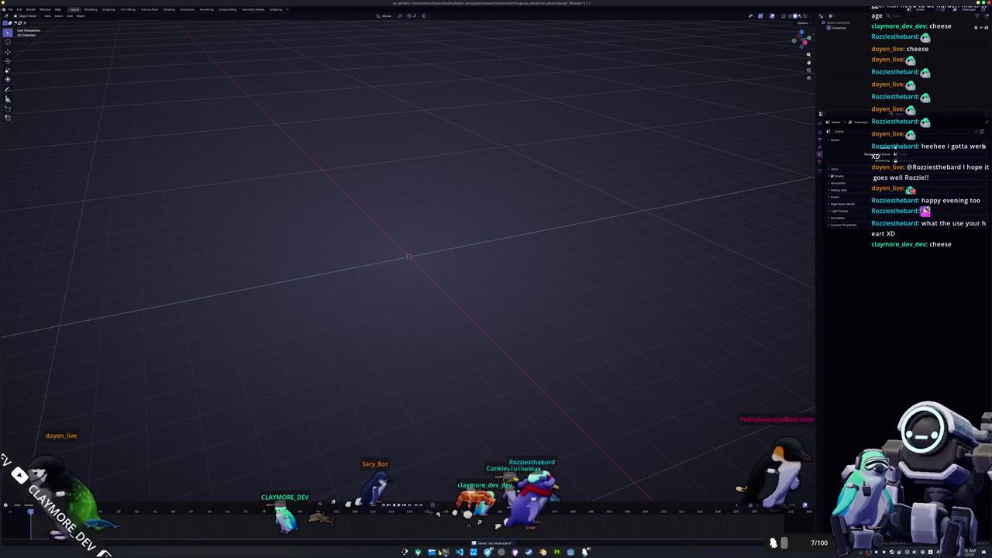
pyautogui.hotkey('alt', 'Tab')
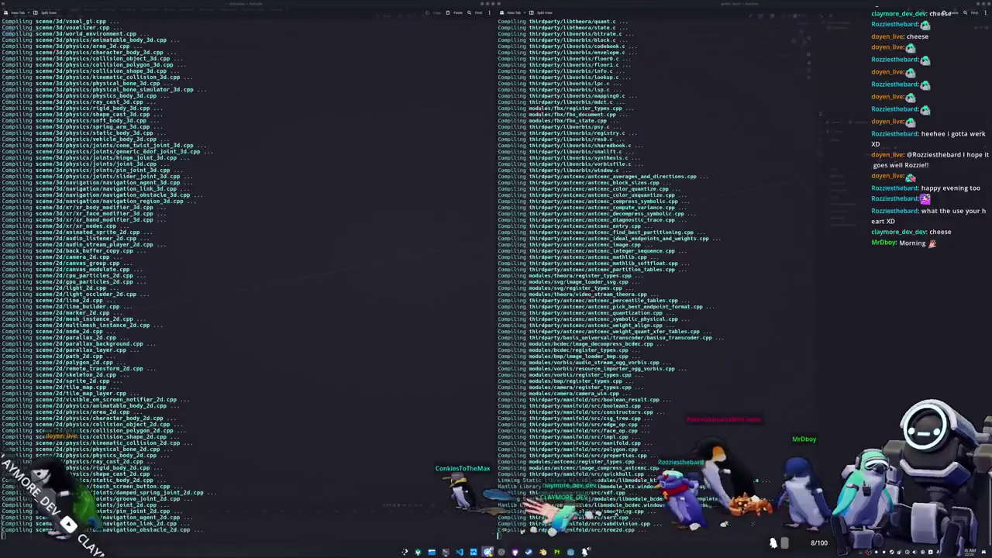
# Un-maximize Firefox, switch to the Sei Whale photo tab, and minimize the browser
pyautogui.hotkey('alt', 'Tab')
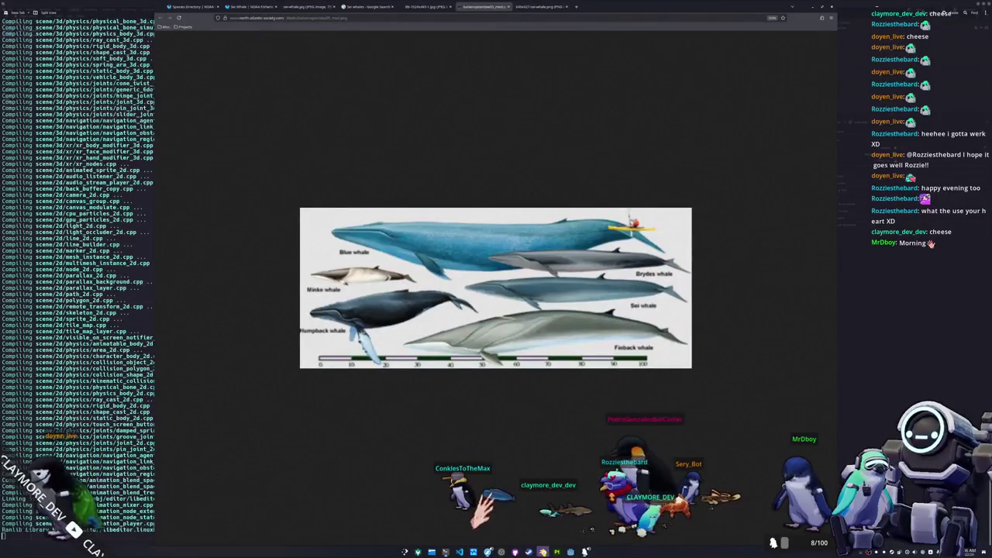
pyautogui.hotkey('alt', 'Tab')
pyautogui.hotkey('alt', 'Tab')
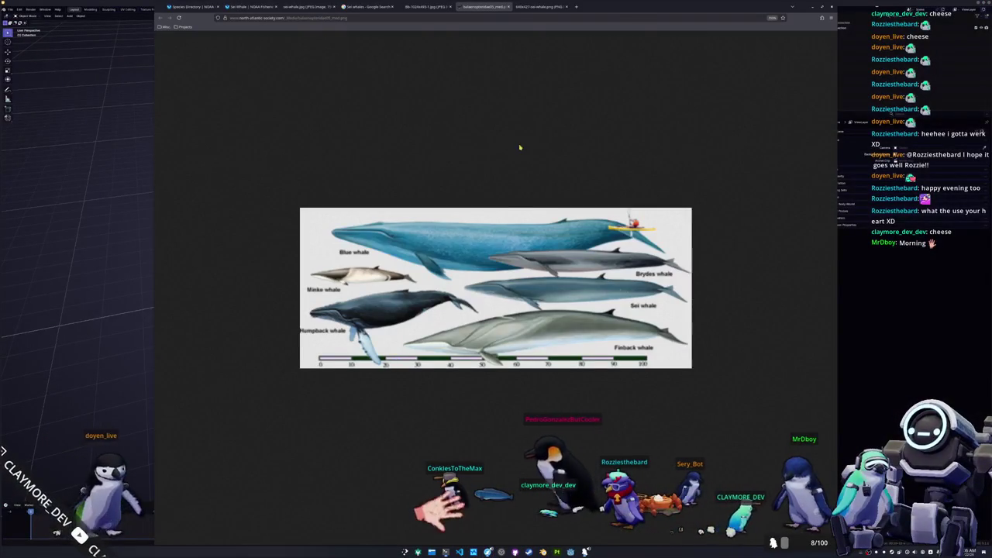
pyautogui.moveTo(615, 8); pyautogui.dragTo(698, 113)
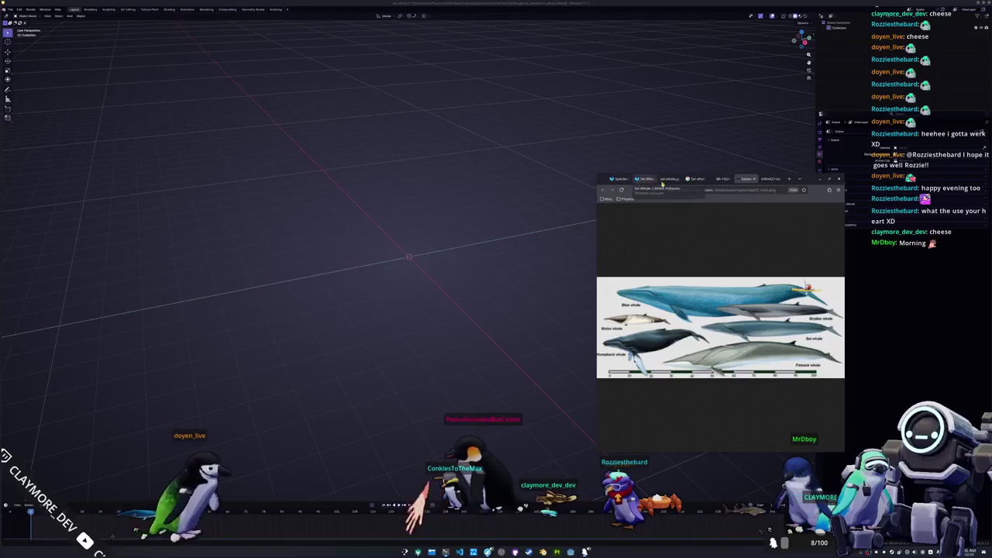
pyautogui.click(667, 179)
pyautogui.click(533, 284)
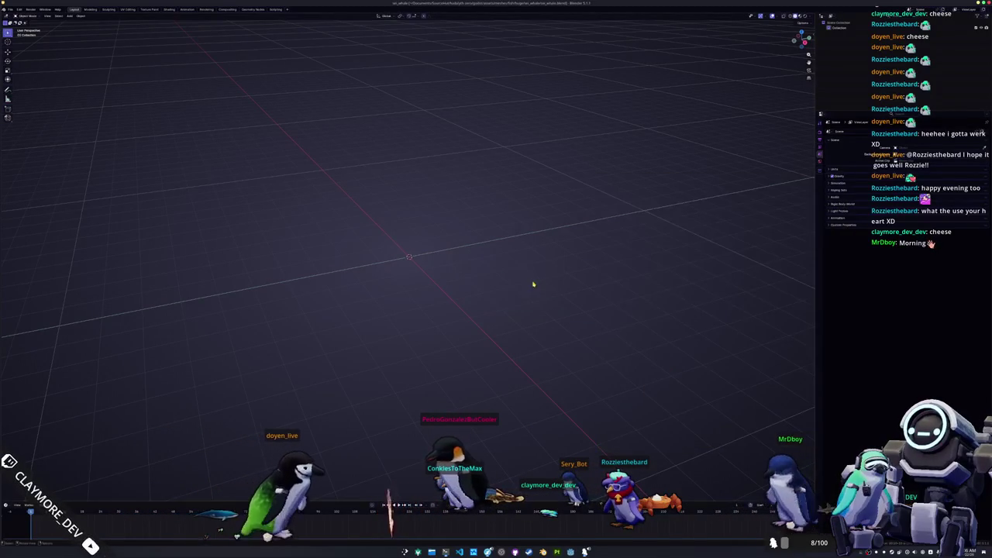
pyautogui.hotkey('alt', 'Tab')
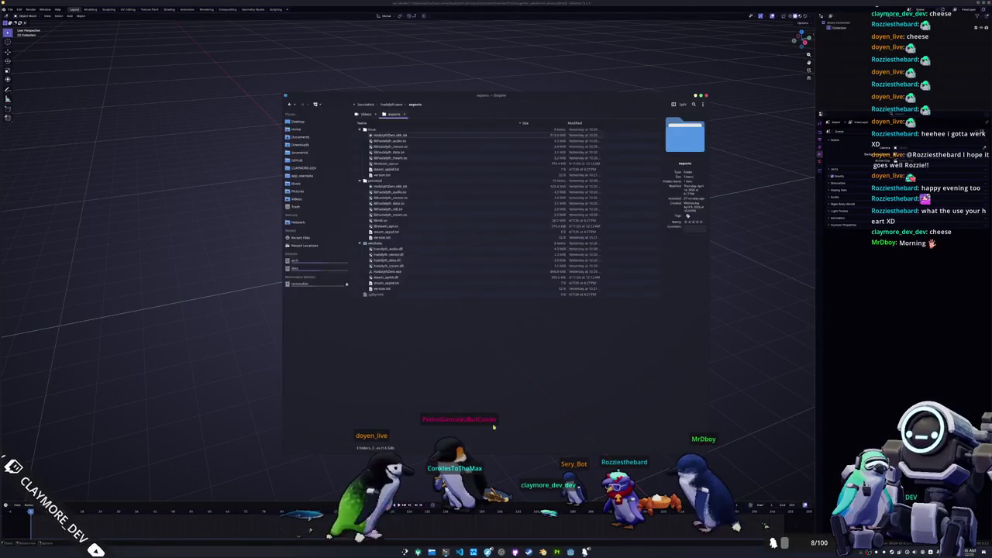
# Browse in Dolphin to hadalyth-zero/godot/assets/meshes/fish/huge fish/sei_whale
pyautogui.click(395, 104)
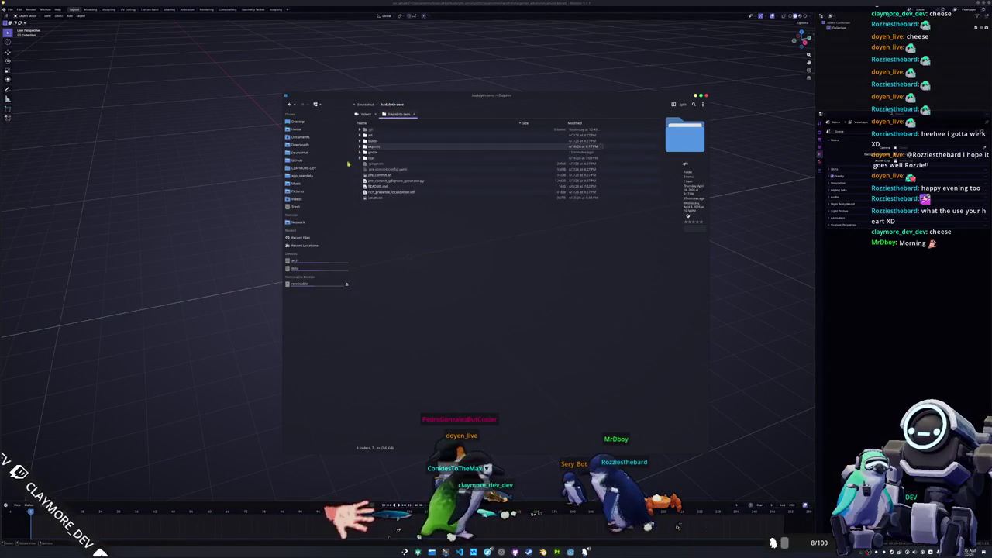
pyautogui.doubleClick(373, 154)
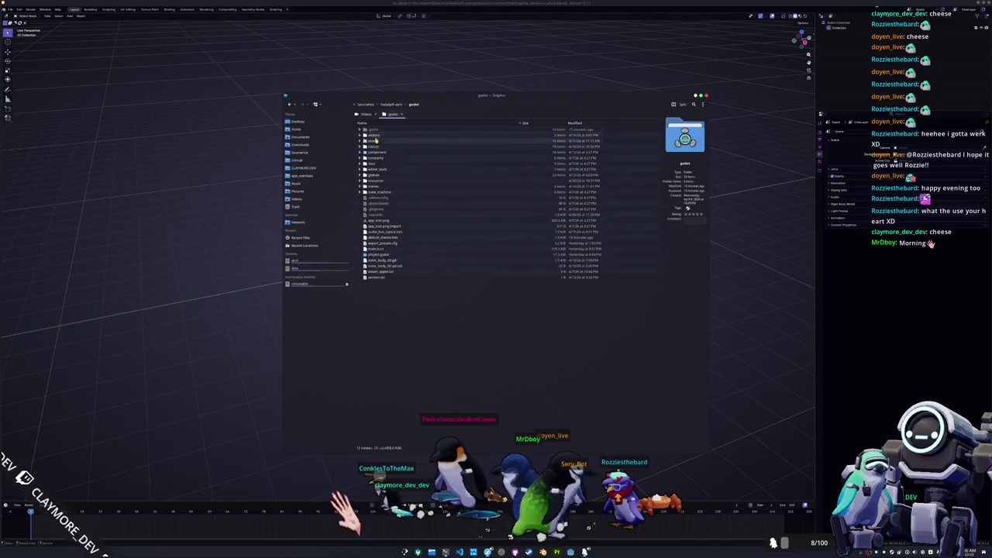
pyautogui.doubleClick(379, 140)
pyautogui.doubleClick(375, 157)
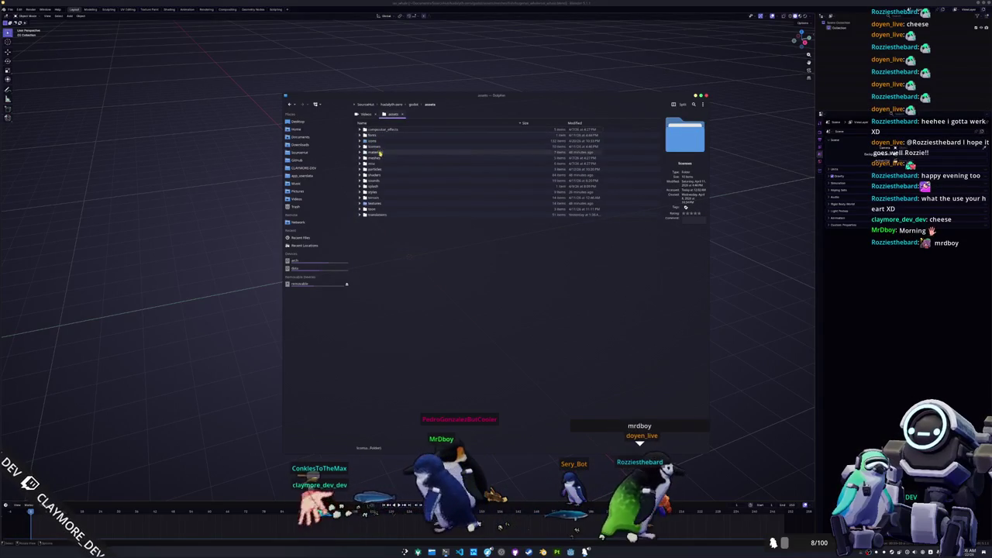
pyautogui.doubleClick(381, 139)
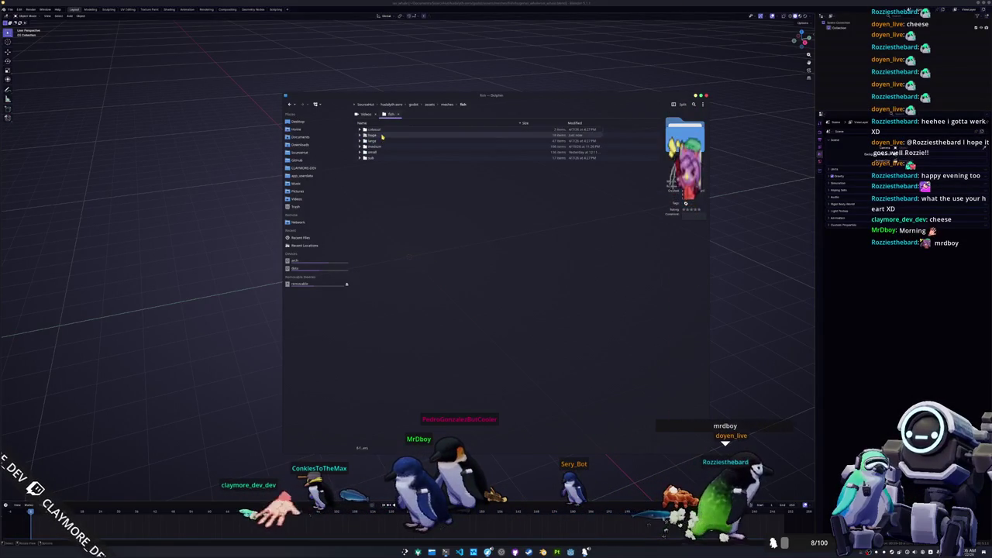
pyautogui.doubleClick(380, 140)
pyautogui.doubleClick(382, 203)
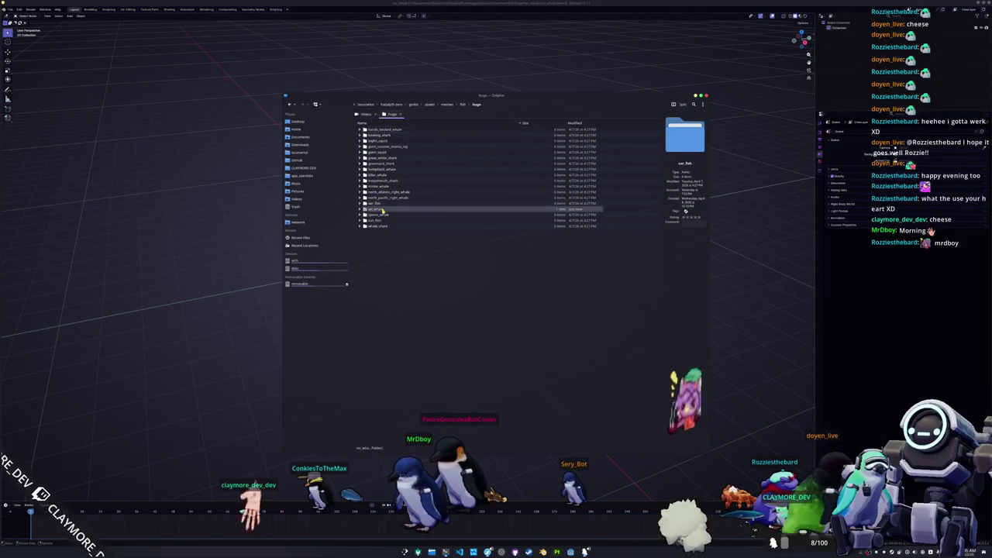
# Create a 'references' folder inside sei_whale, open it, and move the window left
pyautogui.rightClick(399, 177)
pyautogui.moveTo(444, 181)
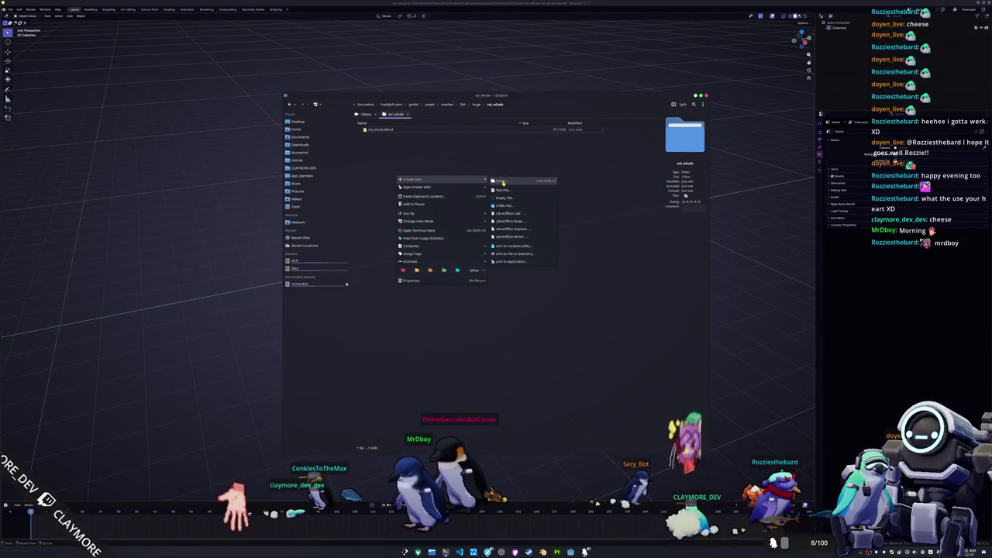
pyautogui.click(499, 180)
pyautogui.write('erences')
pyautogui.press('Return')
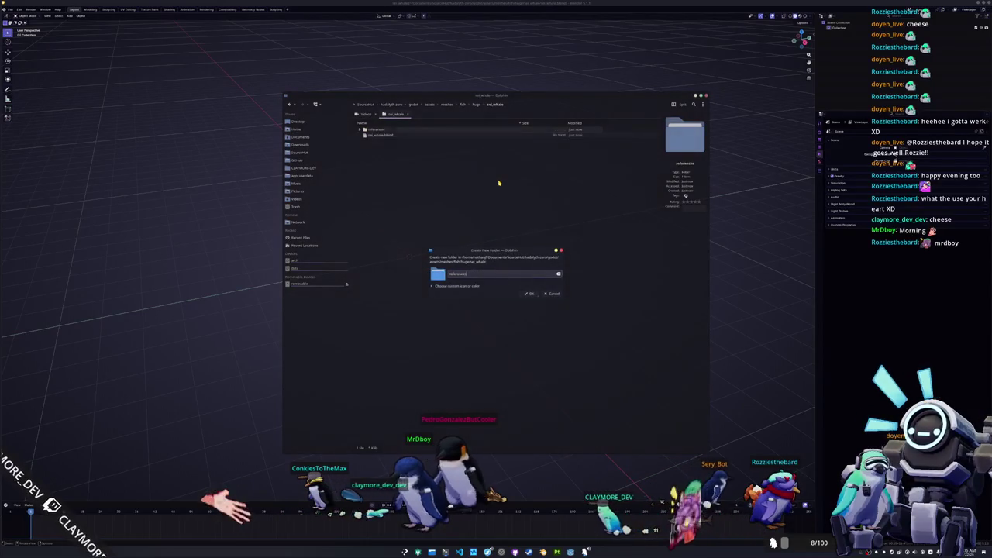
pyautogui.doubleClick(380, 130)
pyautogui.moveTo(448, 98); pyautogui.dragTo(253, 92)
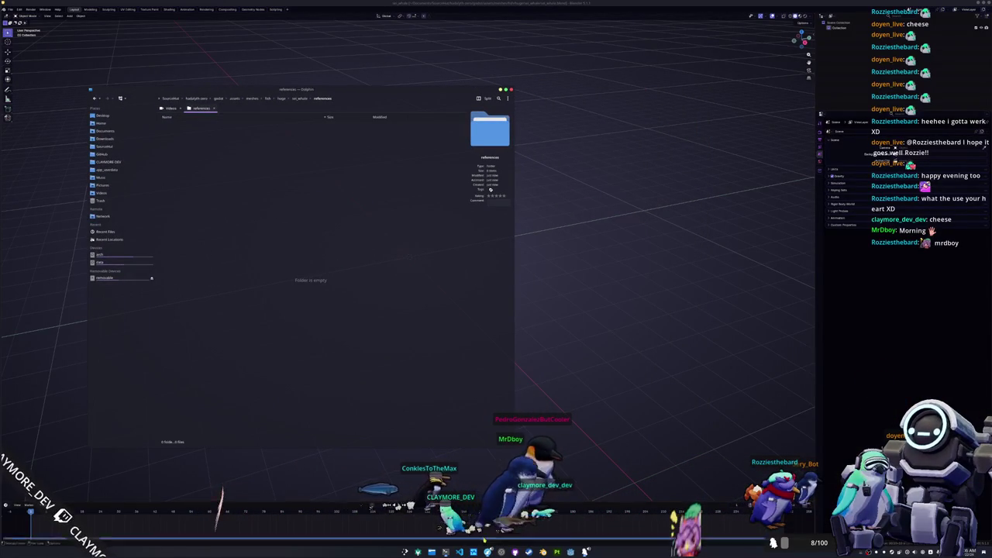
# Copy the whale photo, Balaenoptera borealis image, size chart and NOAA photo into references
pyautogui.hotkey('alt', 'Tab')
pyautogui.moveTo(599, 429)
pyautogui.mouseDown()
pyautogui.moveTo(425, 230)
pyautogui.moveTo(326, 219)
pyautogui.mouseUp()
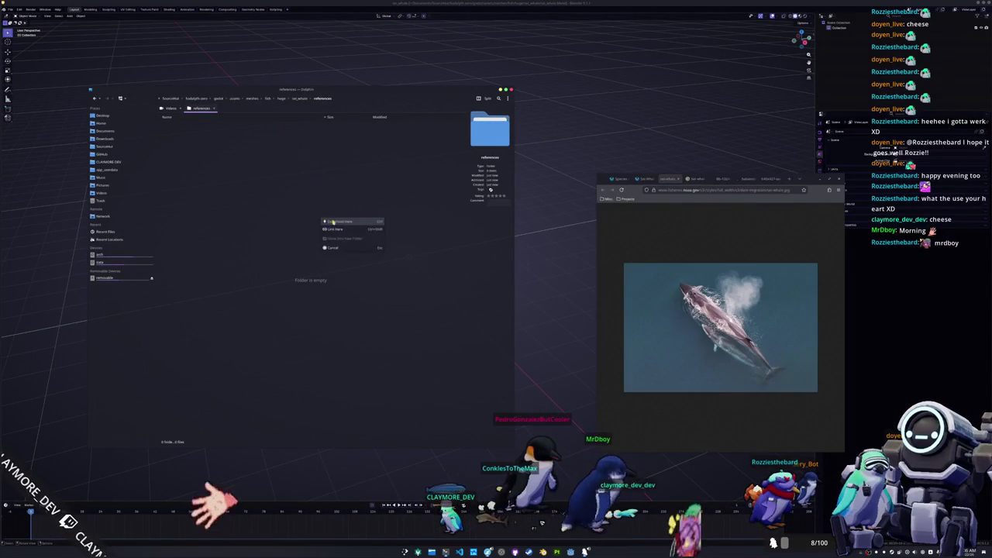
pyautogui.click(349, 222)
pyautogui.click(685, 179)
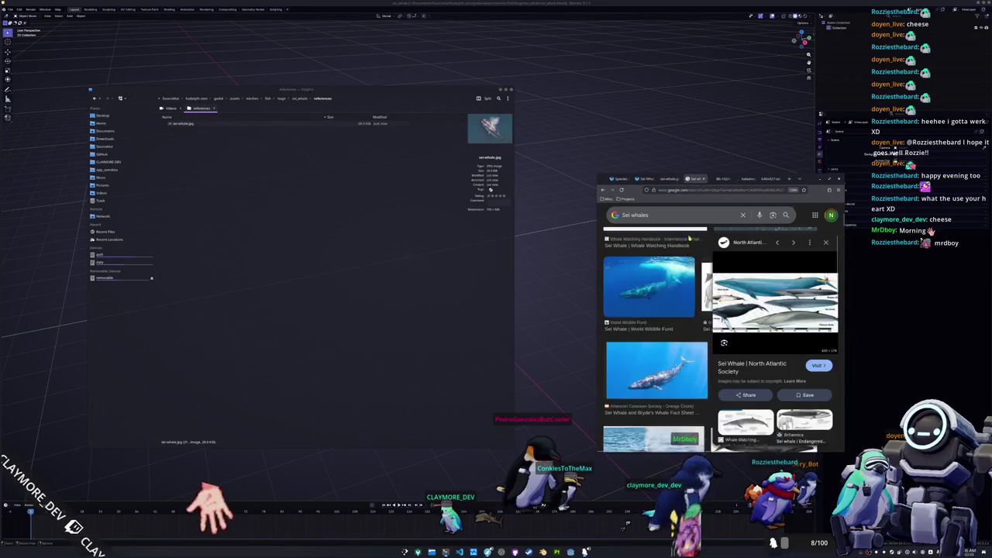
pyautogui.click(723, 180)
pyautogui.moveTo(697, 326)
pyautogui.mouseDown()
pyautogui.moveTo(559, 268)
pyautogui.moveTo(369, 245)
pyautogui.mouseUp()
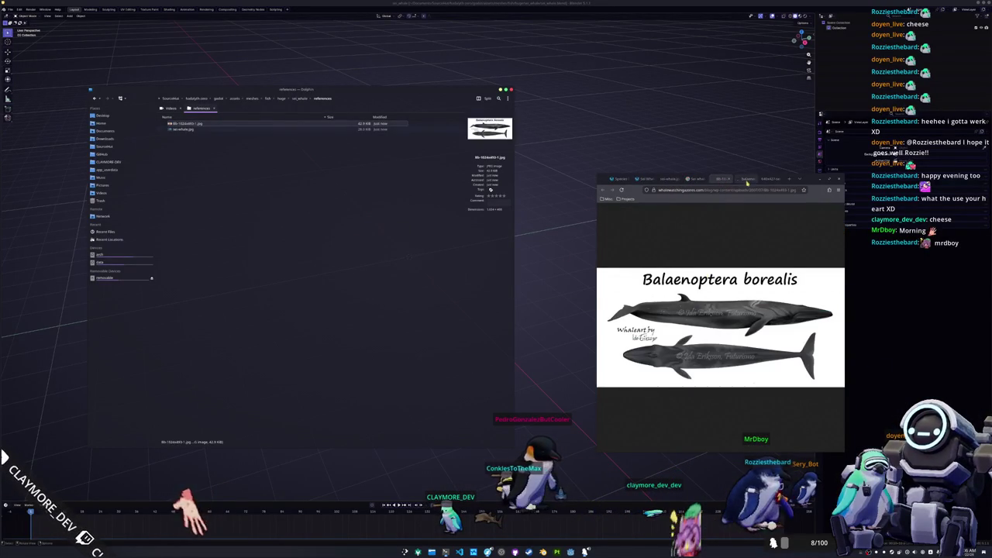
pyautogui.click(744, 179)
pyautogui.moveTo(721, 325)
pyautogui.mouseDown()
pyautogui.moveTo(388, 281)
pyautogui.moveTo(353, 265)
pyautogui.mouseUp()
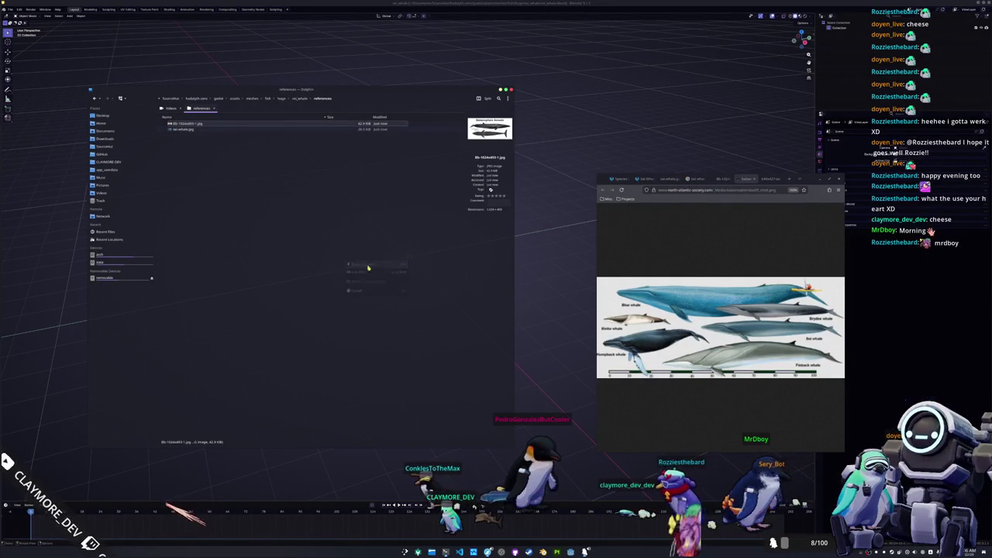
pyautogui.click(775, 180)
pyautogui.moveTo(722, 325); pyautogui.dragTo(309, 261)
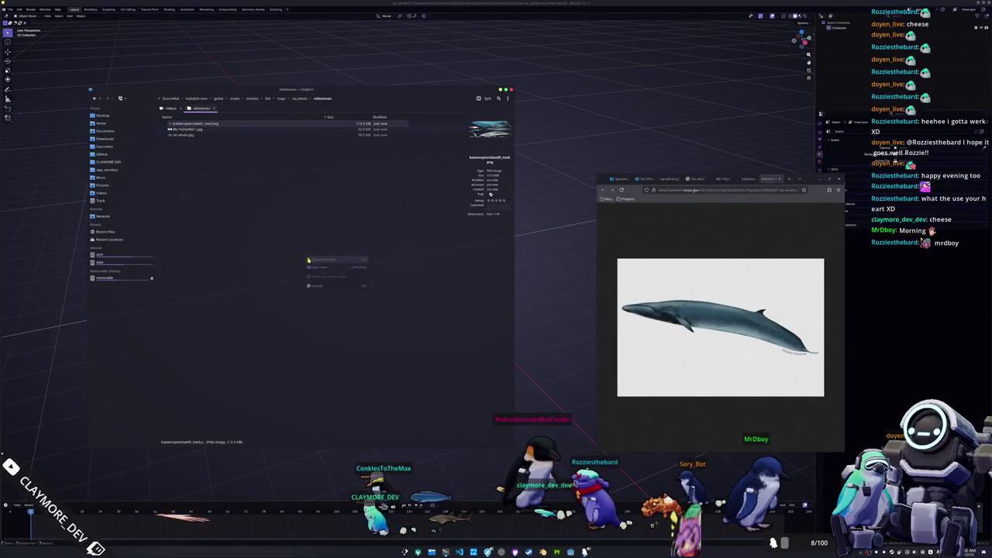
pyautogui.click(318, 261)
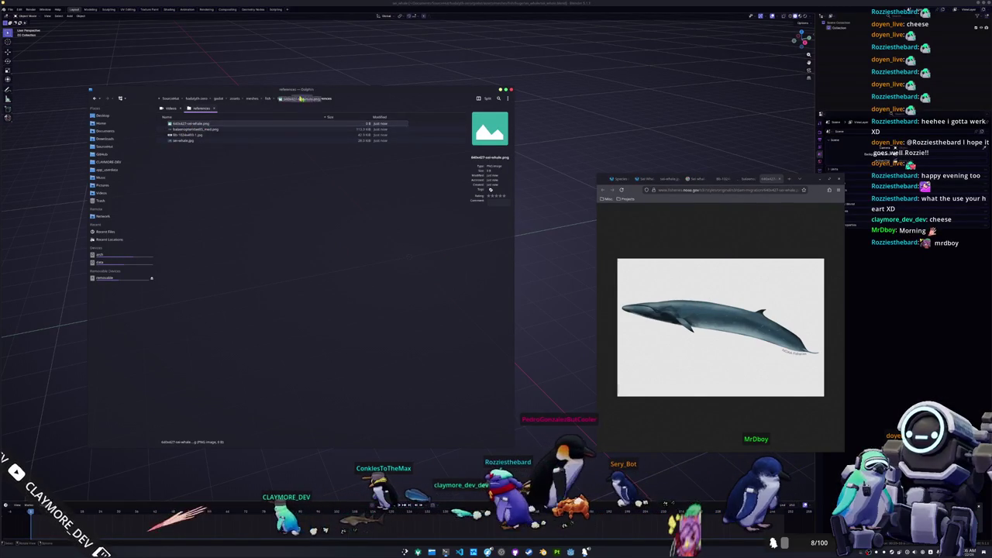
# Undo the broken magenta sei whale image added to the 3D scene and close the image viewer
pyautogui.moveTo(194, 126); pyautogui.dragTo(266, 78)
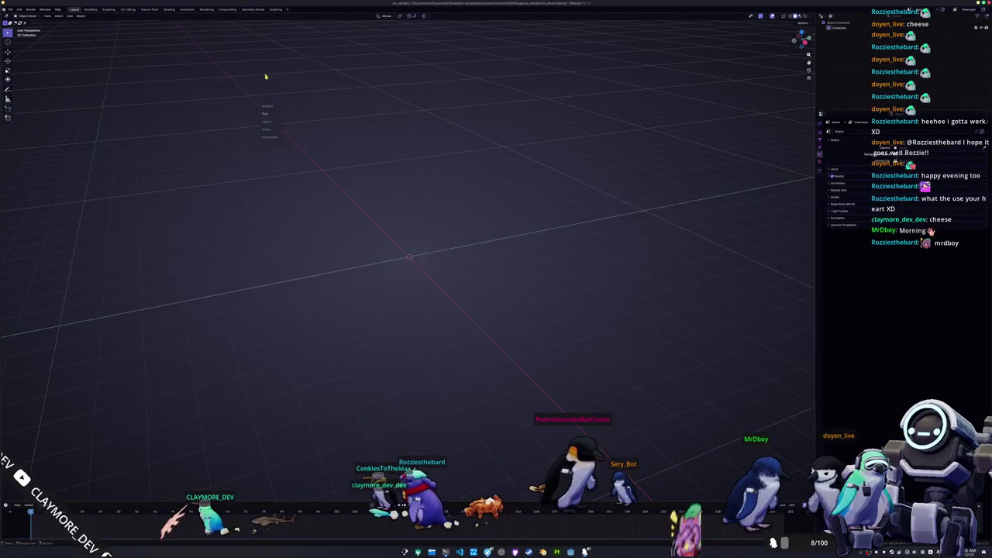
pyautogui.press('m')
pyautogui.hotkey('ctrl', 'z')
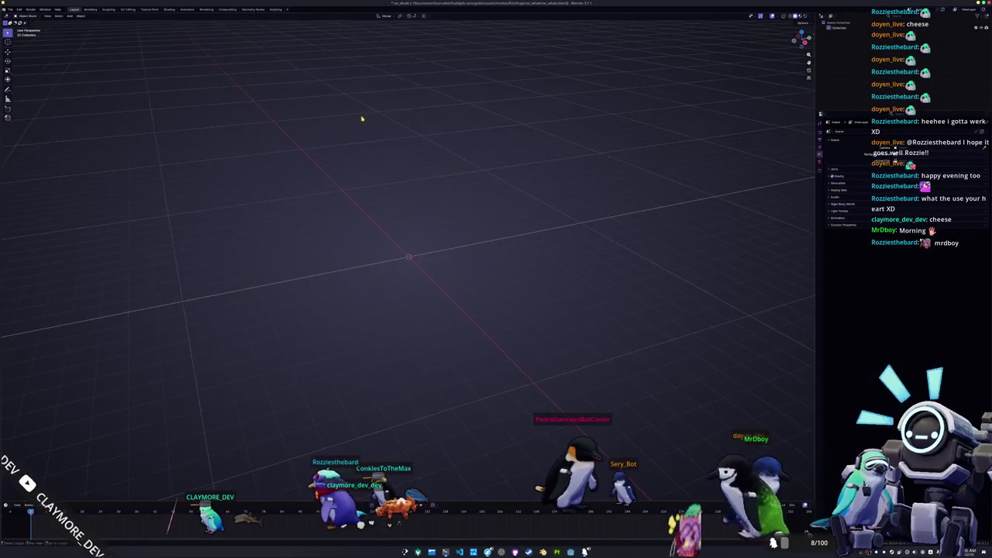
pyautogui.hotkey('alt', 'Tab')
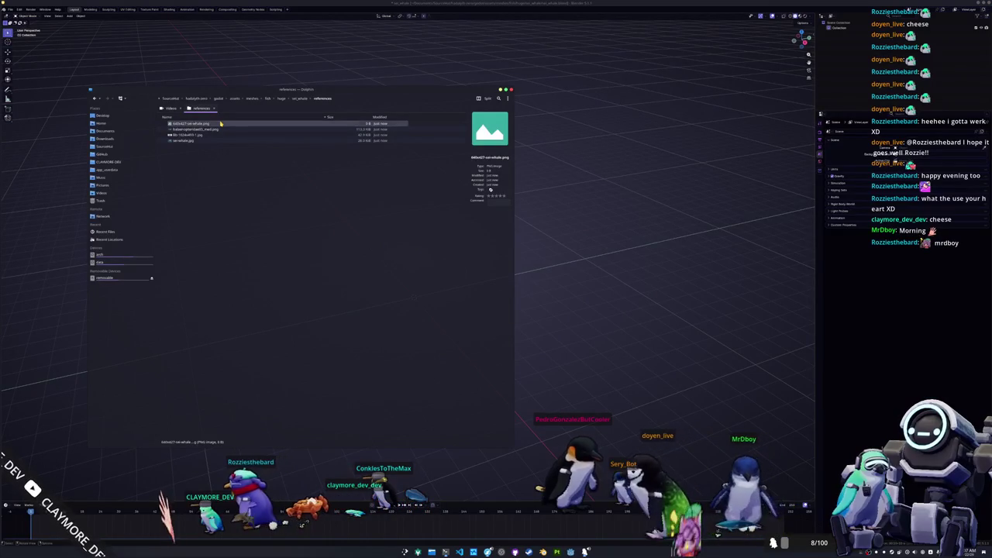
pyautogui.click(229, 155)
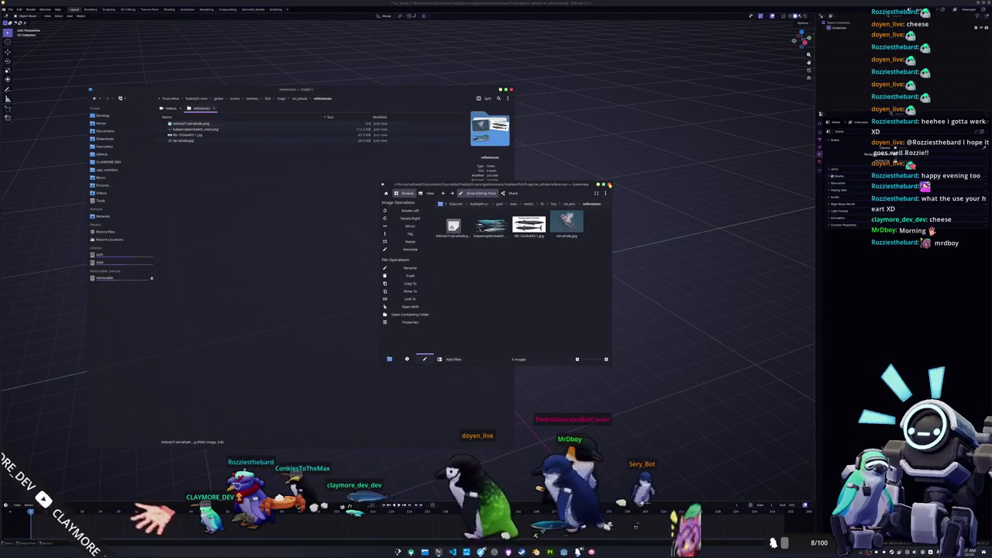
pyautogui.hotkey('ctrl', 'q')
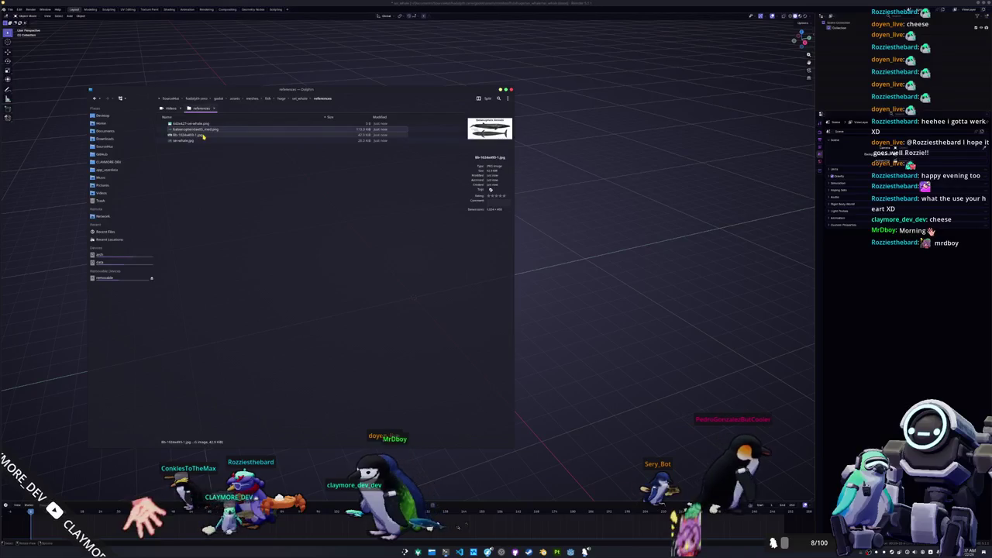
pyautogui.hotkey('alt', 'Tab')
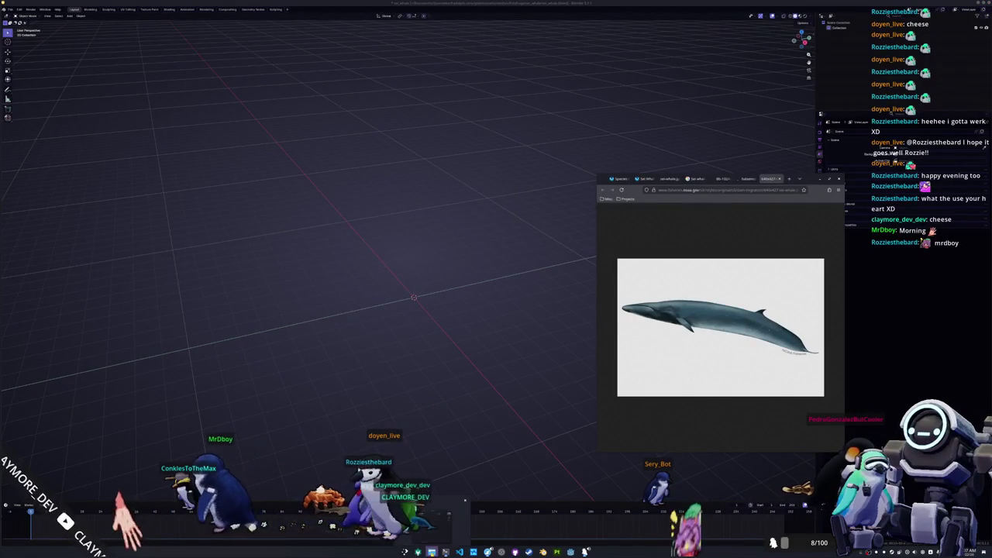
pyautogui.hotkey('alt', 'Tab')
# Re-save the whale photo into references, replacing the empty file, and paste a copied version
pyautogui.moveTo(705, 310); pyautogui.dragTo(308, 211)
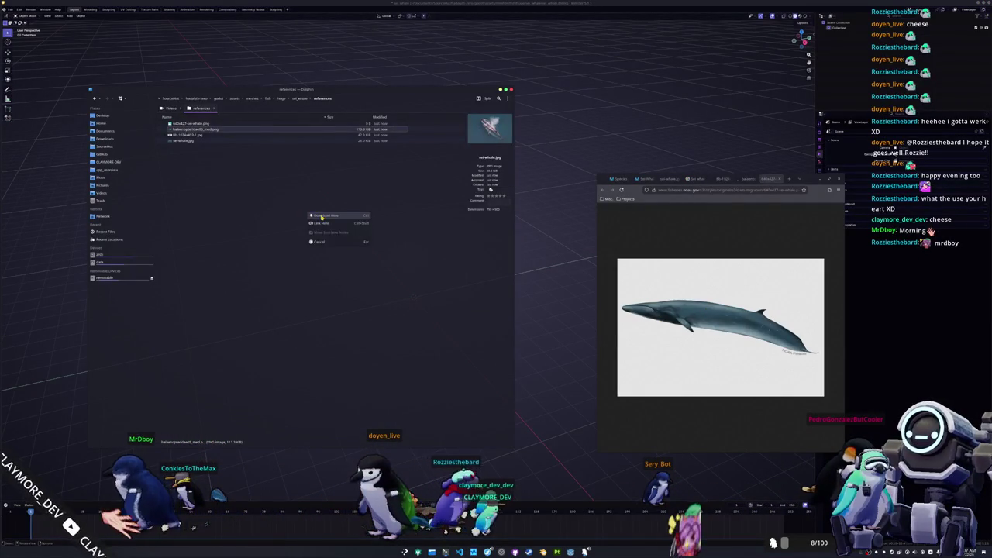
pyautogui.click(326, 222)
pyautogui.click(323, 303)
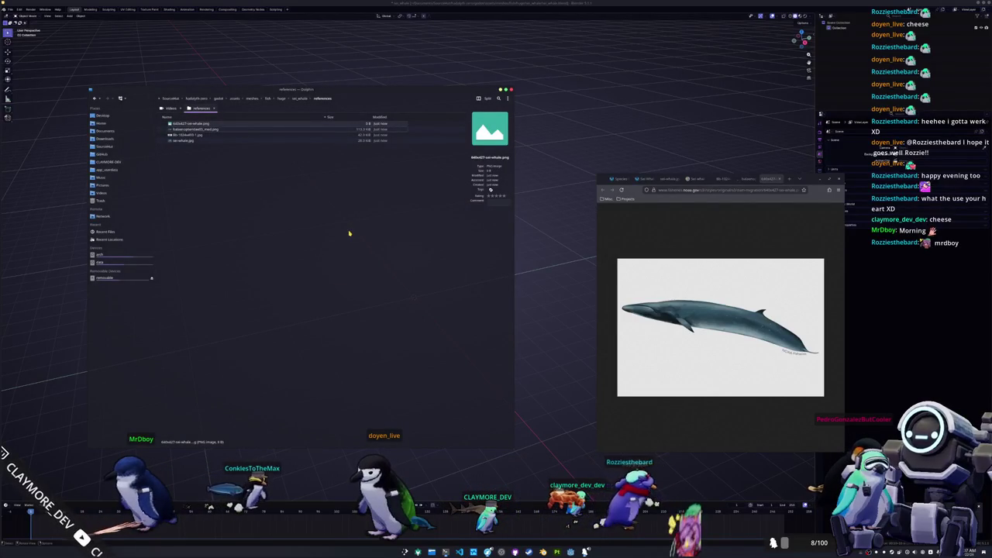
pyautogui.rightClick(671, 346)
pyautogui.click(684, 355)
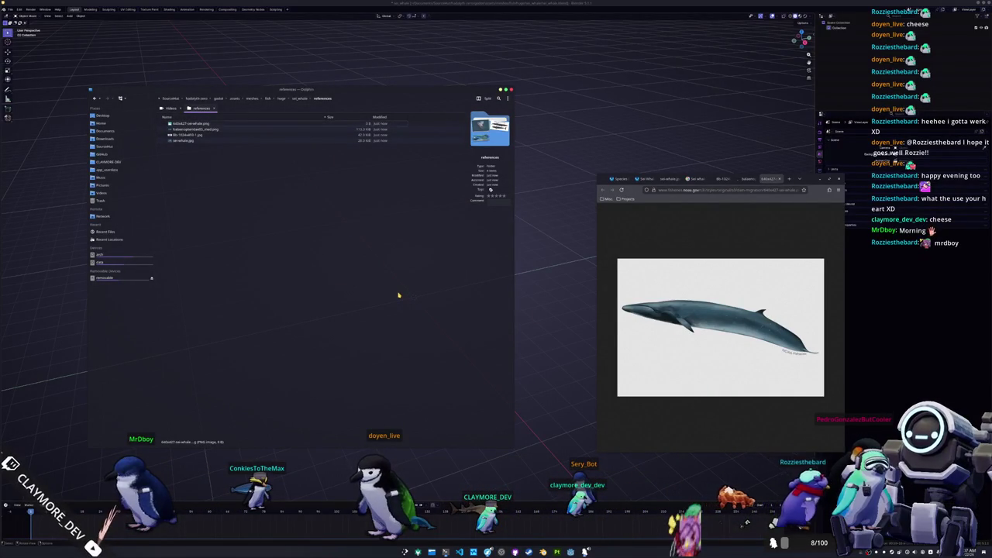
pyautogui.hotkey('ctrl', 'v')
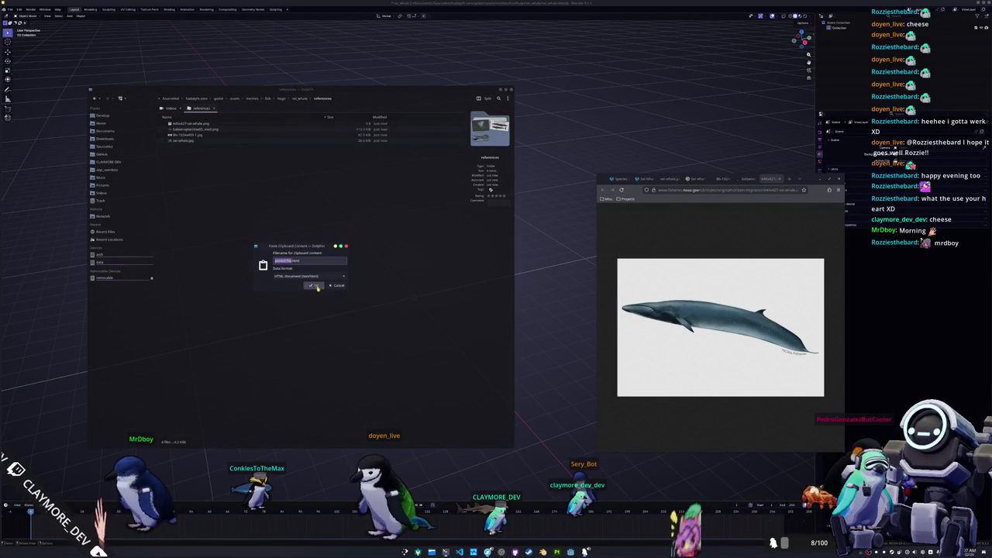
pyautogui.click(314, 286)
# Save a second copy of the whale photo under a suggested new name, then add the chart to the scene
pyautogui.moveTo(701, 331)
pyautogui.mouseDown()
pyautogui.moveTo(304, 237)
pyautogui.moveTo(322, 244)
pyautogui.mouseUp()
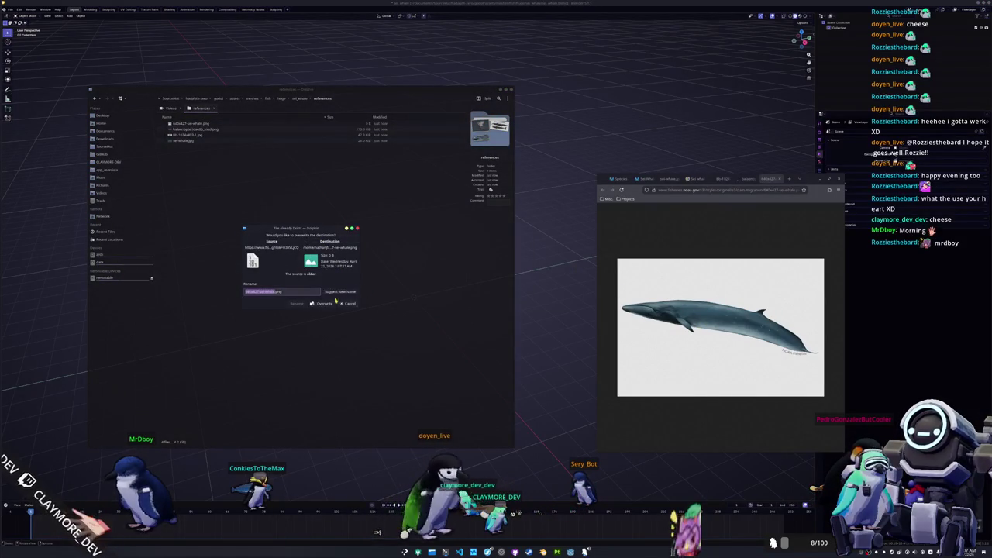
pyautogui.click(339, 292)
pyautogui.click(297, 304)
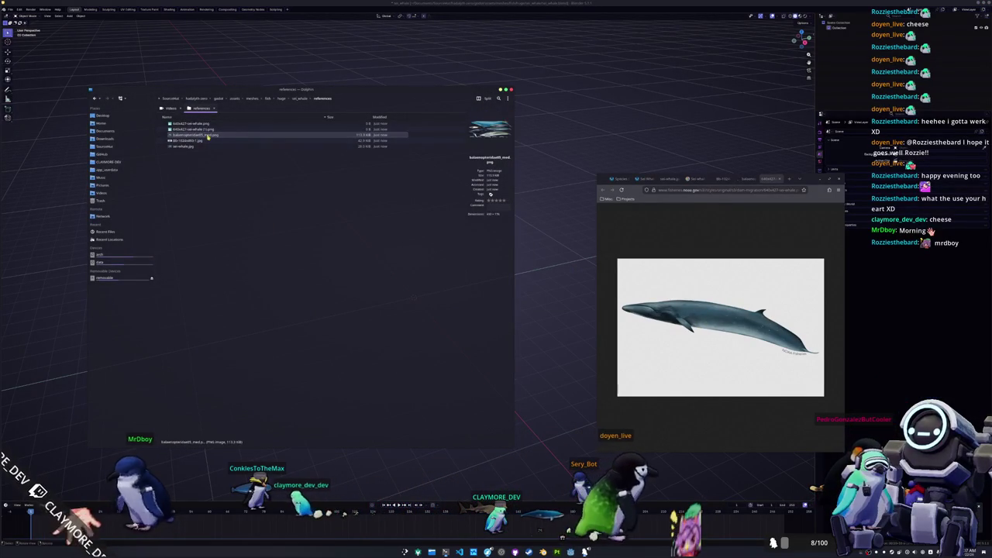
pyautogui.moveTo(262, 132); pyautogui.dragTo(529, 153)
# Add the Balaenoptera borealis drawing and the aerial whale photo to the Blender scene
pyautogui.hotkey('alt', 'Tab')
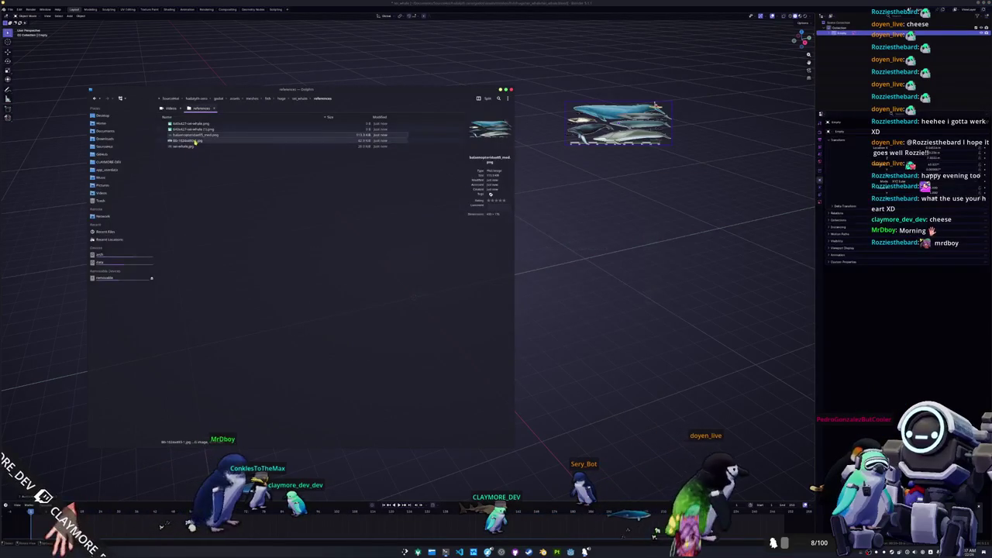
pyautogui.moveTo(233, 142); pyautogui.dragTo(516, 203)
pyautogui.hotkey('alt', 'Tab')
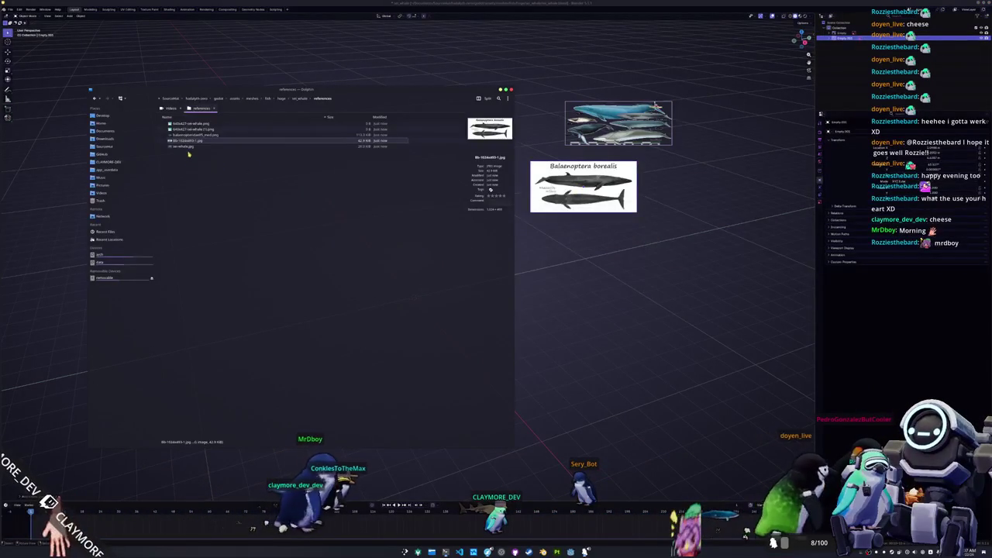
pyautogui.moveTo(233, 141)
pyautogui.mouseDown()
pyautogui.moveTo(579, 252)
pyautogui.moveTo(466, 132)
pyautogui.moveTo(450, 134)
pyautogui.mouseUp()
# Arrange the borealis drawing, aerial photo and chart side by side, then return to the build terminals
pyautogui.click(578, 189)
pyautogui.moveTo(578, 188); pyautogui.dragTo(340, 151)
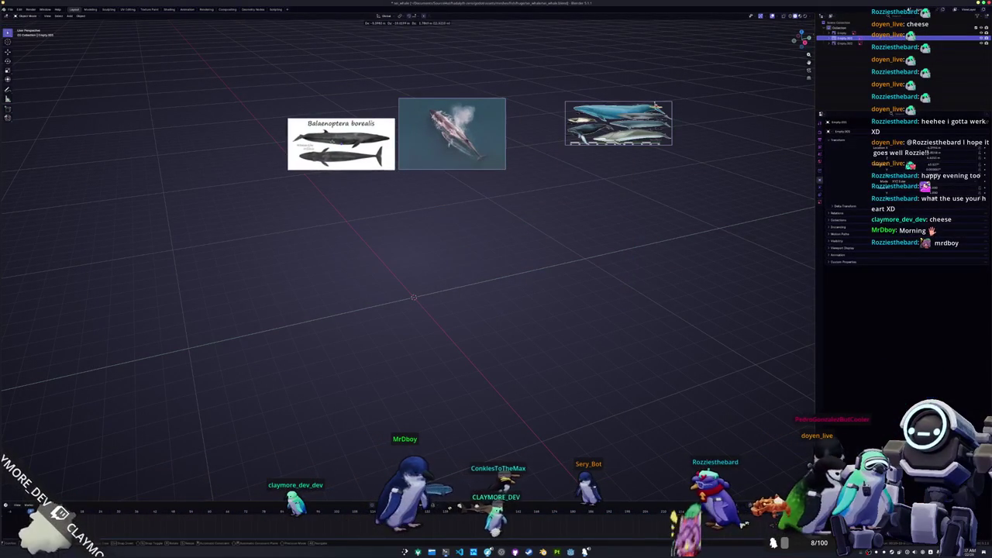
pyautogui.scroll(3, 401, 156)
pyautogui.moveTo(400, 156); pyautogui.dragTo(422, 313)
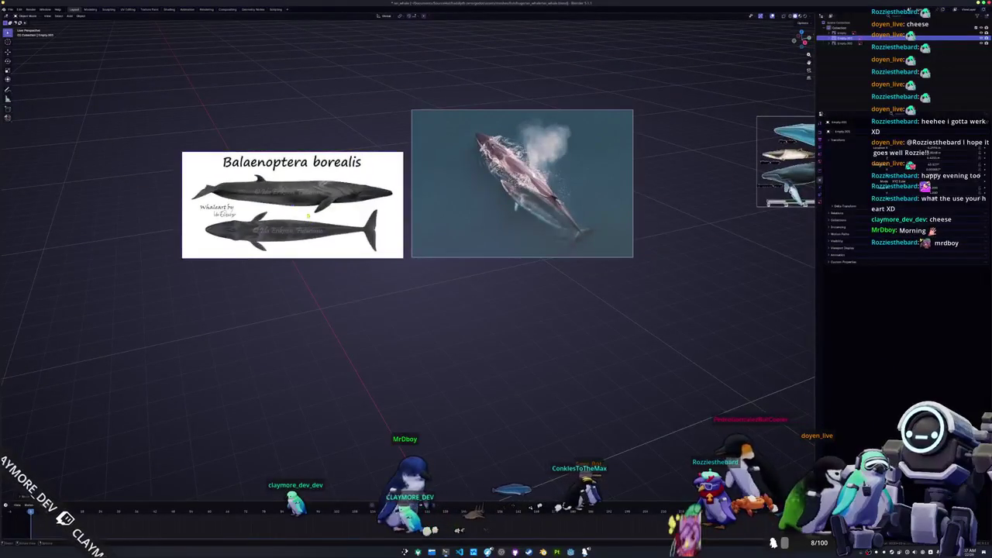
pyautogui.scroll(-1, 384, 373)
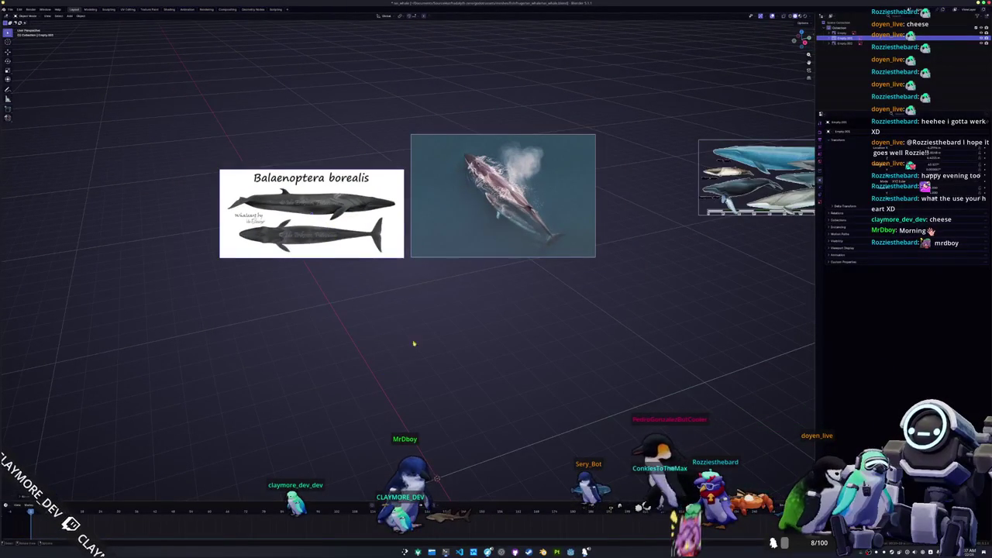
pyautogui.hotkey('alt', 'Tab')
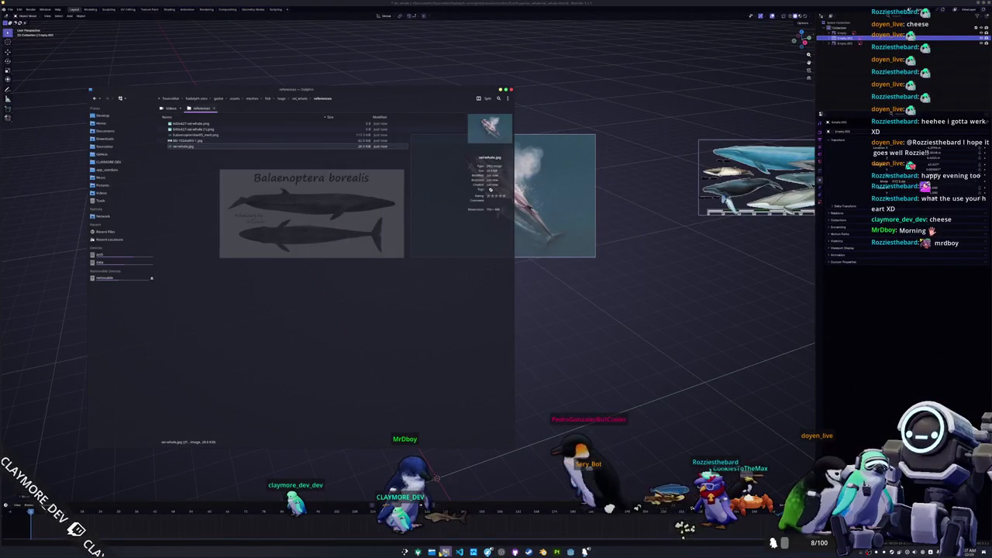
pyautogui.hotkey('alt', 'Tab')
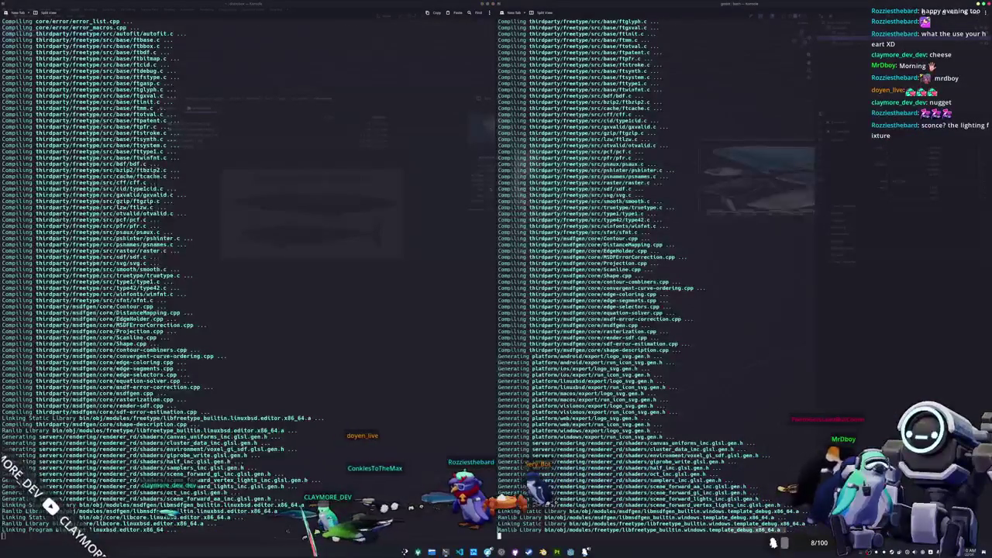
pyautogui.doubleClick(590, 530)
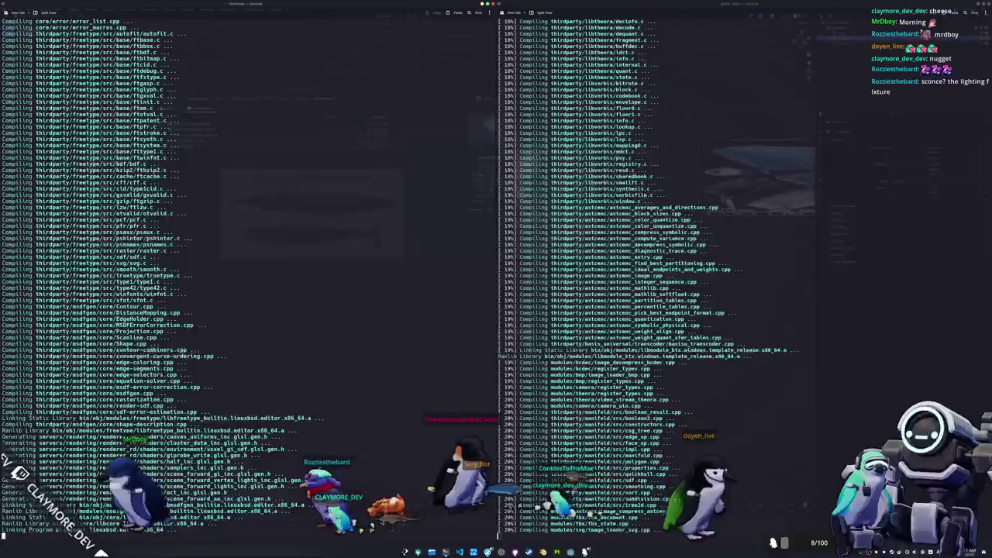
# Run the system resource monitor in a new terminal to watch the template builds' CPU and memory load
pyautogui.hotkey('ctrl', 'shift', 'n')
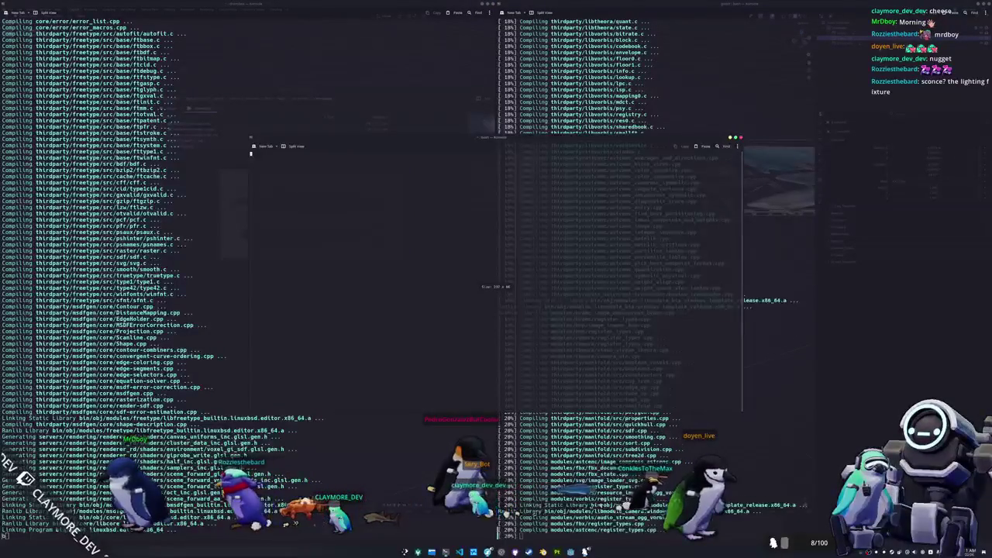
pyautogui.press('Return')
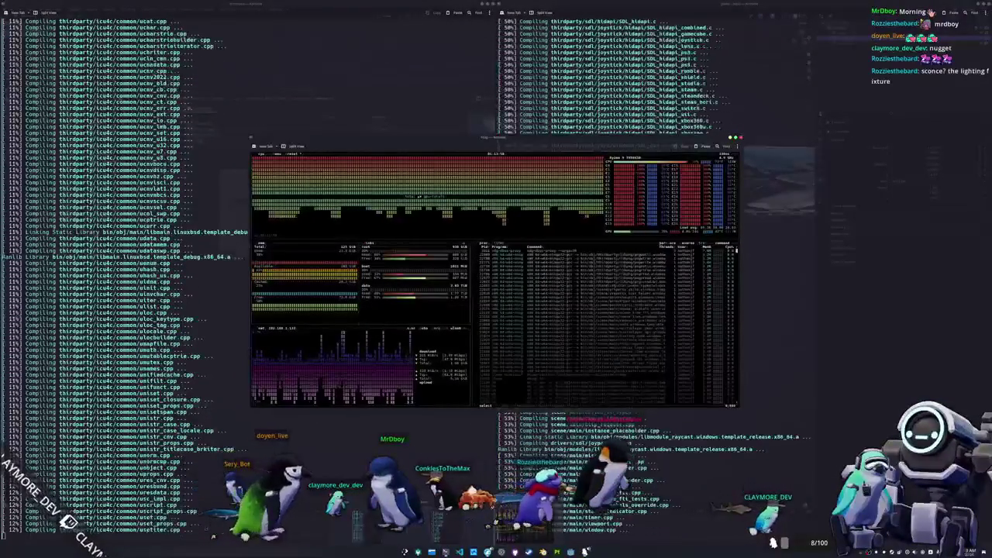
pyautogui.hotkey('ctrl', 'alt', 't')
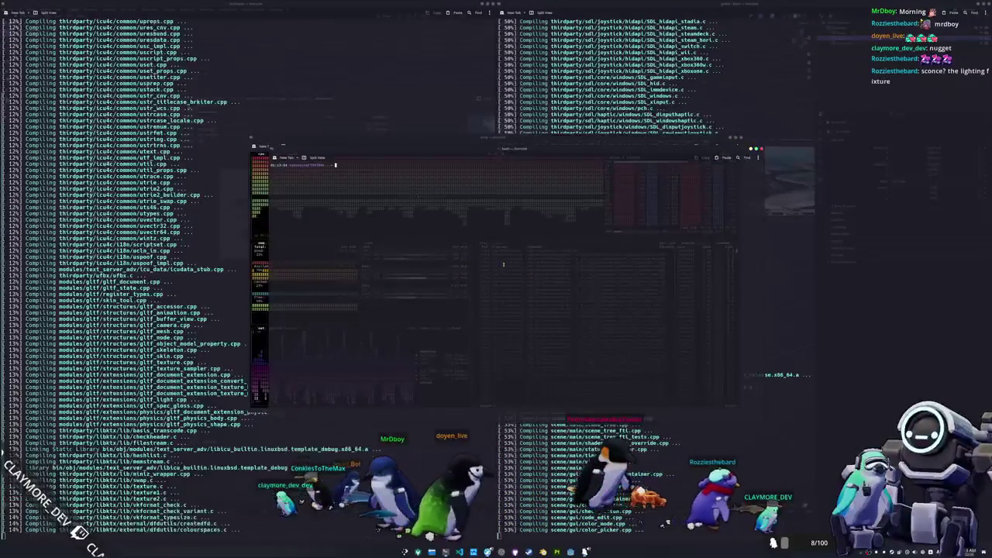
# Change into Documents/GitHub, list its contents, and enter the godot-secure folder
pyautogui.write('cd')
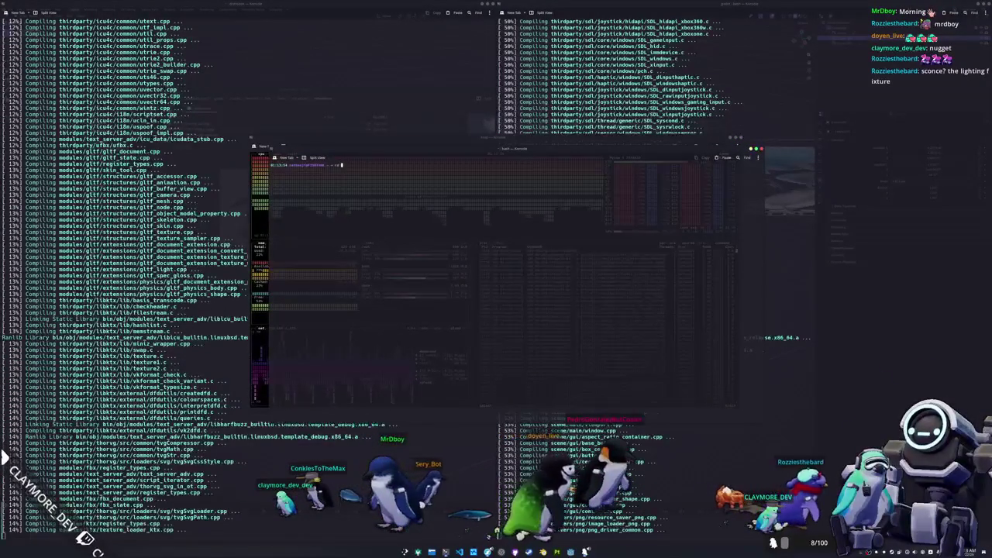
pyautogui.write('/git')
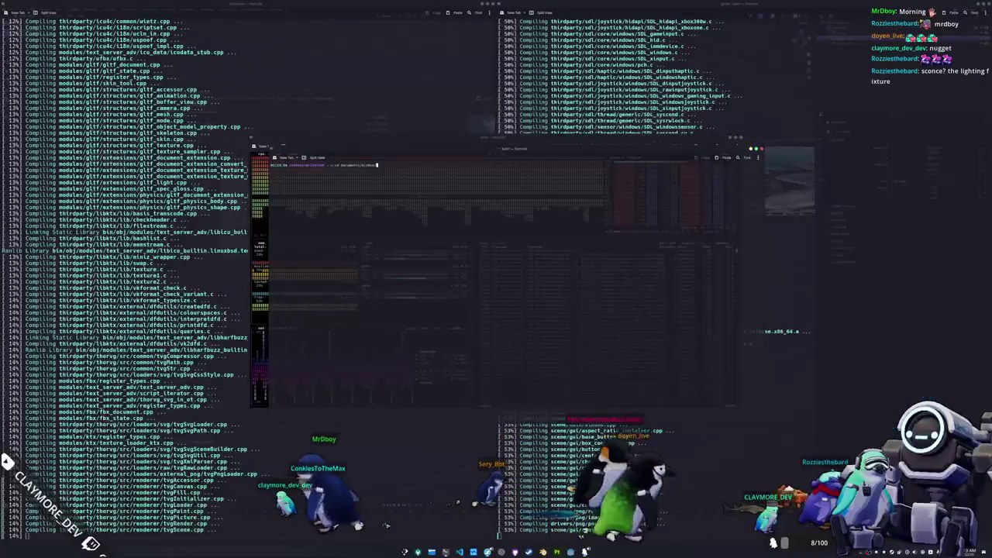
pyautogui.write('godot')
pyautogui.press('Return')
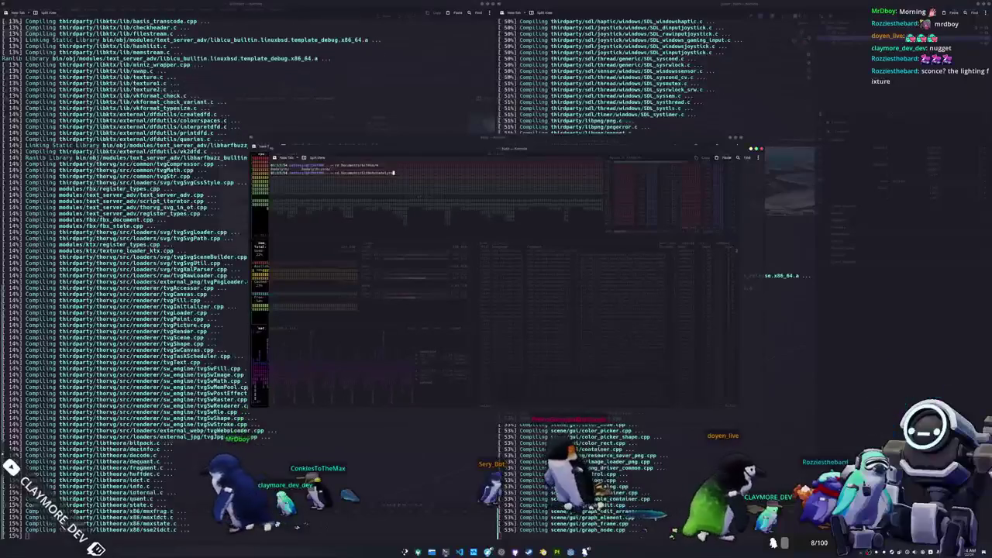
pyautogui.write('ls')
pyautogui.press('Return')
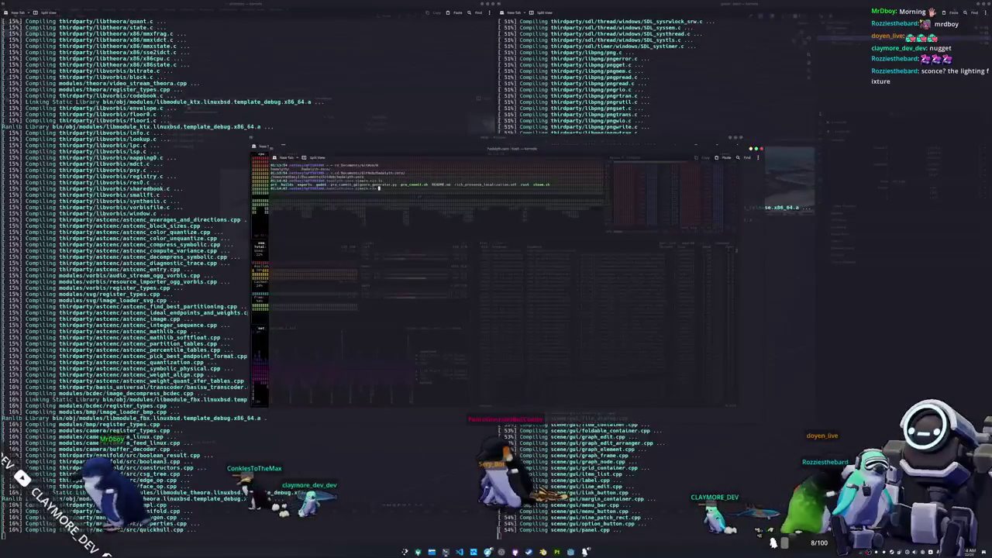
pyautogui.write('scd Documents')
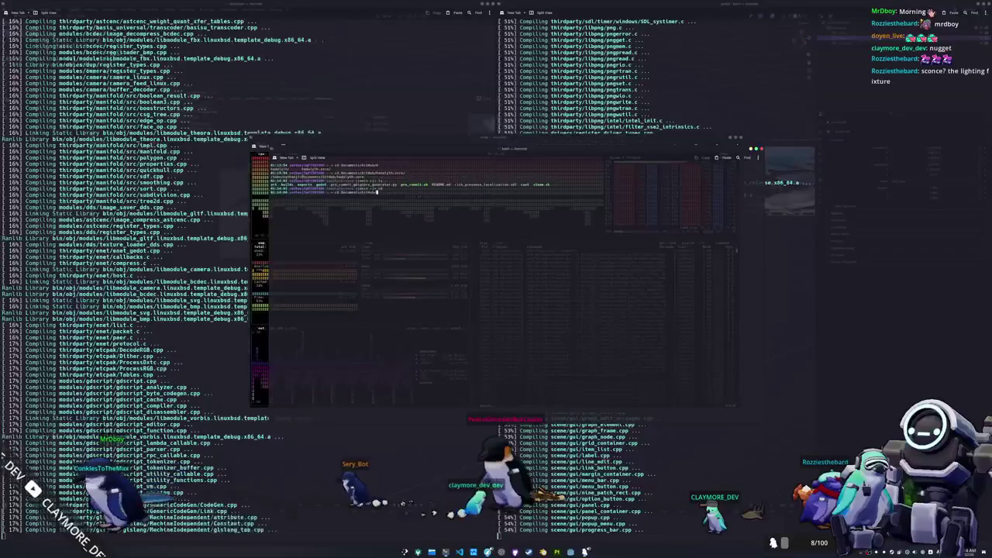
pyautogui.write('/GitHub/godo')
pyautogui.press('Tab')
pyautogui.press('Tab')
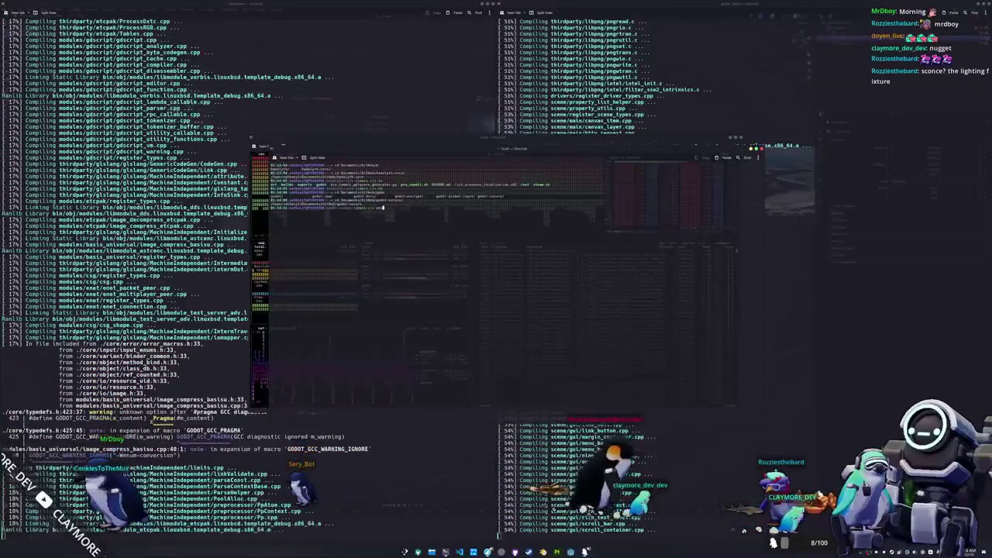
pyautogui.write('source')
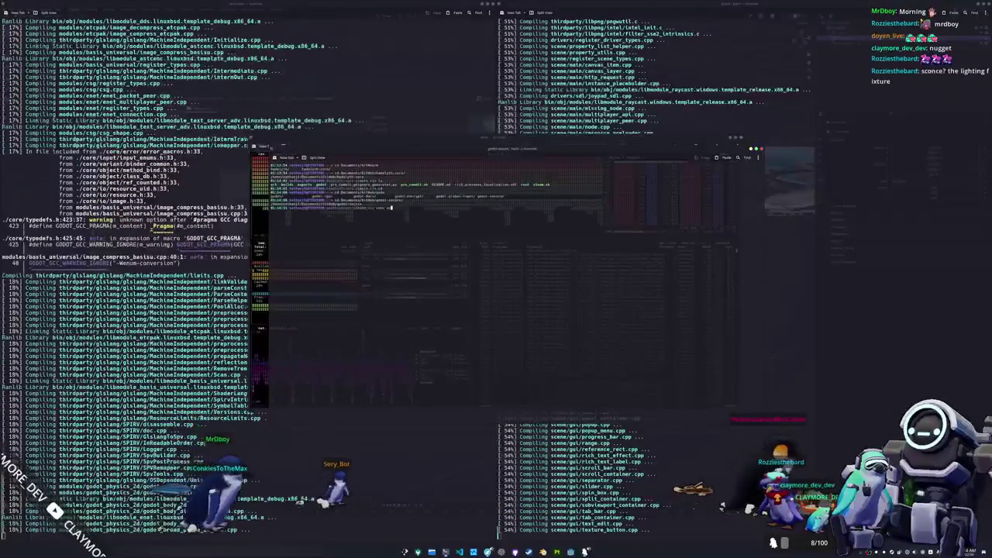
pyautogui.press('Return')
pyautogui.press('Return')
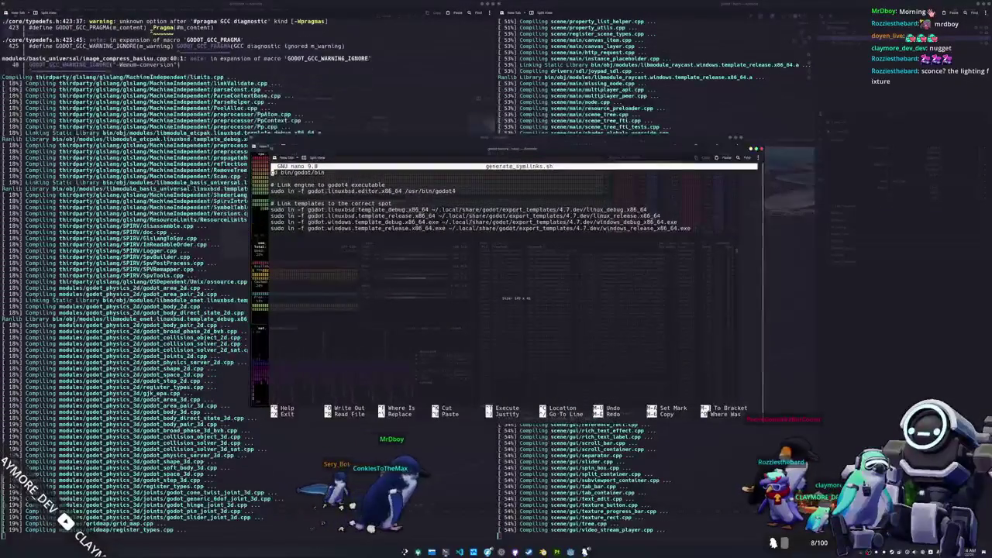
# Change the first template path from 4.7.dev to 4.6.2.stable, save the script, and start listing export_templates
pyautogui.click(288, 210)
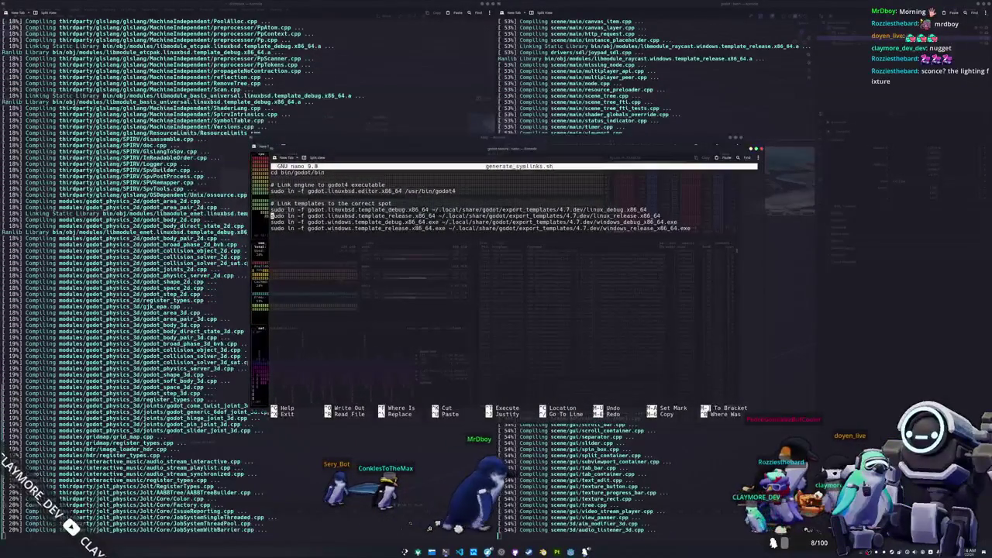
pyautogui.click(308, 216)
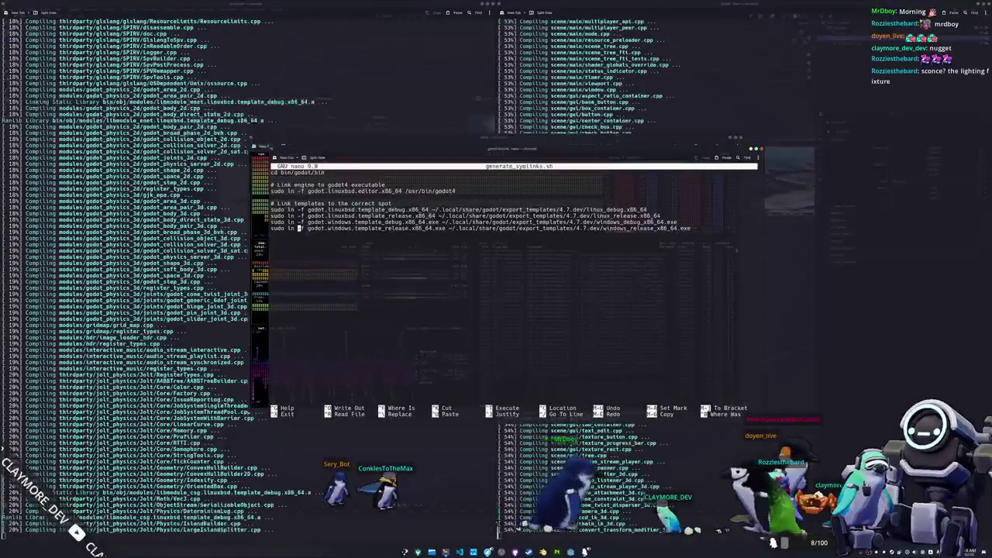
pyautogui.click(649, 209)
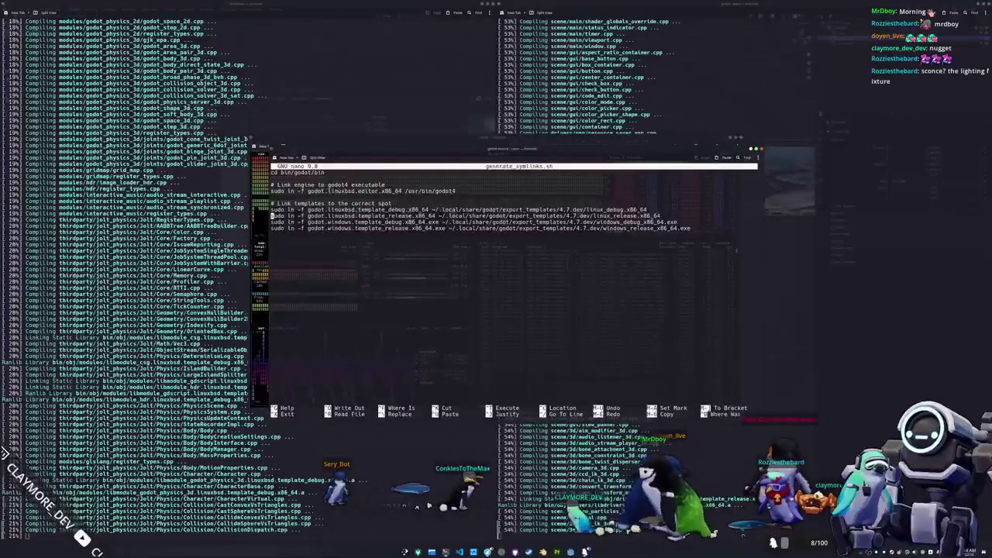
pyautogui.click(642, 209)
pyautogui.press('Left')
pyautogui.press('Left')
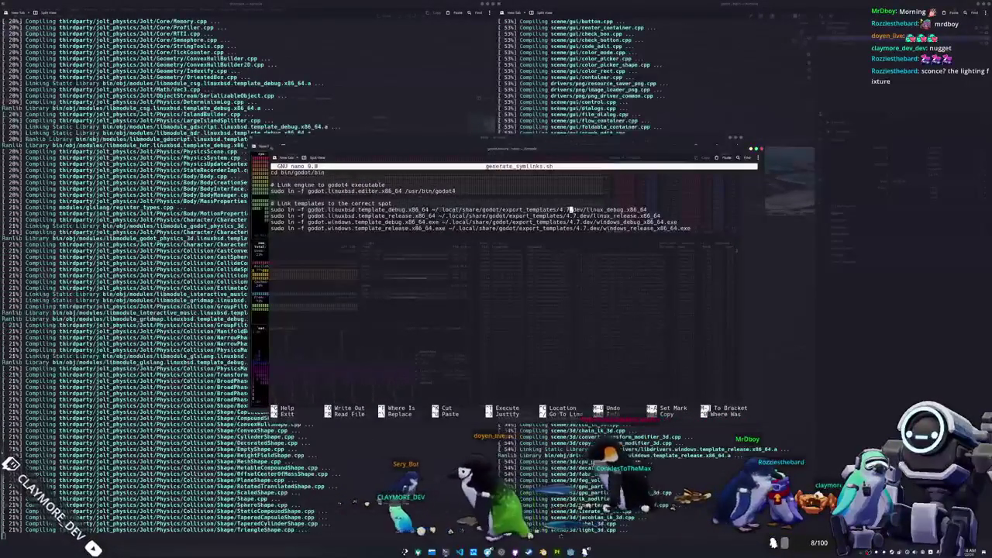
pyautogui.write('6')
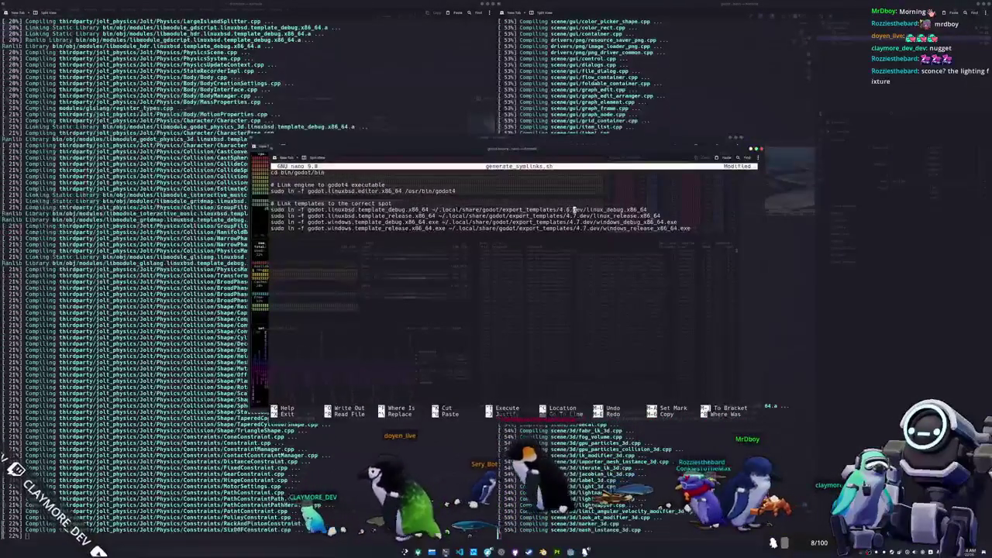
pyautogui.press('BackSpace')
pyautogui.press('BackSpace')
pyautogui.press('BackSpace')
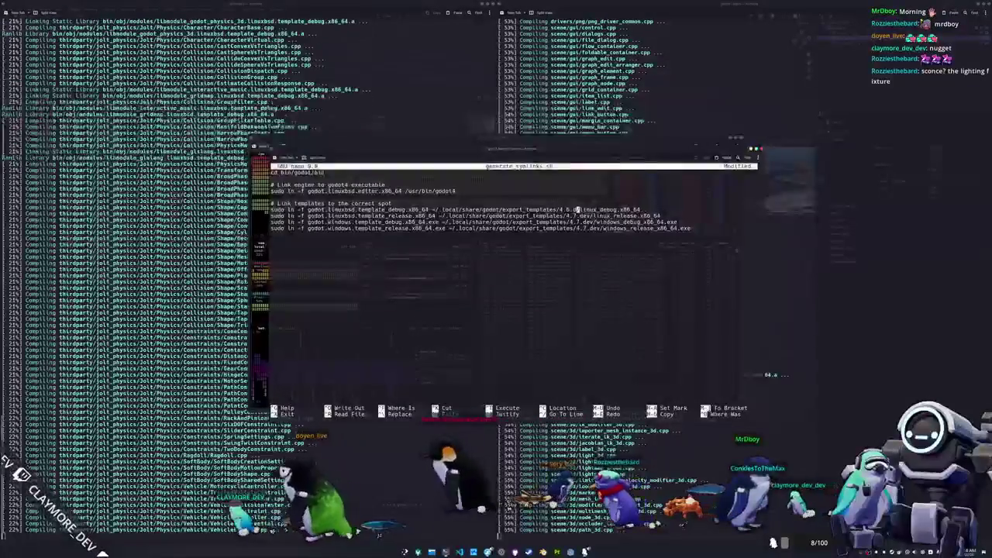
pyautogui.write('2')
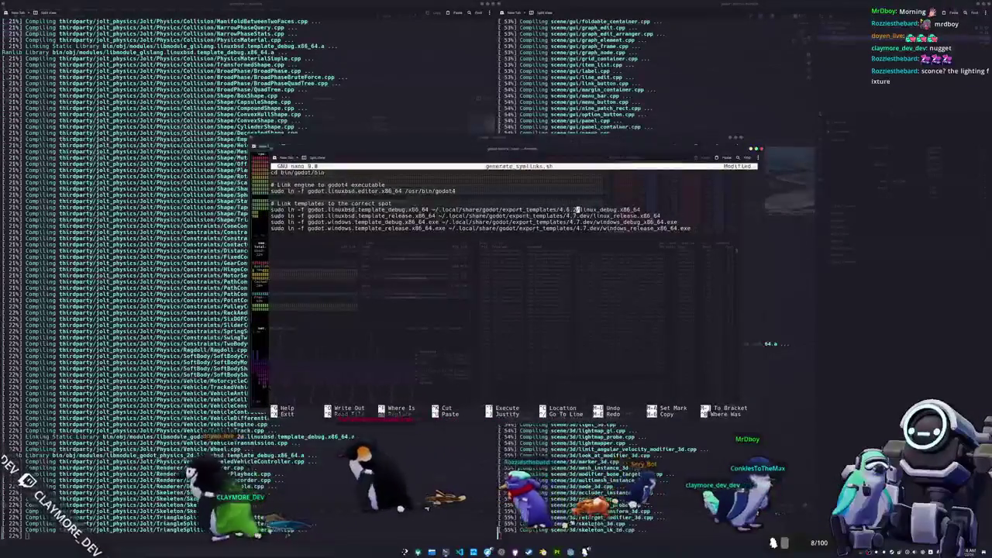
pyautogui.write('.stable')
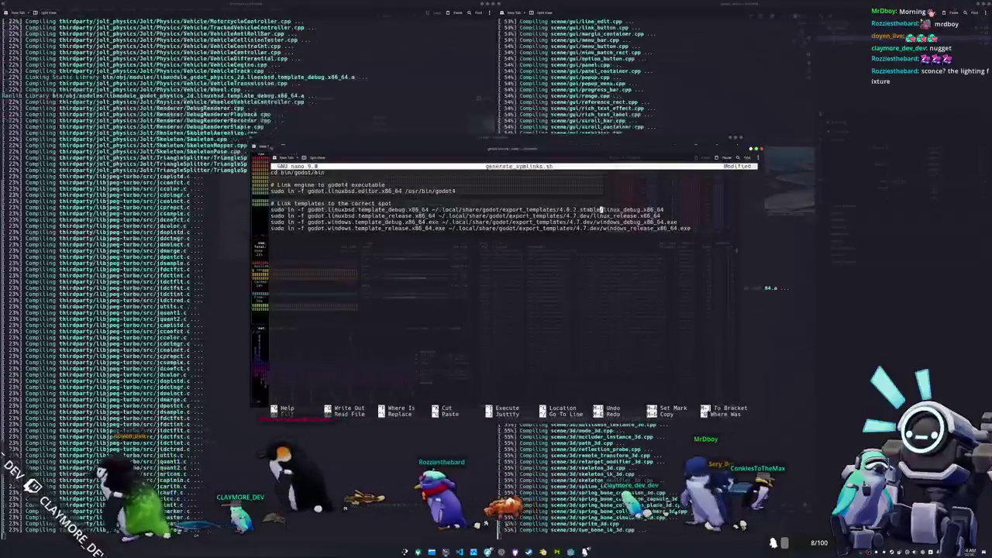
pyautogui.hotkey('ctrl', 'x')
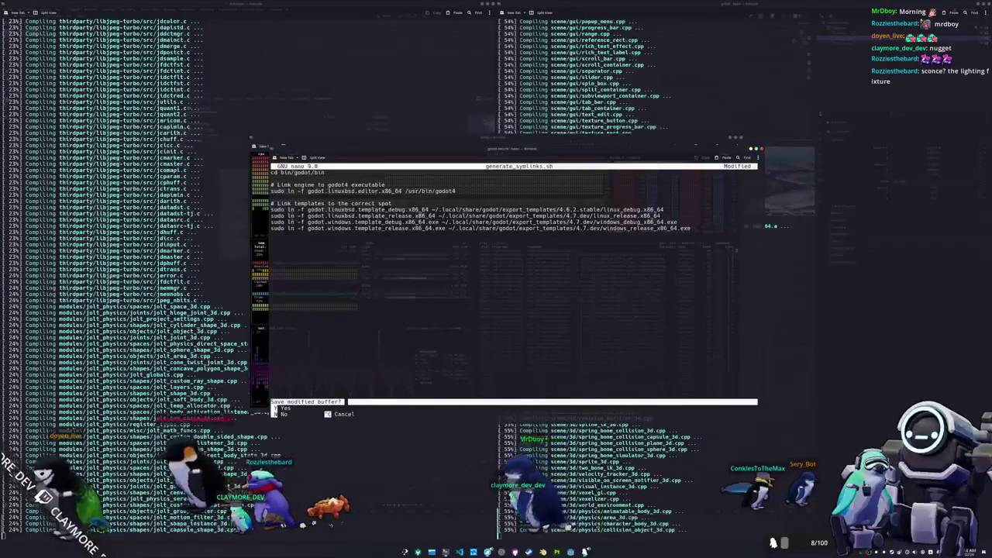
pyautogui.press('Return')
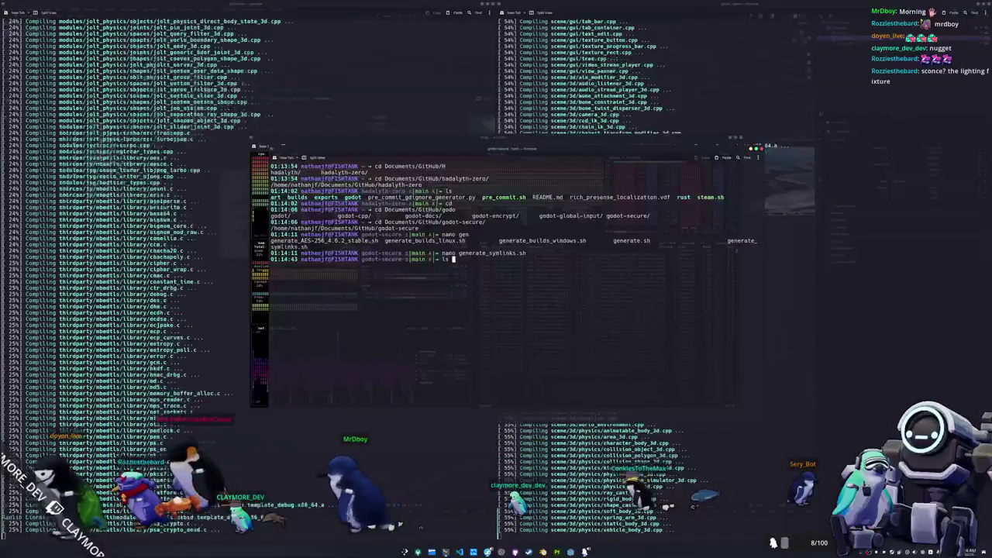
pyautogui.write('L')
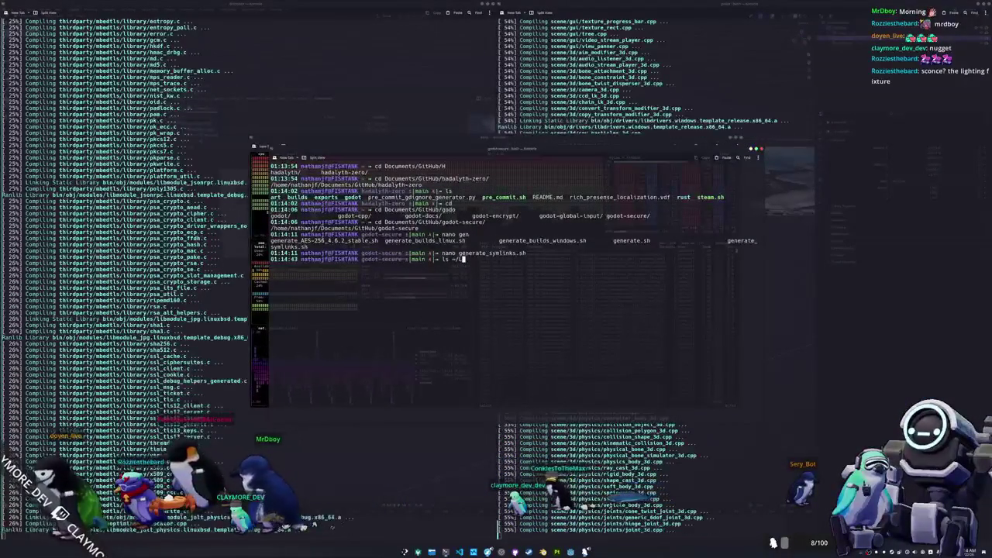
pyautogui.write('local/share/')
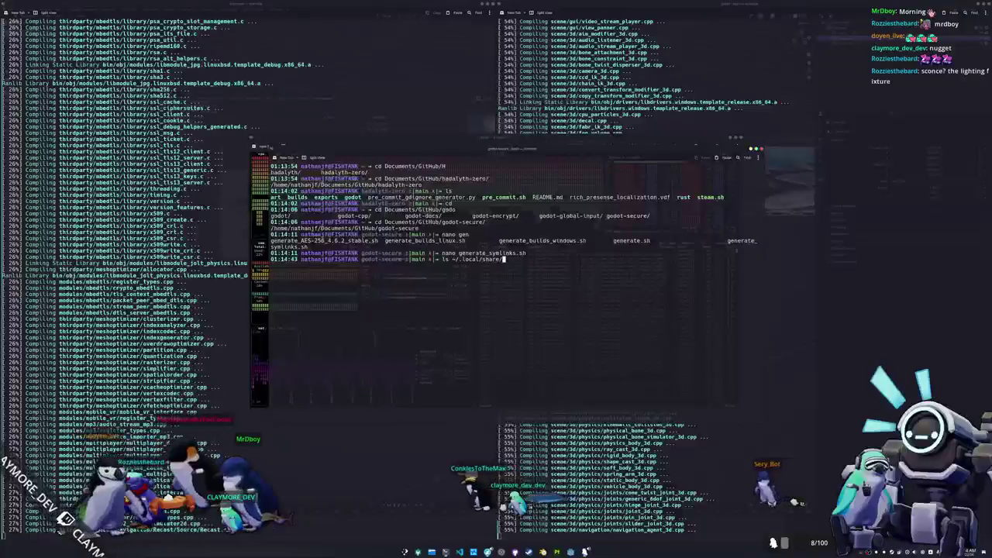
pyautogui.write('godot/export_templates/')
# List the versions in ~/.local/share/godot/export_templates, then reopen generate_symlinks.sh in nano
pyautogui.press('Return')
pyautogui.write('ls')
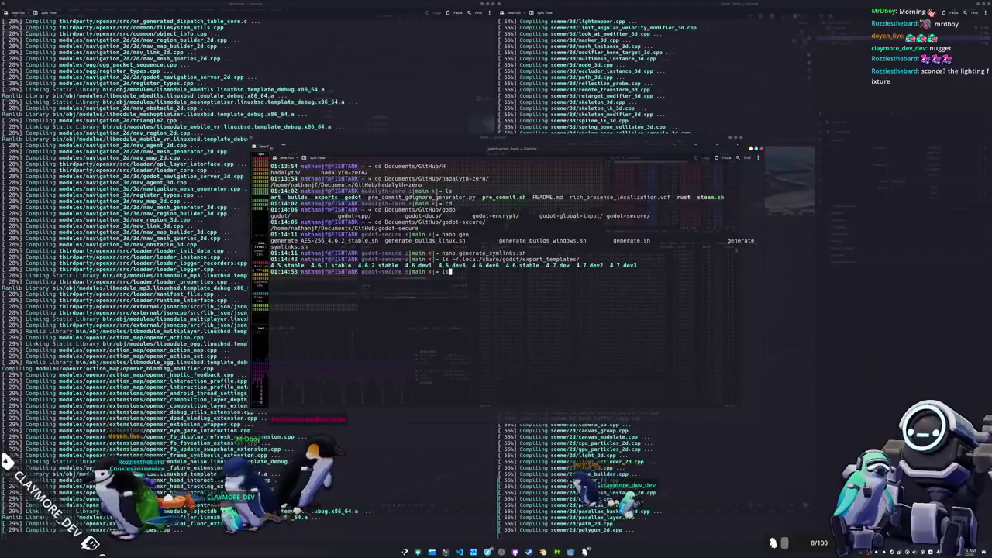
pyautogui.press('BackSpace')
pyautogui.press('BackSpace')
pyautogui.write('nano generate_symlinks.sh')
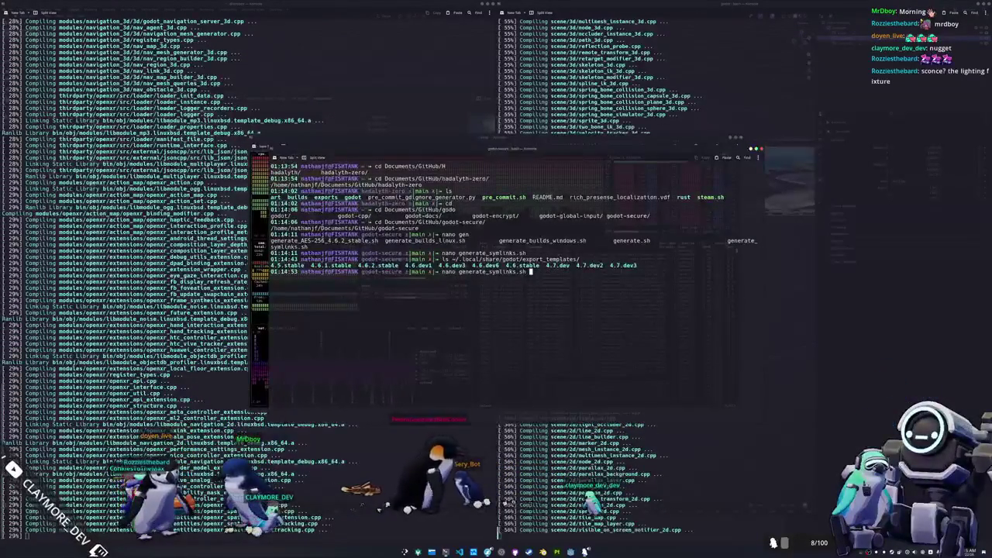
pyautogui.press('Return')
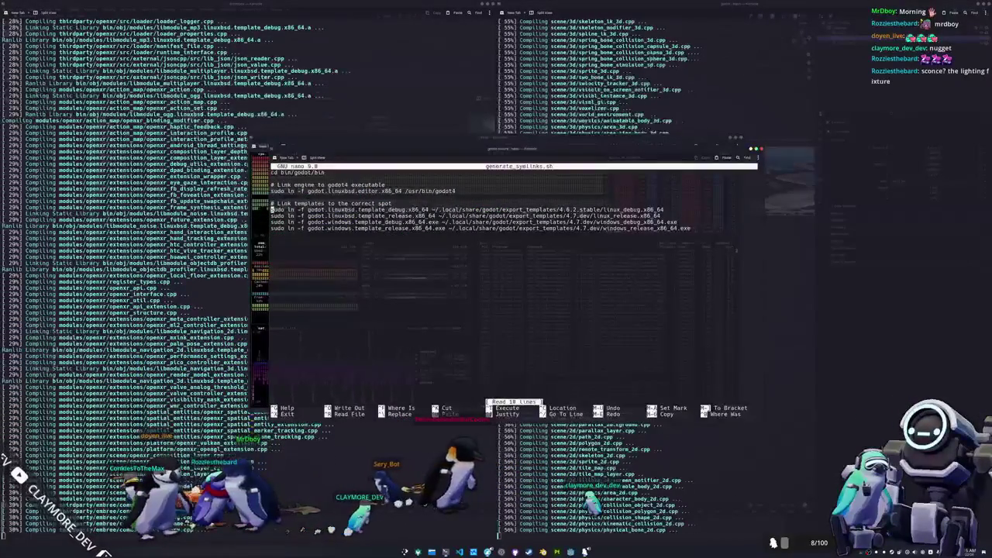
# Replace 4.7.dev with 4.6.2.stable in the remaining template link paths and save generate_symlinks.sh
pyautogui.click(322, 216)
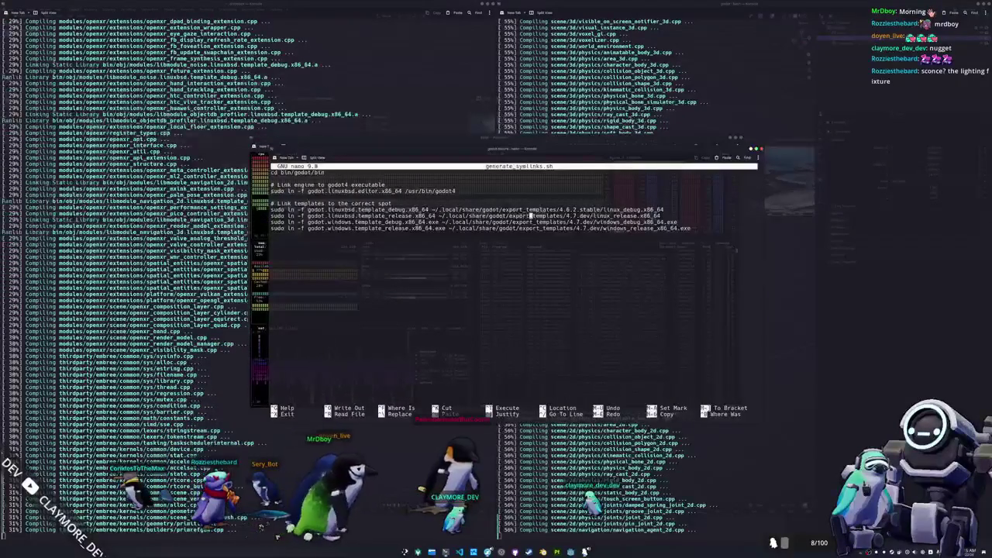
pyautogui.click(574, 210)
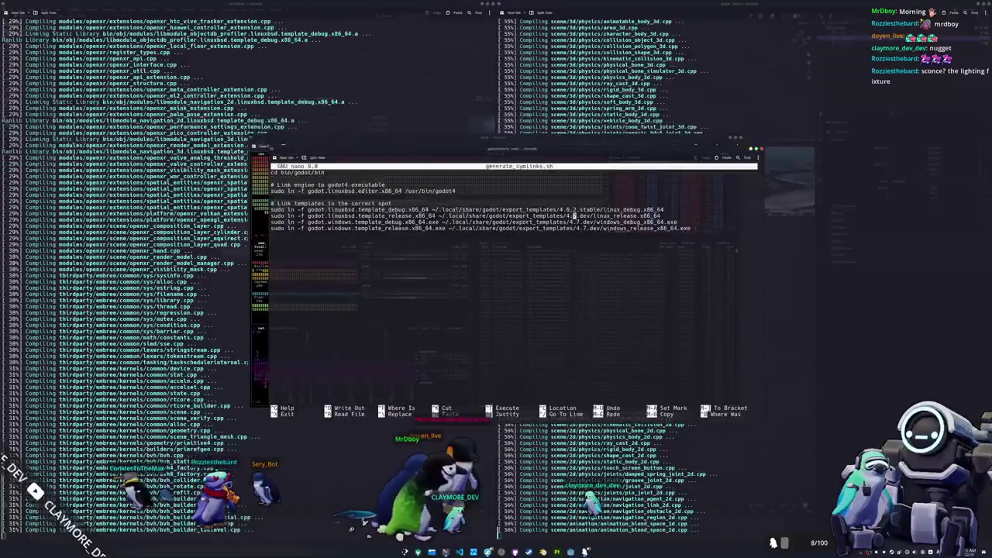
pyautogui.press('Delete')
pyautogui.press('Delete')
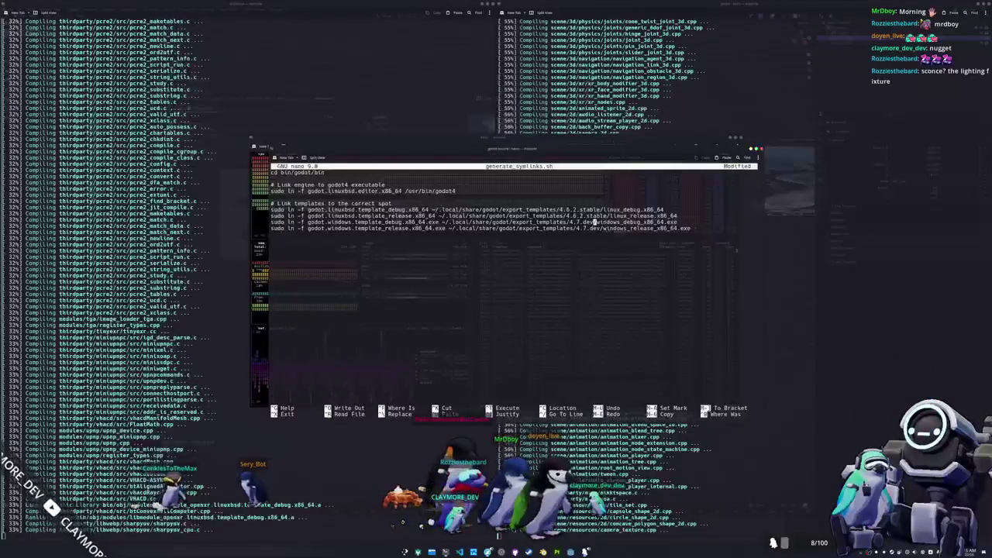
pyautogui.write('6')
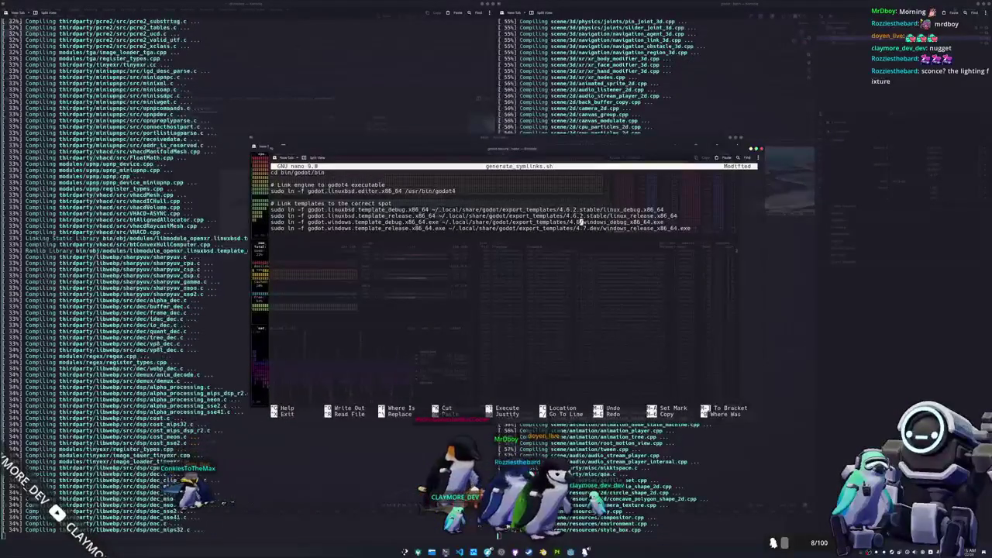
pyautogui.write('.2.stable')
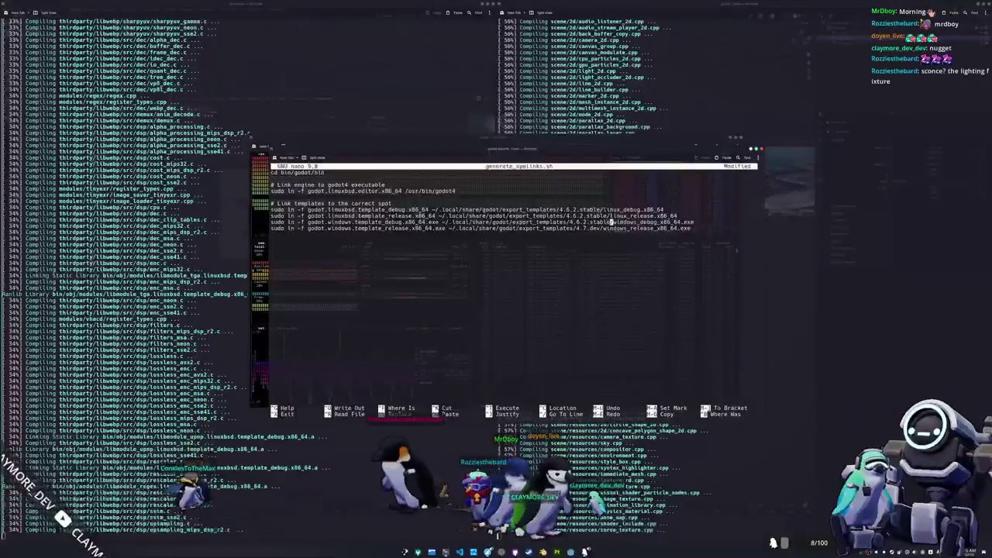
pyautogui.press('BackSpace')
pyautogui.press('BackSpace')
pyautogui.press('BackSpace')
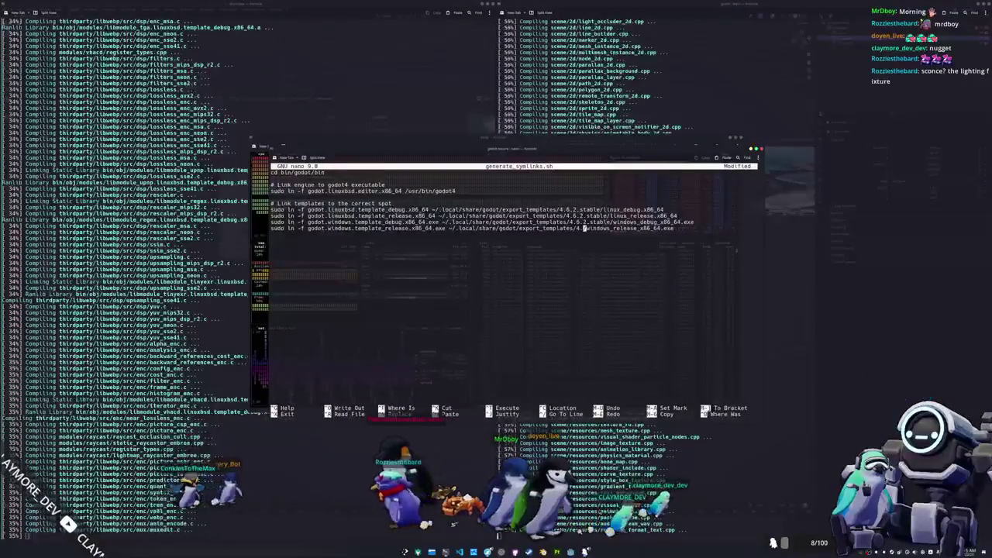
pyautogui.write('6.2.stable')
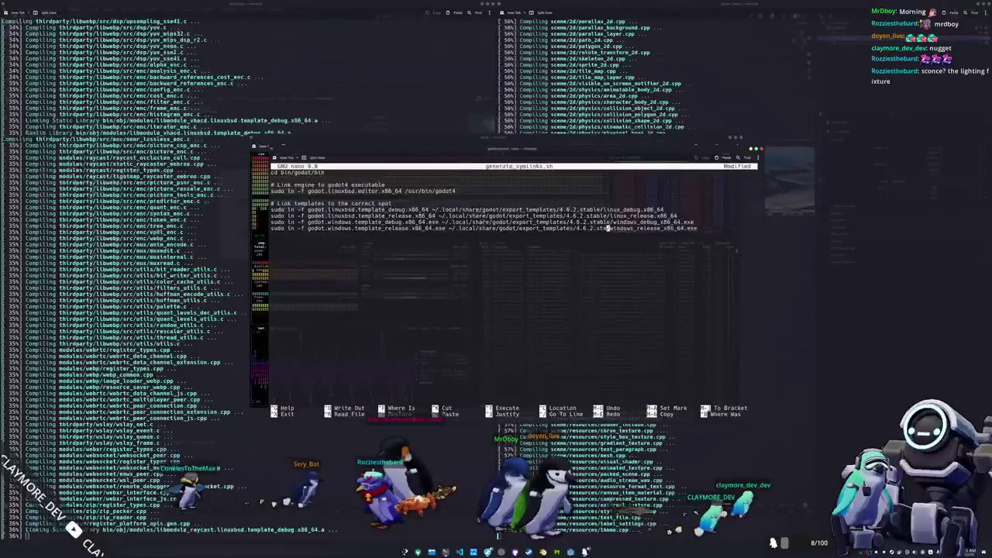
pyautogui.hotkey('ctrl', 'x')
pyautogui.press('y')
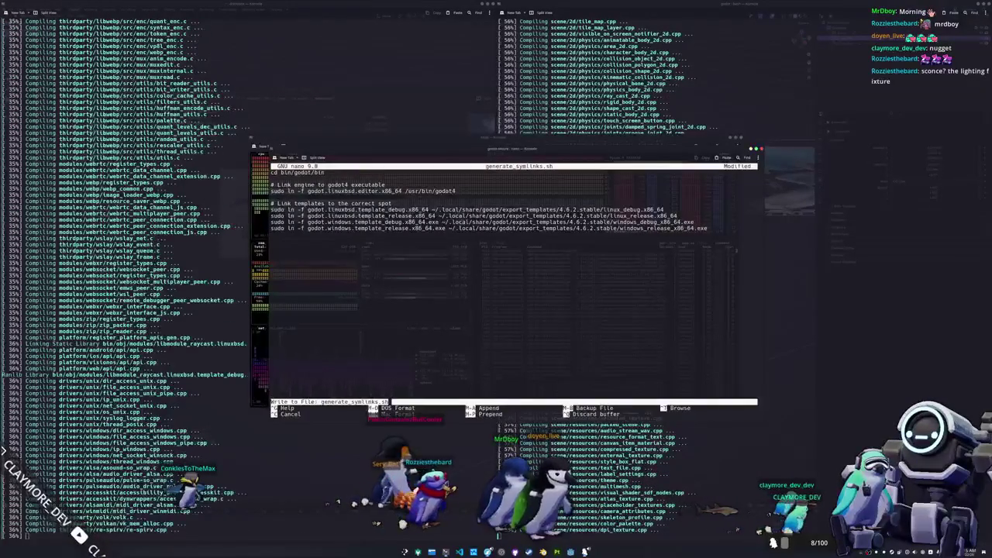
pyautogui.press('Return')
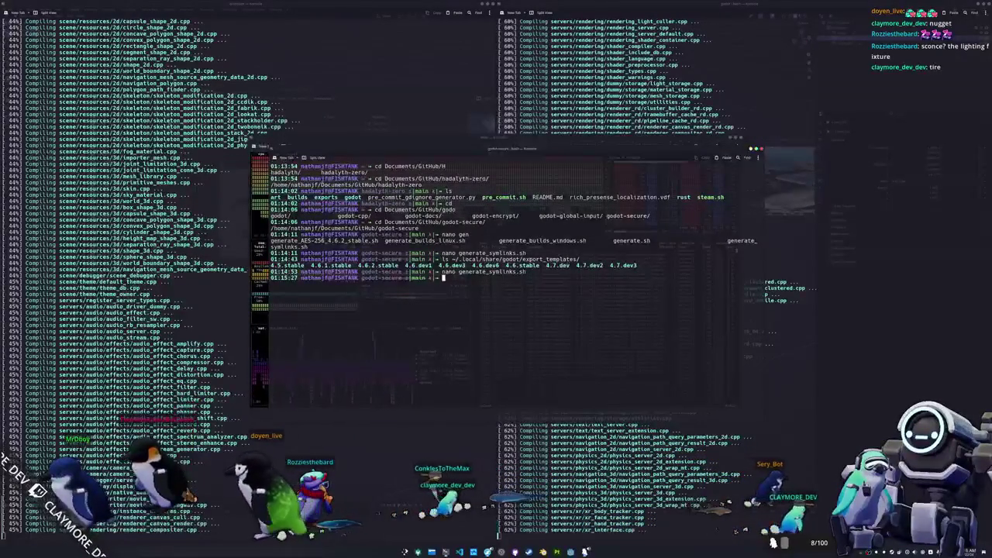
# Run btop at the shell prompt to monitor load during the Windows and Linux builds
pyautogui.write('btop')
pyautogui.press('Return')
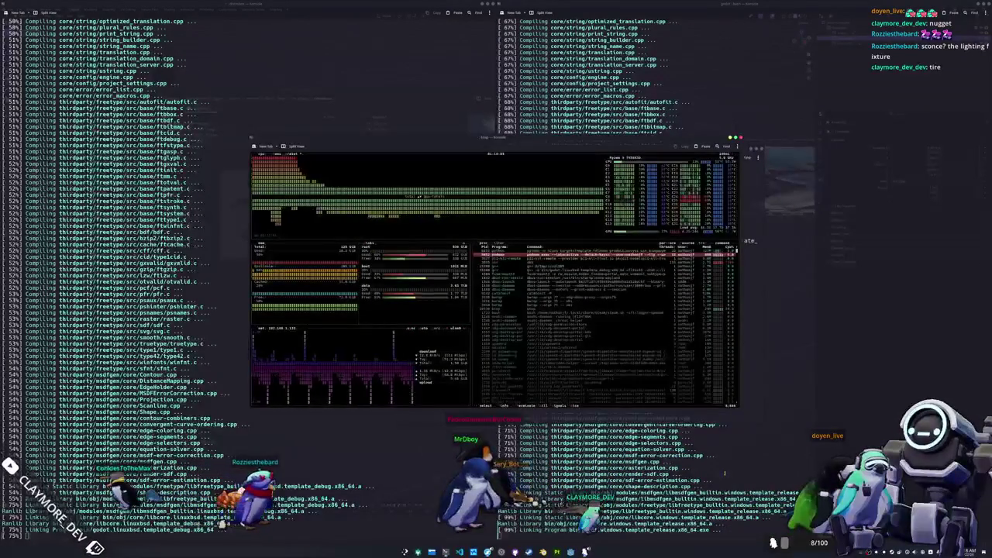
# Resize the btop window, switch to the Godot editor, and open a new terminal beside btop
pyautogui.moveTo(496, 310)
pyautogui.mouseDown()
pyautogui.moveTo(256, 310)
pyautogui.moveTo(496, 310)
pyautogui.mouseUp()
pyautogui.moveTo(737, 287); pyautogui.dragTo(741, 287)
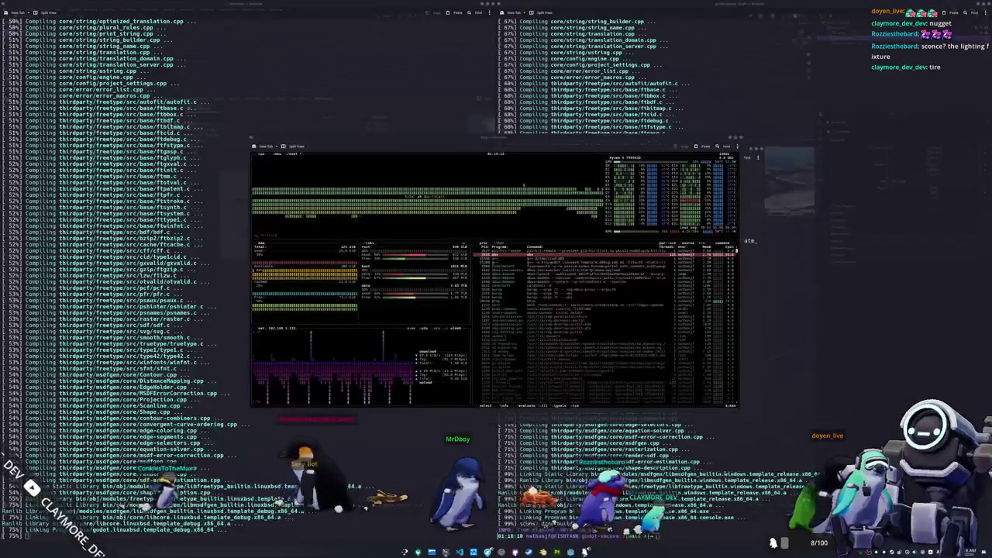
pyautogui.hotkey('alt', 'Tab')
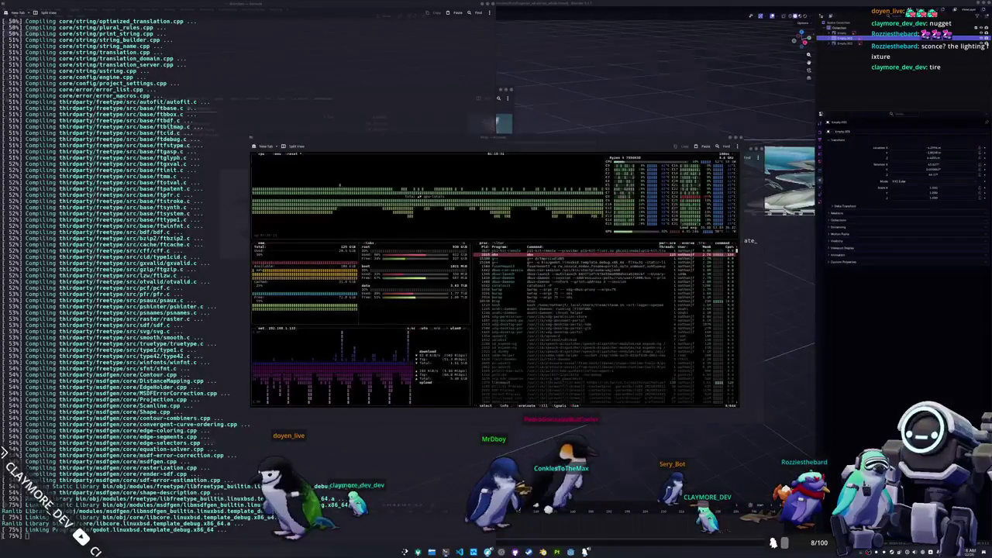
pyautogui.hotkey('ctrl', 'alt', 't')
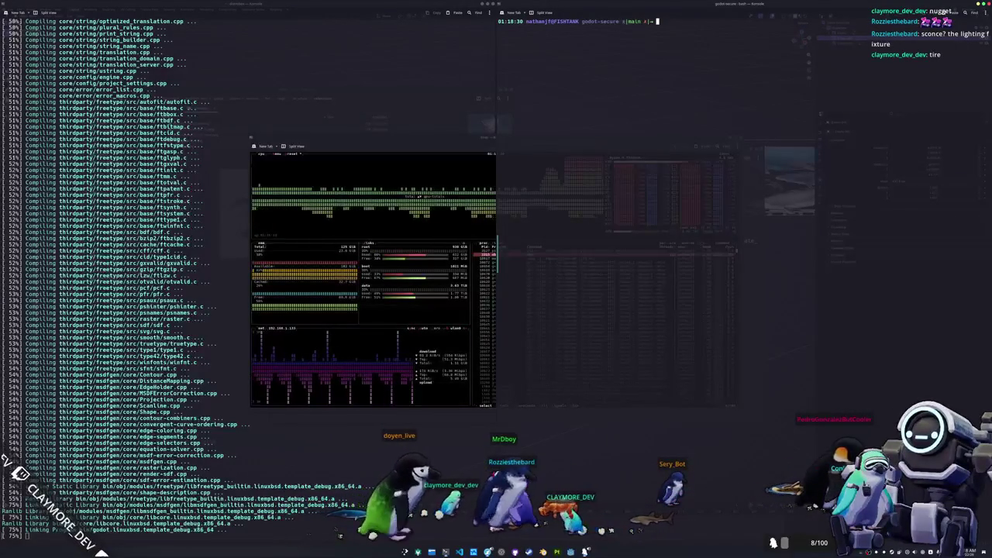
# Tab-complete ./generate_symlinks.sh in the new terminal, then enlarge the Clip Studio Paint pricing page
pyautogui.write('./generate_s')
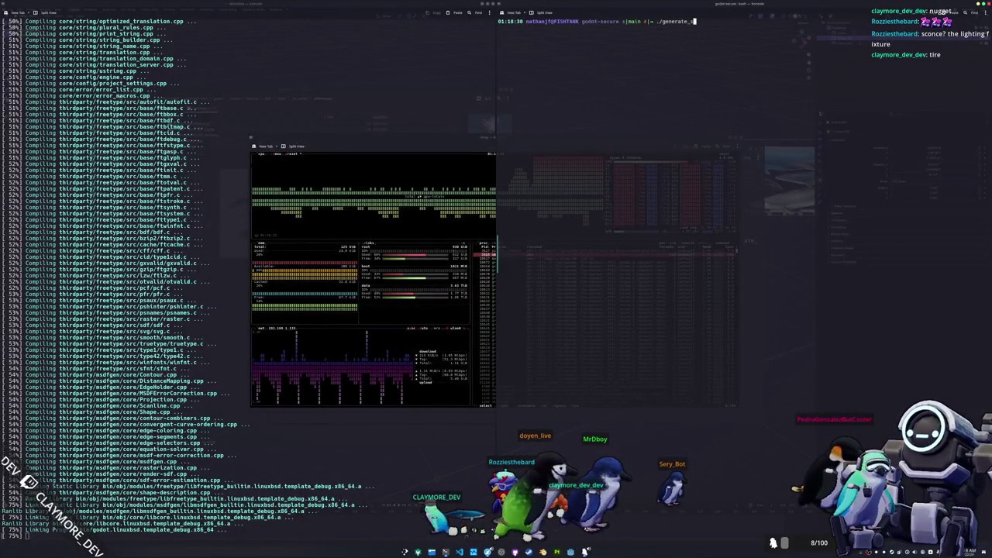
pyautogui.press('Tab')
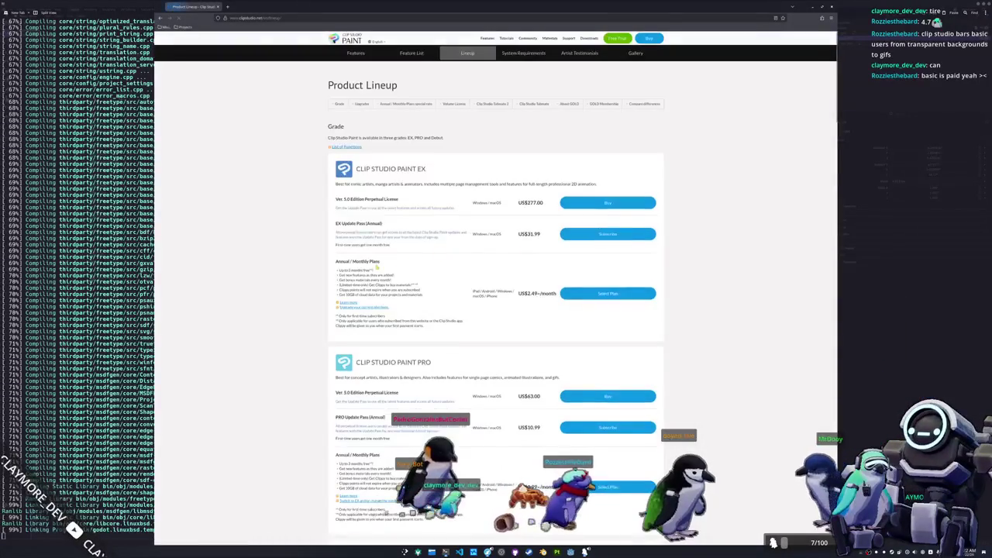
pyautogui.hotkey('ctrl', '+')
pyautogui.hotkey('ctrl', '+')
pyautogui.hotkey('ctrl', '+')
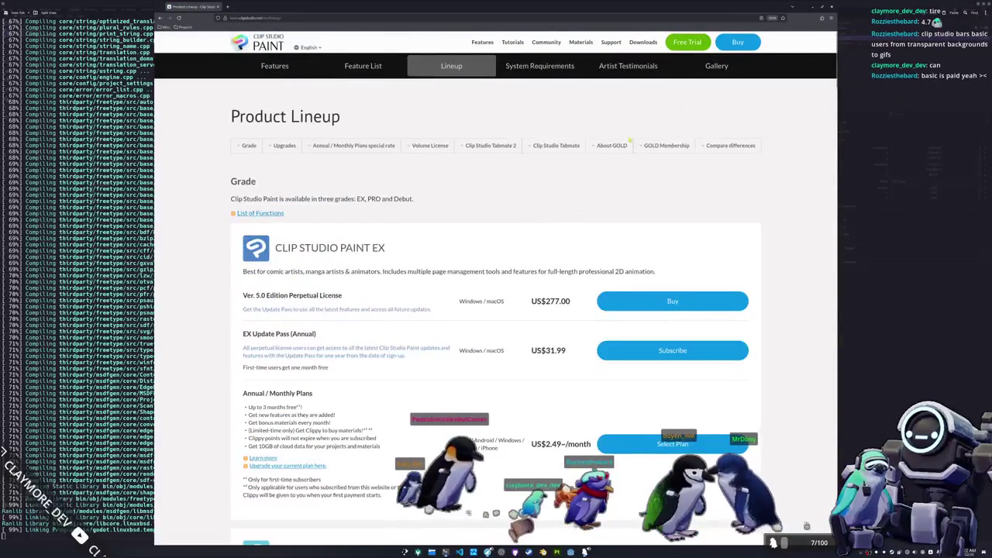
# Enable Dark Reader so the Clip Studio Paint pricing page uses a dark theme
pyautogui.click(822, 17)
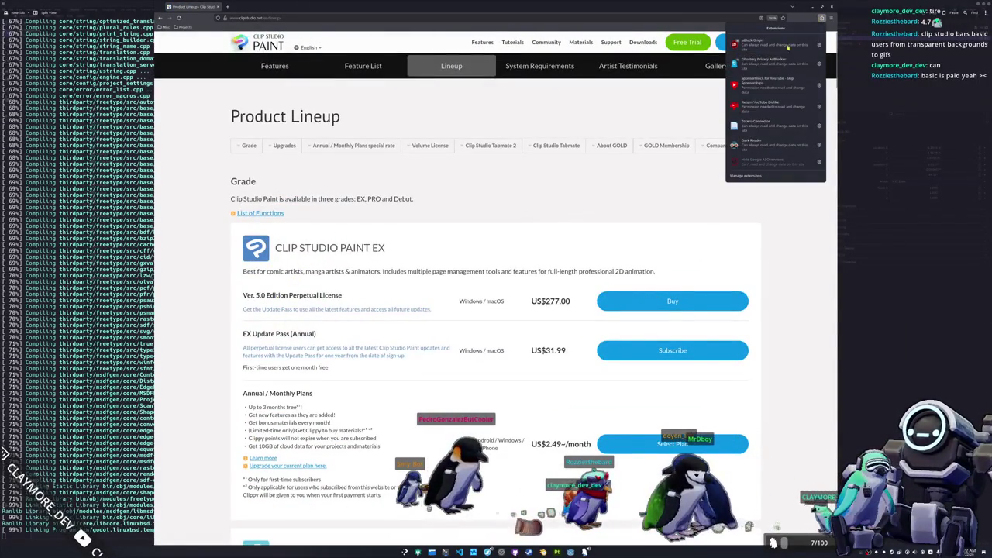
pyautogui.click(768, 145)
pyautogui.click(783, 68)
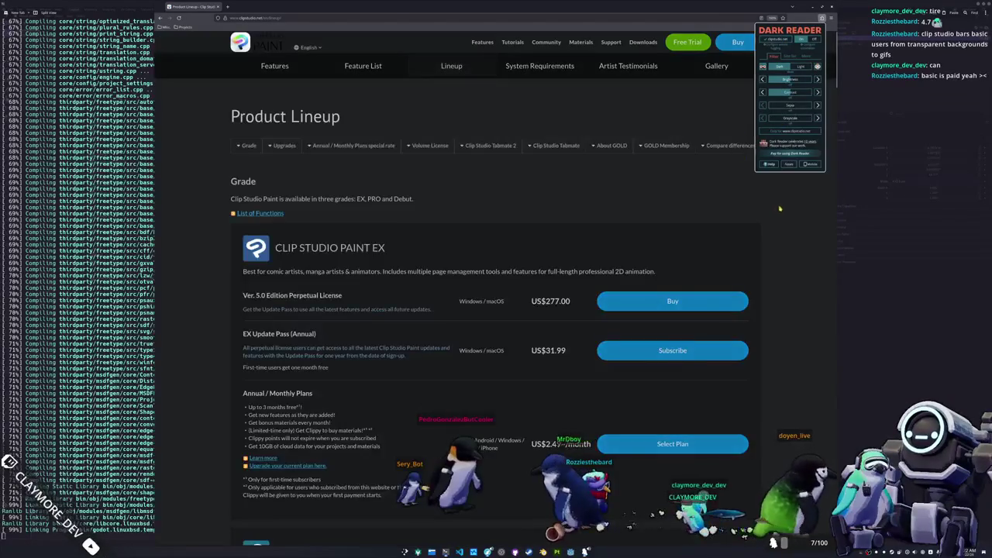
pyautogui.click(783, 215)
# Scroll through the EX, PRO and upgrade price sections, with PRO listed at US$63.00
pyautogui.scroll(-2, 501, 234)
pyautogui.scroll(1, 459, 236)
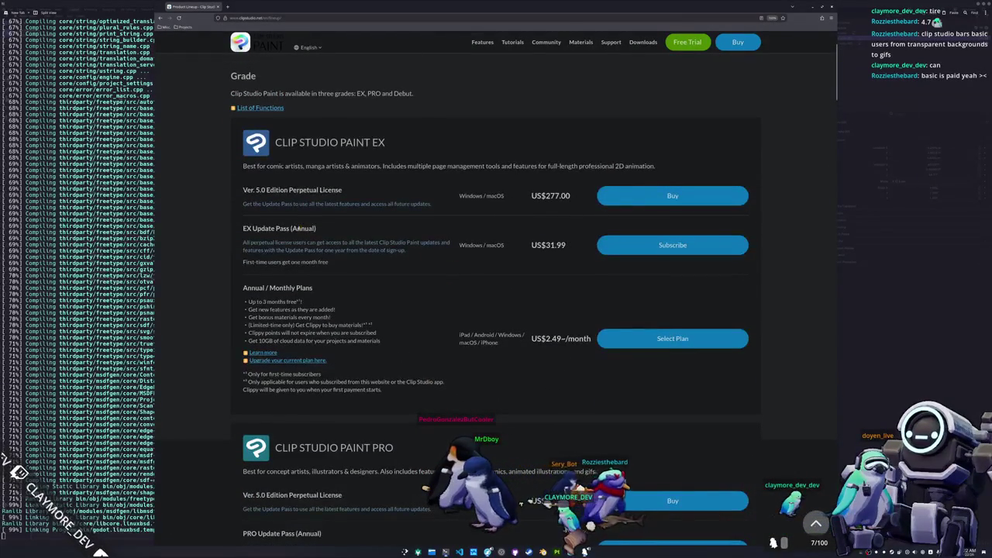
pyautogui.scroll(-2, 229, 306)
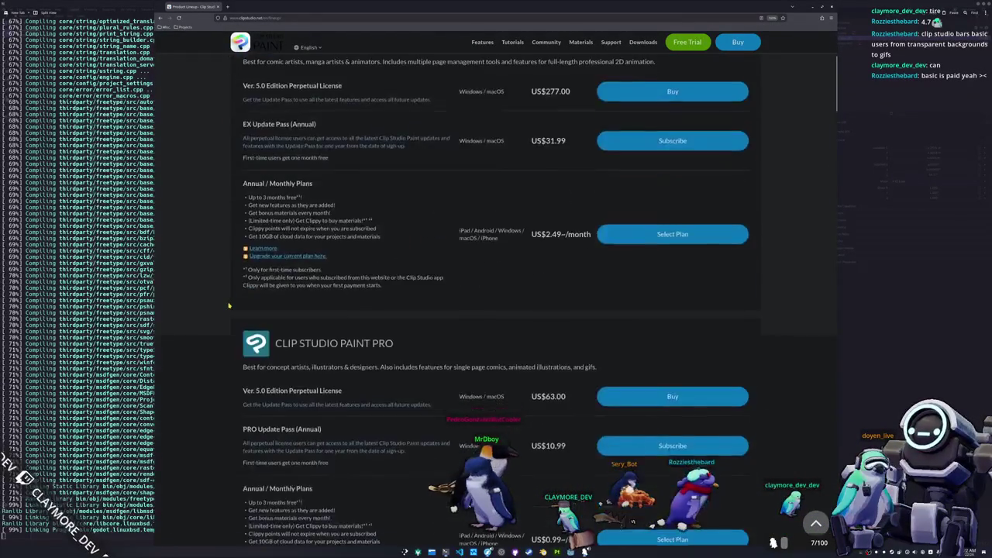
pyautogui.scroll(2, 230, 302)
pyautogui.scroll(-8, 219, 283)
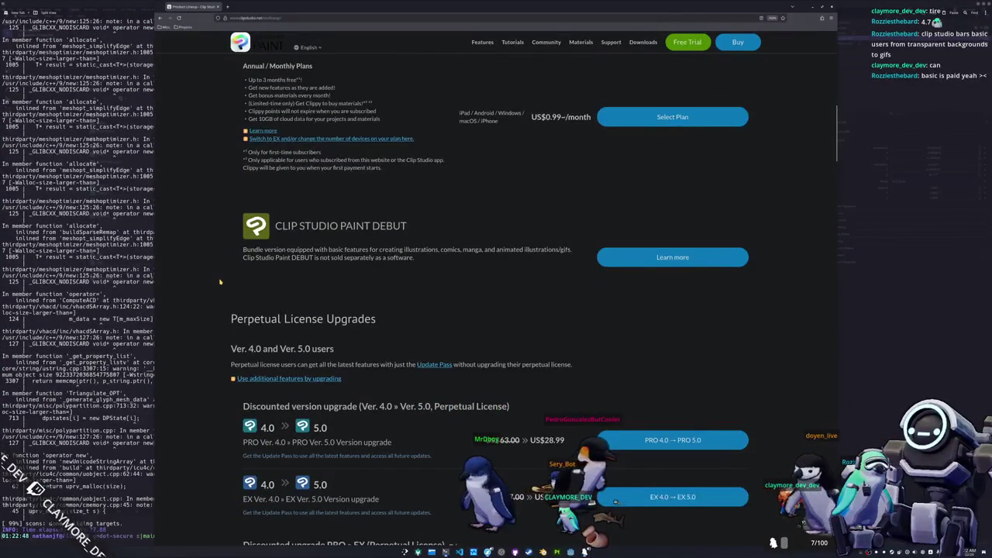
pyautogui.scroll(-4, 220, 282)
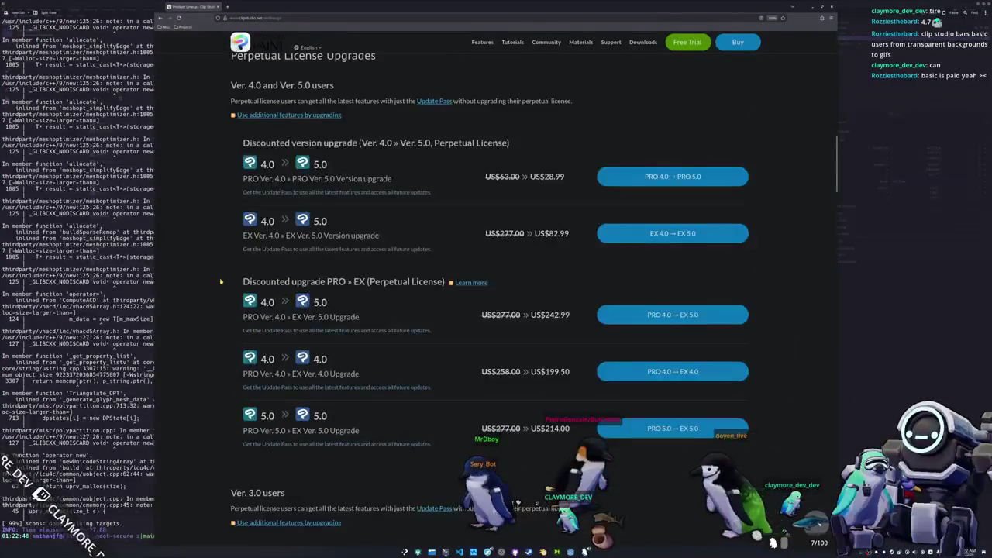
pyautogui.scroll(3, 221, 282)
pyautogui.scroll(3, 221, 282)
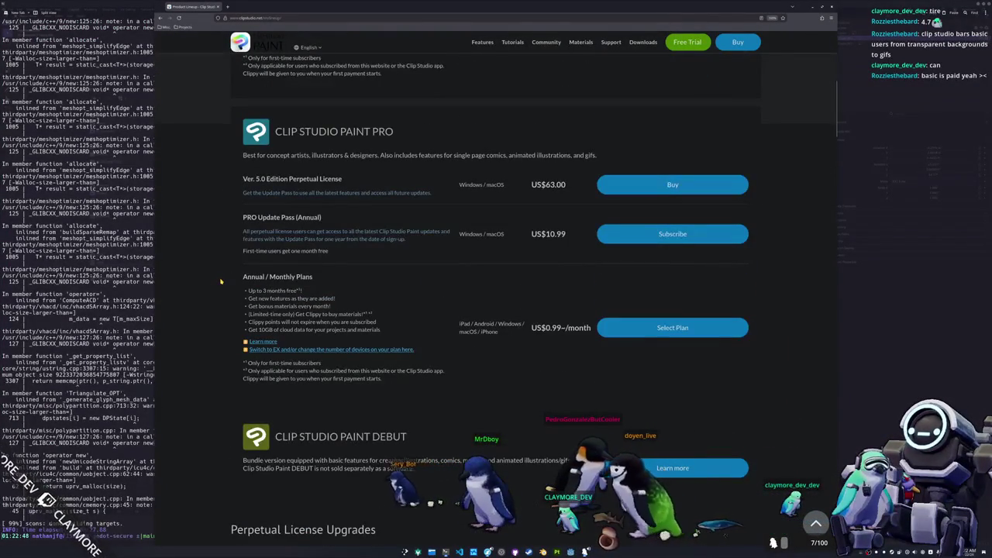
pyautogui.scroll(-1, 221, 282)
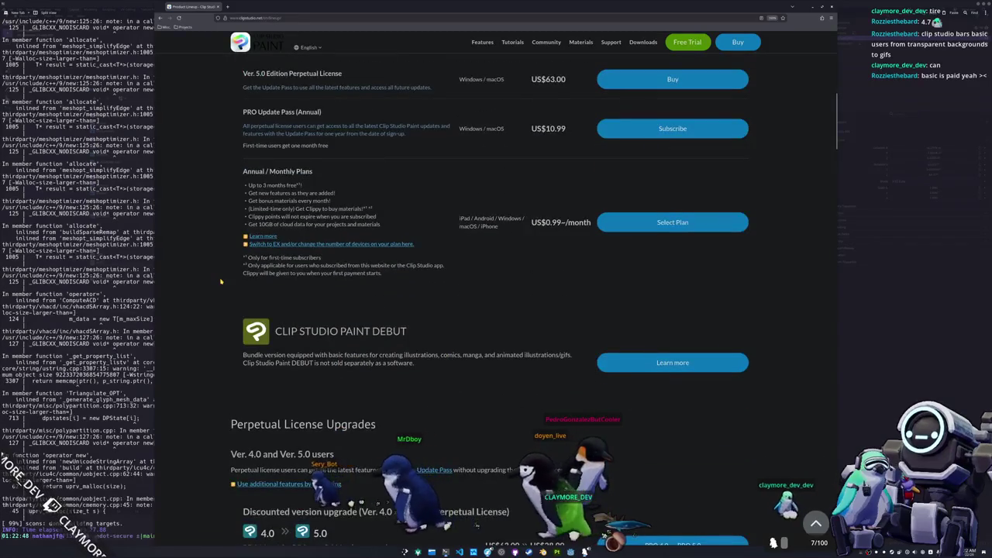
pyautogui.scroll(2, 221, 282)
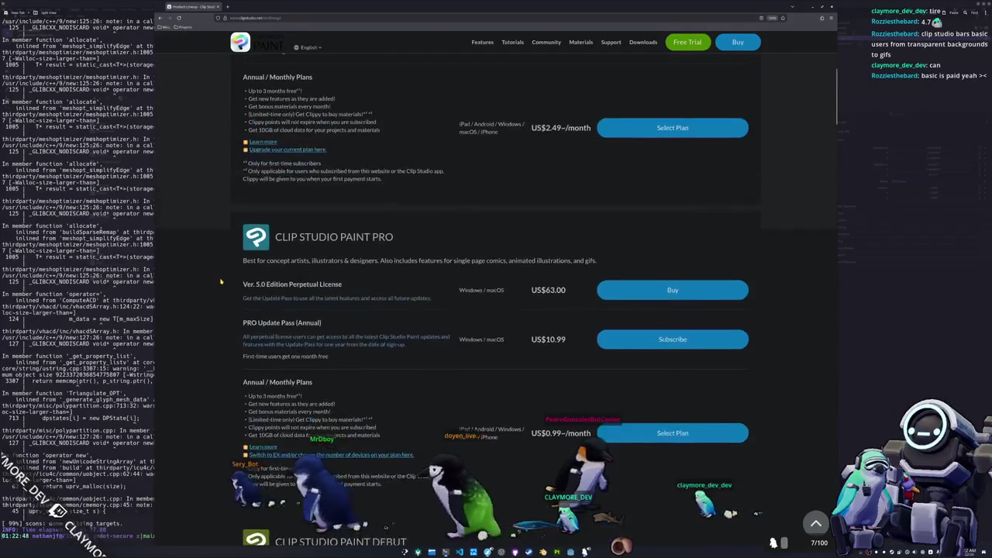